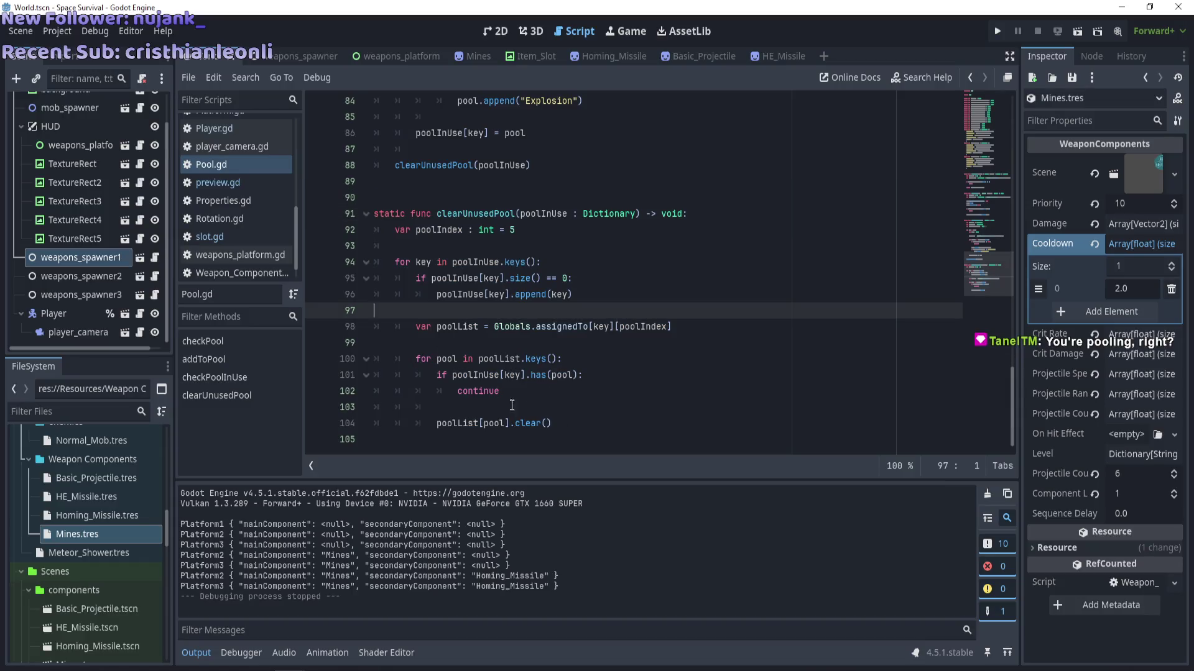
Place the cursor on empty line 105 of Pool.gd, then bring the Spotify player to the front.
click(515, 441)
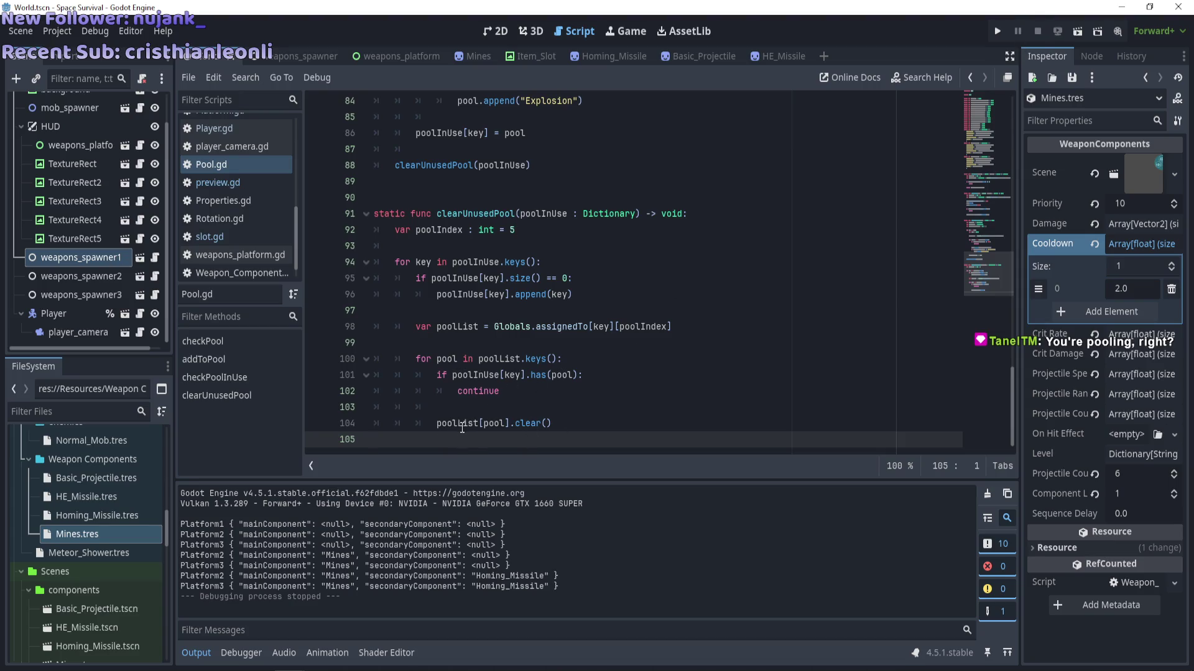
mouse_move(462, 428)
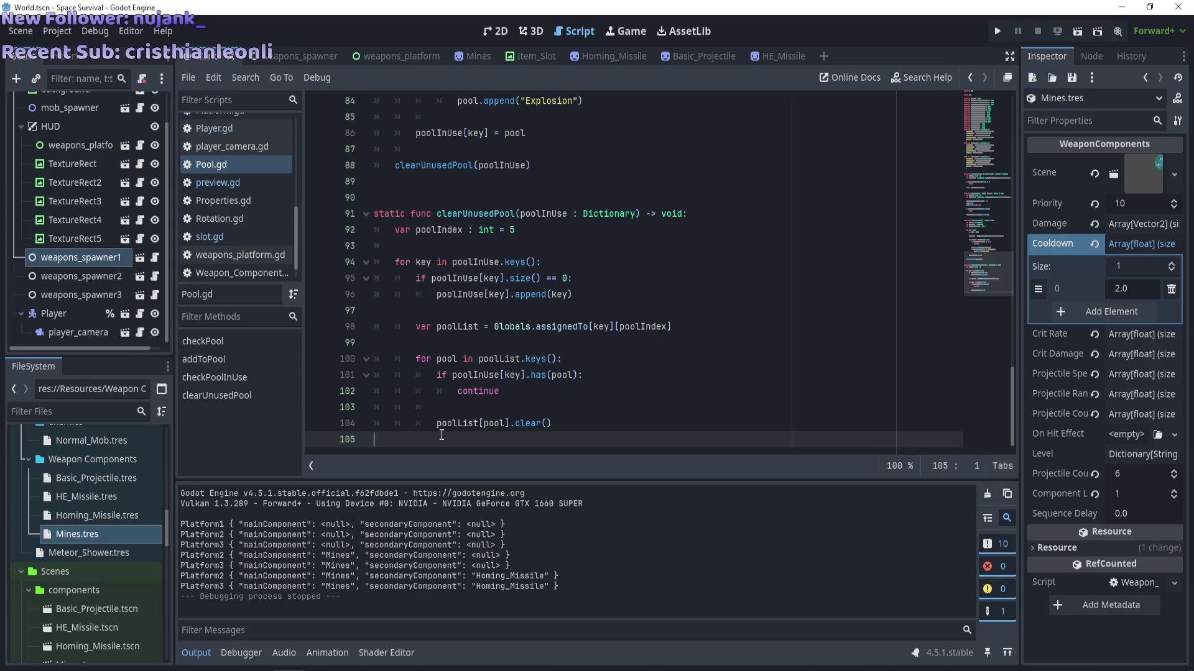
key(alt+Tab)
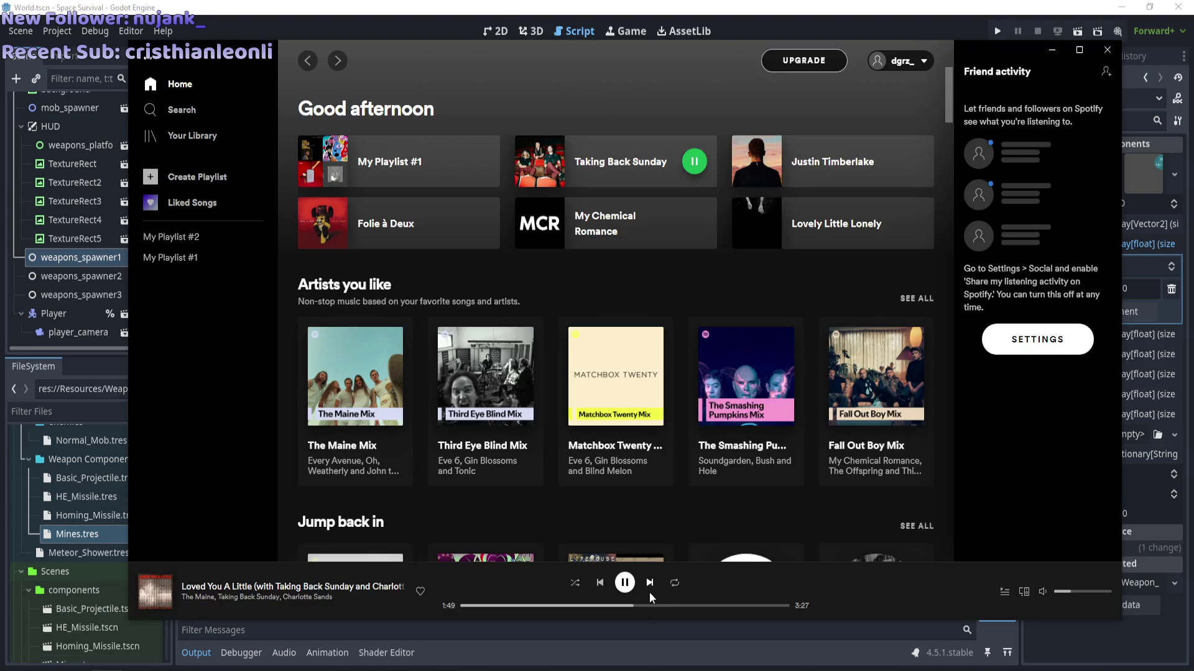
Skip Spotify ahead to 'Timberwolves At New Jersey' and minimize it back to Pool.gd.
click(649, 584)
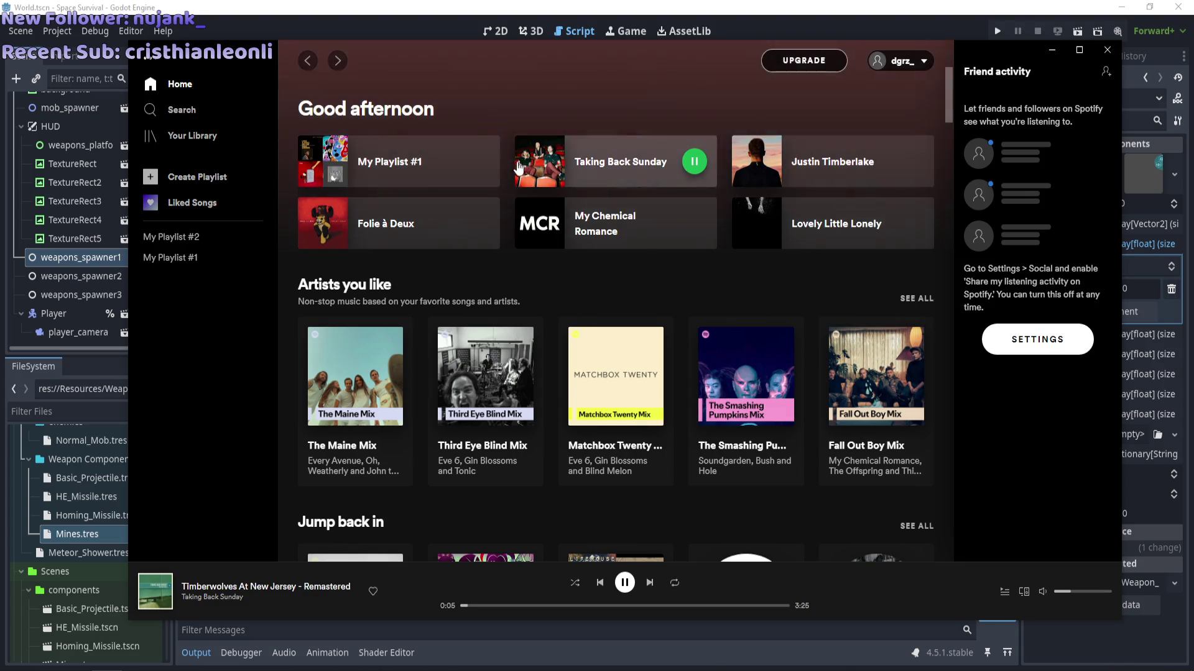
mouse_move(893, 163)
click(1052, 50)
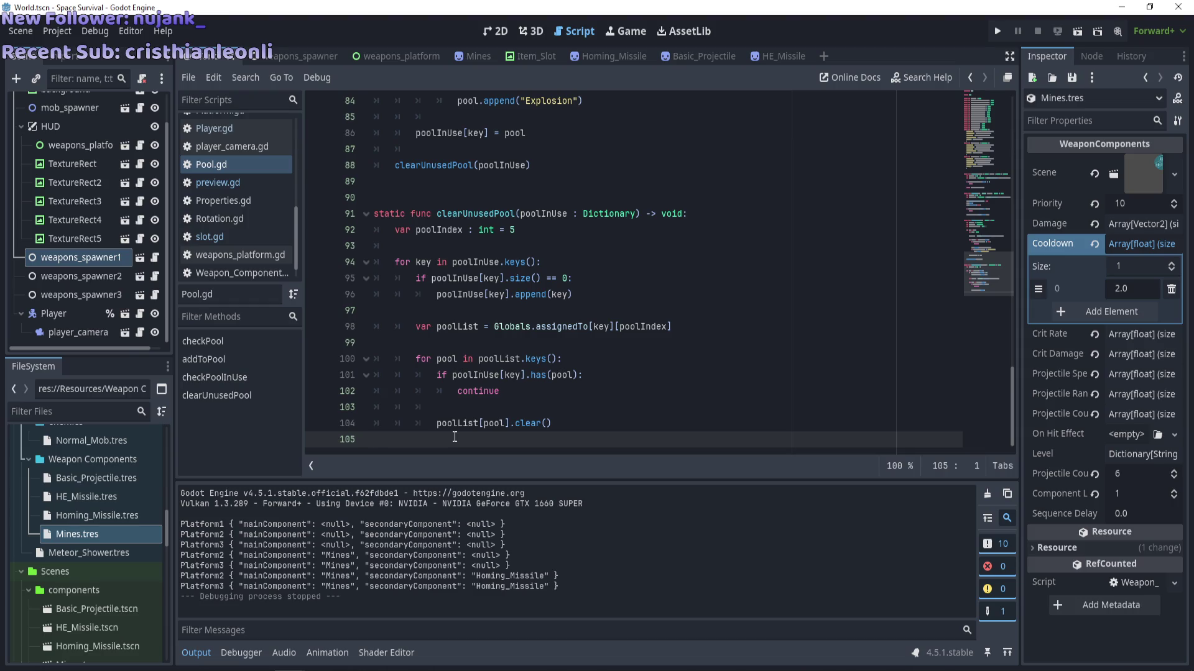
click(459, 427)
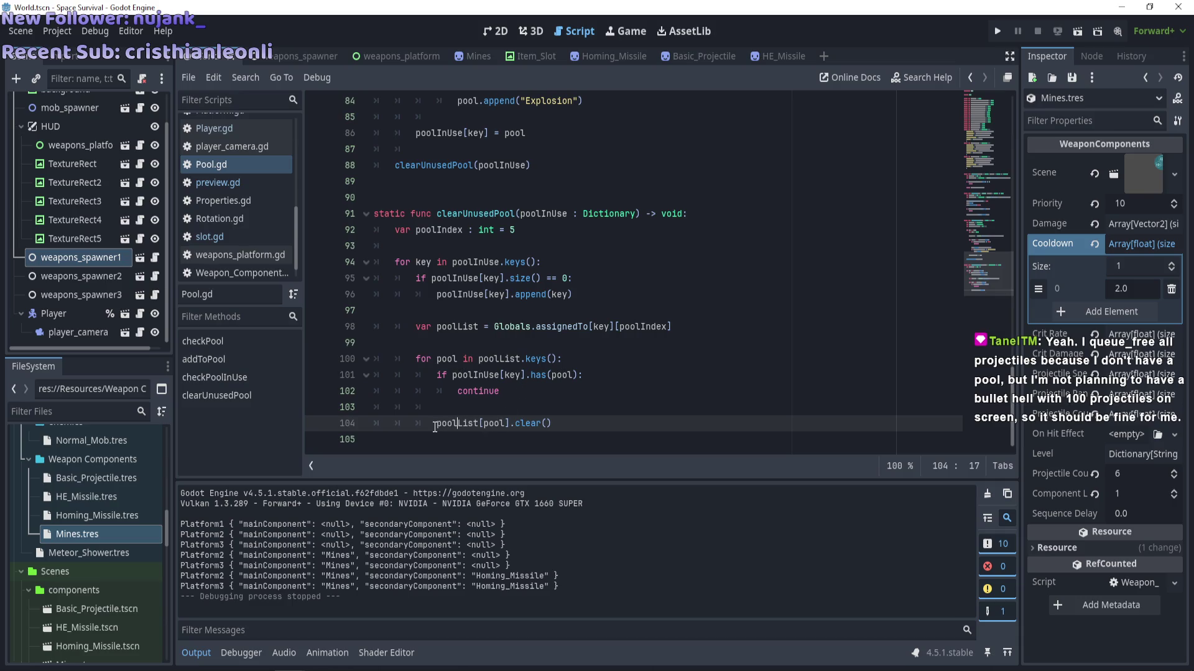
mouse_move(435, 427)
click(418, 438)
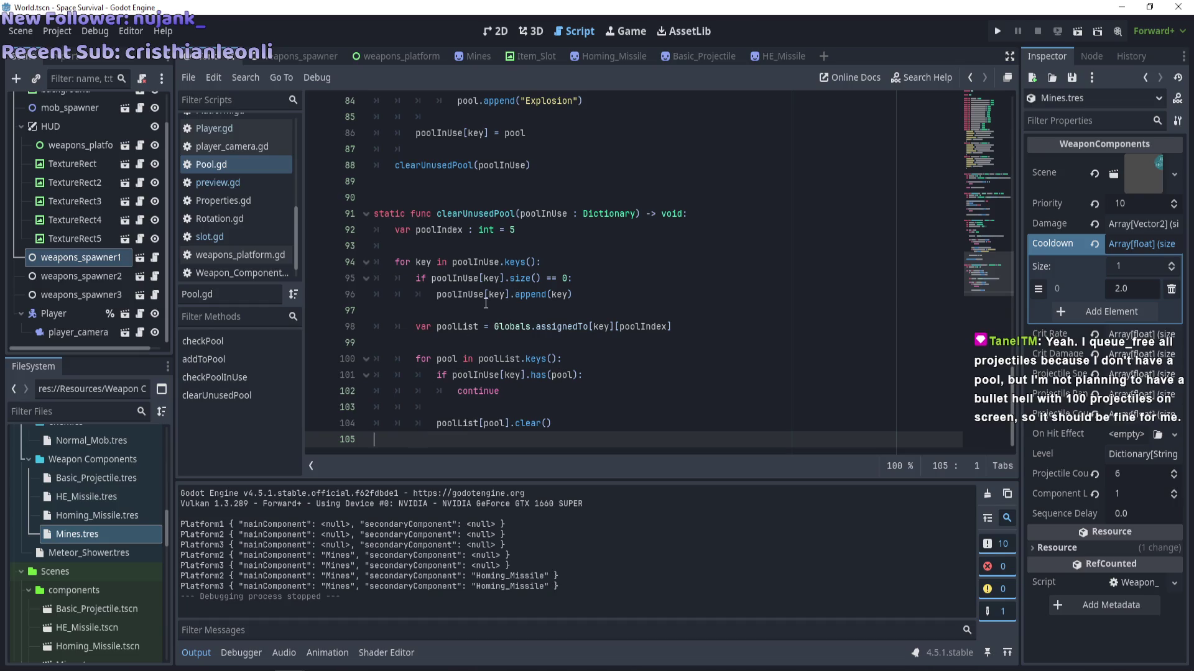
drag(553, 442, 397, 166)
scroll(424, 272, up, 4)
scroll(424, 272, down, 4)
mouse_move(553, 443)
mouse_down()
mouse_move(435, 373)
mouse_move(313, 194)
mouse_move(320, 166)
mouse_up()
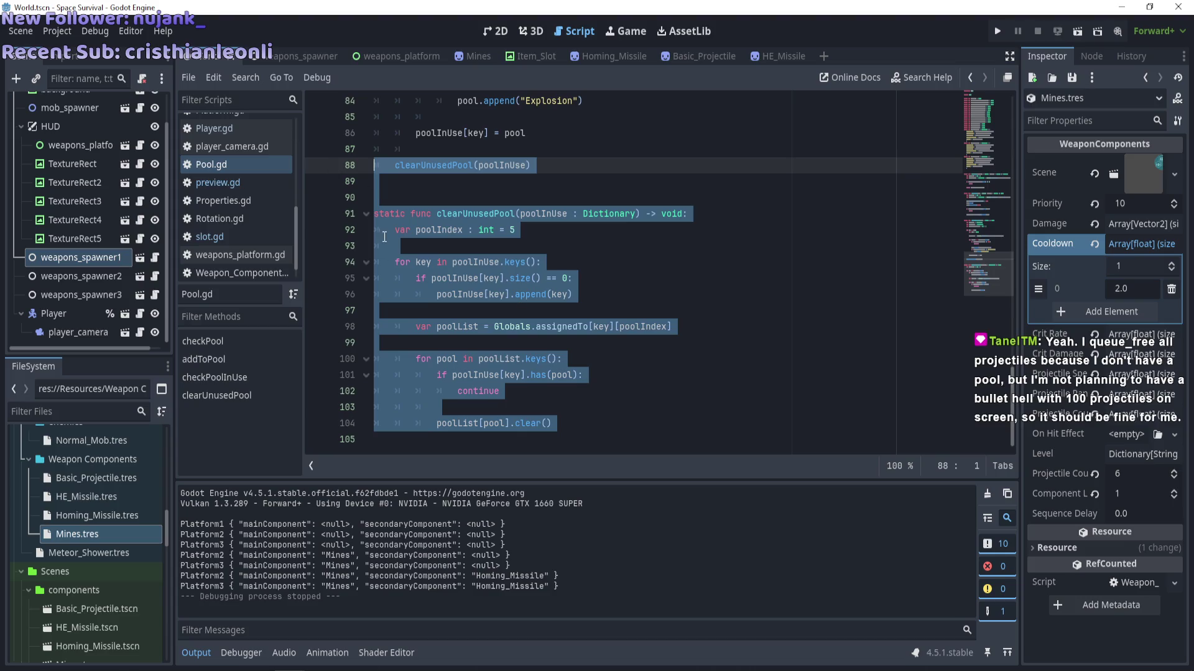
Comment out clearUnusedPool's lines 91–104 and its call on line 88 with Ctrl+K.
mouse_move(562, 429)
mouse_down()
mouse_move(360, 231)
mouse_move(298, 222)
mouse_up()
key(ctrl+k)
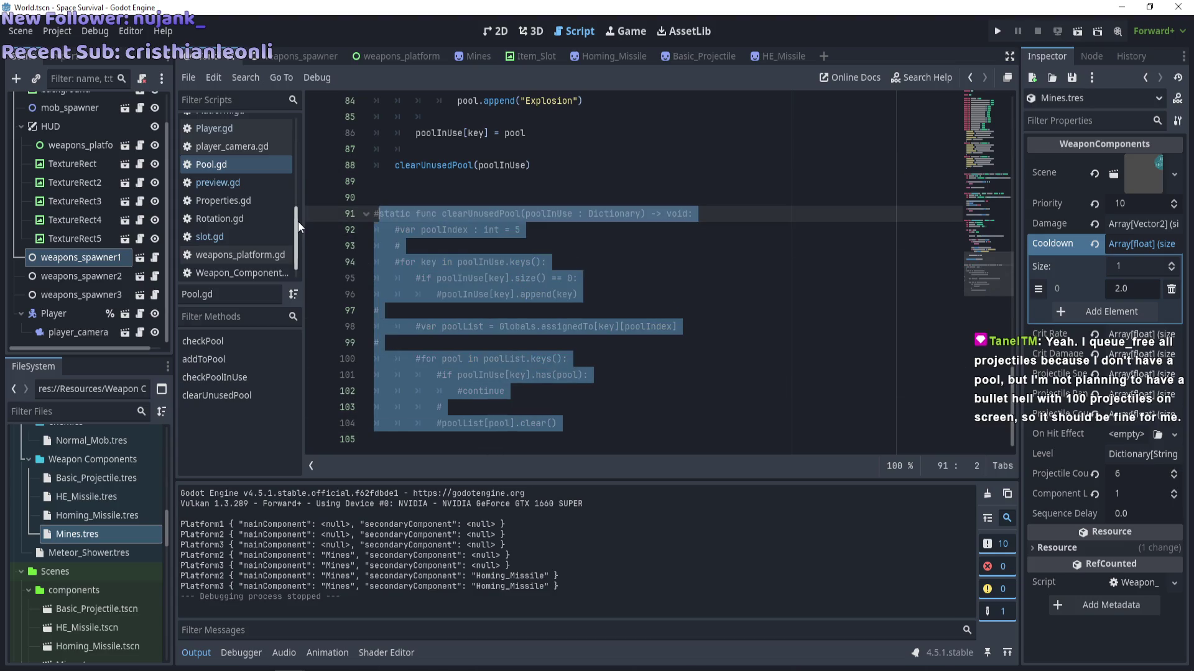
click(405, 165)
key(ctrl+k)
Collapse and re-expand the commented clearUnusedPool function fold several times.
click(366, 214)
scroll(365, 261, up, 5)
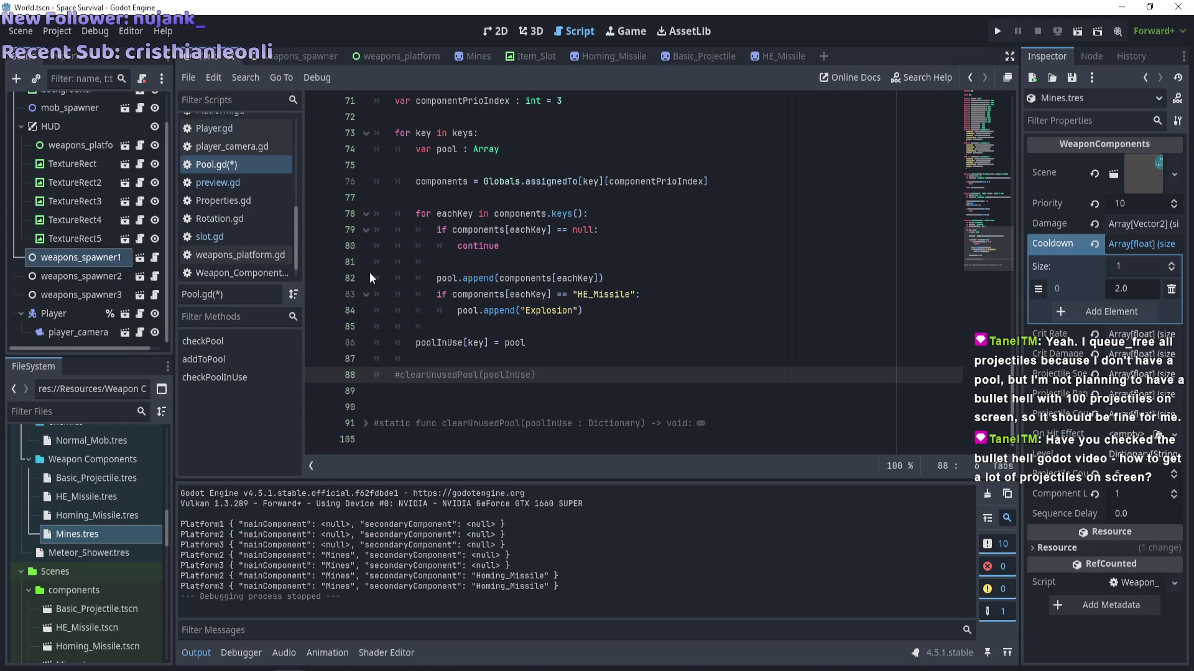
click(366, 423)
scroll(386, 376, down, 3)
scroll(387, 377, up, 1)
scroll(386, 377, down, 2)
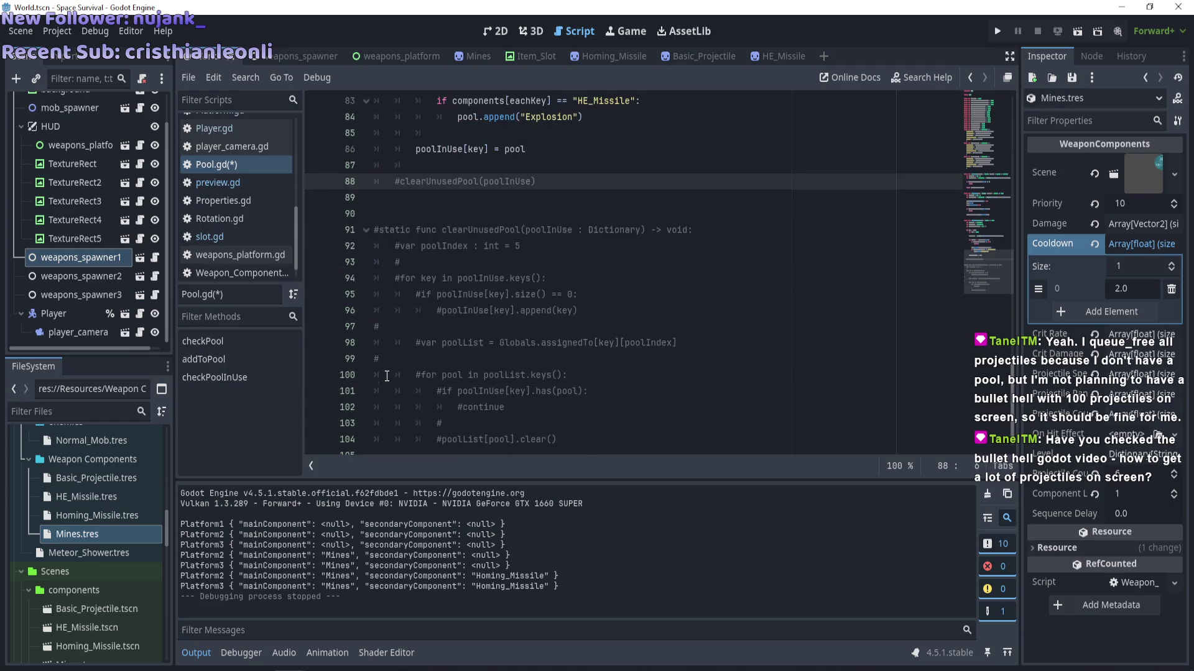
click(366, 235)
click(367, 235)
click(367, 235)
click(367, 235)
Glance at the Twitch stream in Chrome, then minimize the browser back to Godot.
key(alt+Tab)
click(332, 17)
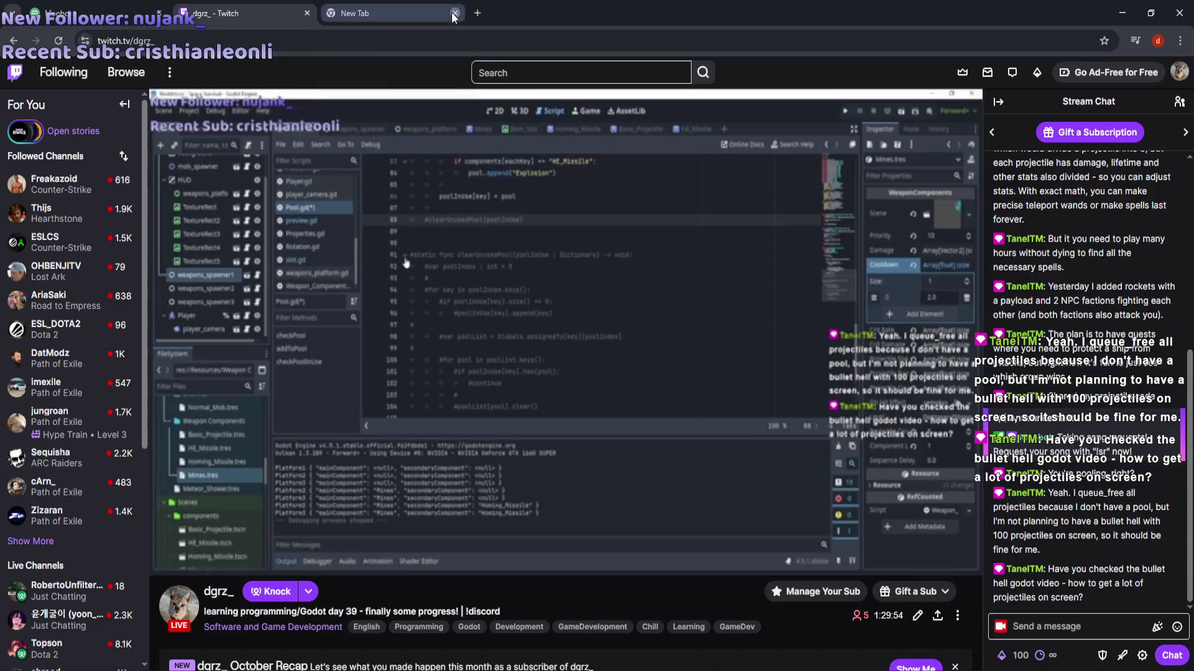
click(454, 13)
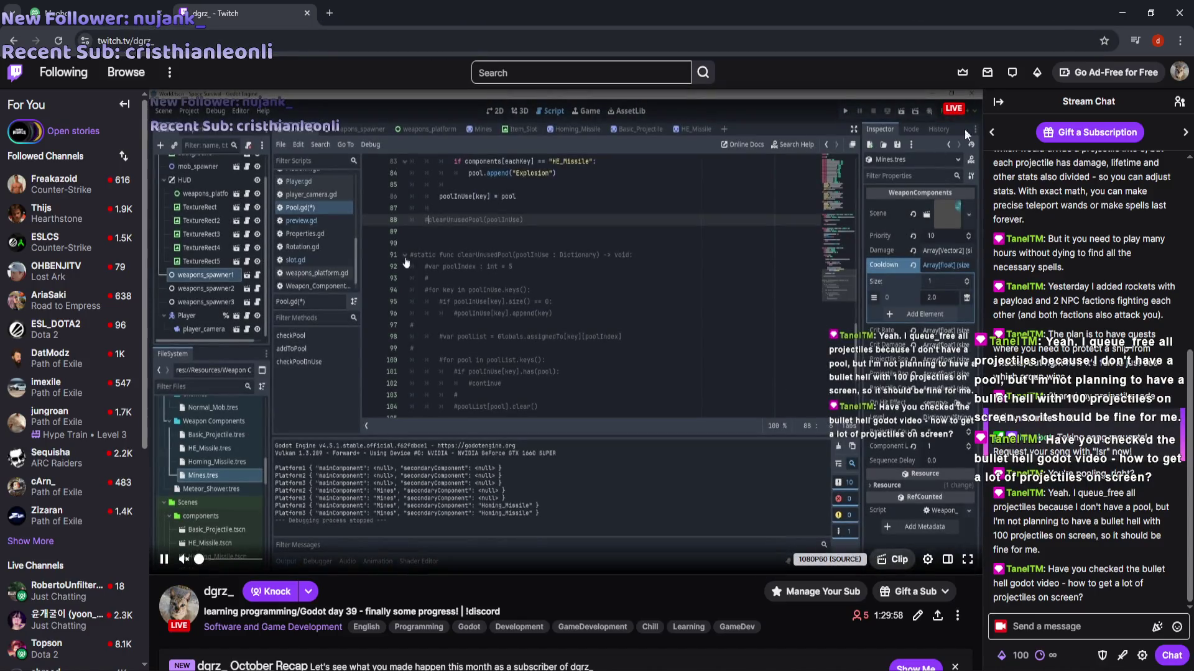
click(1121, 17)
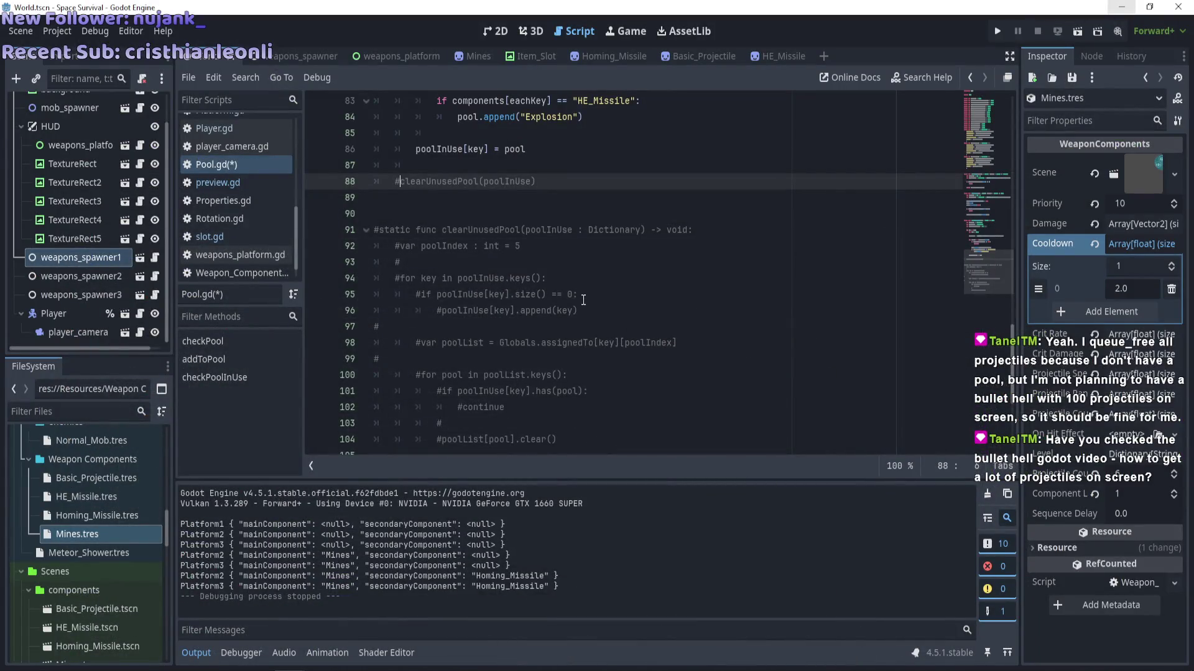
Save the Pool.gd script with Ctrl+S.
scroll(594, 342, down, 1)
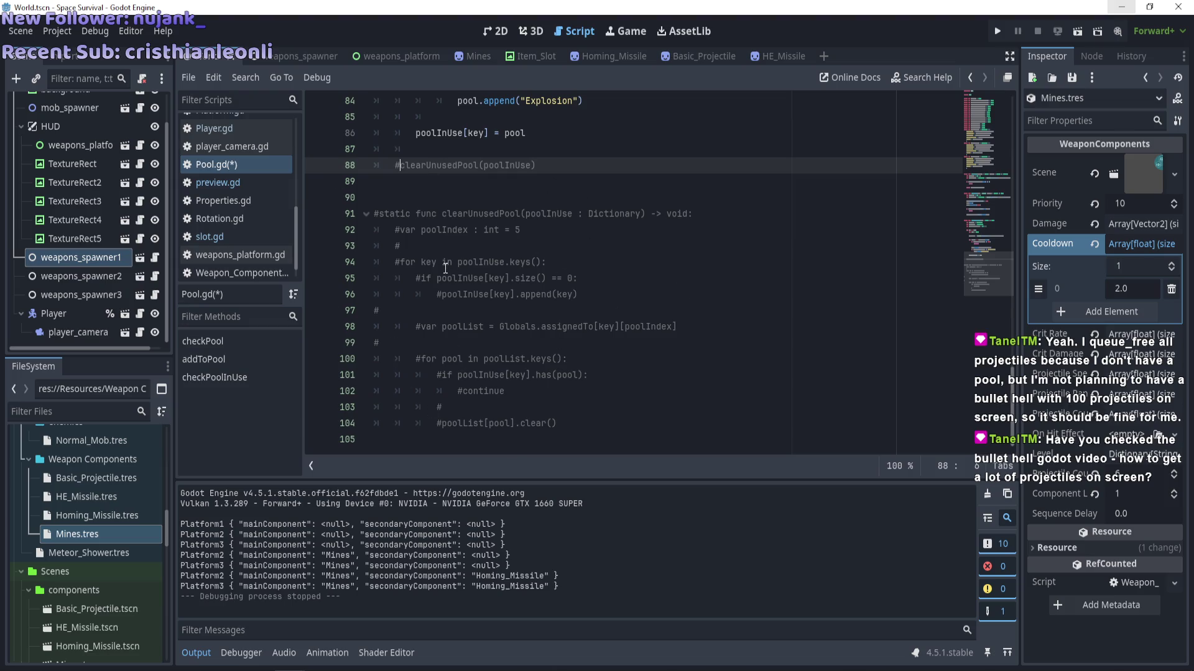
mouse_move(503, 232)
key(ctrl+s)
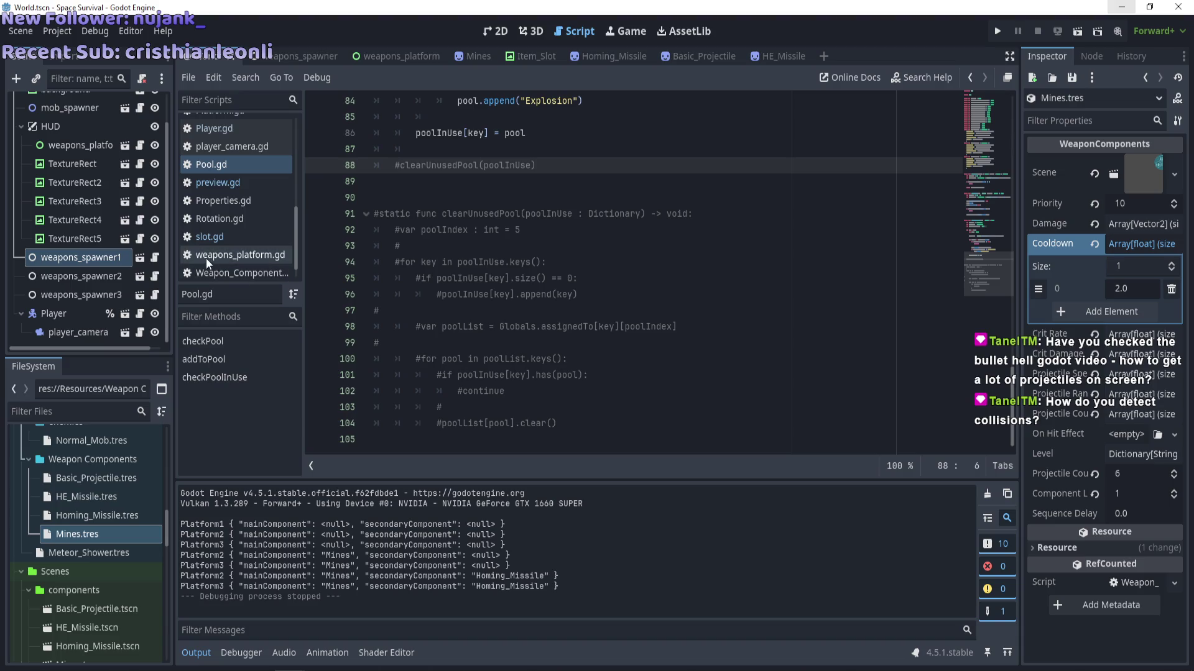
Toggle the clearUnusedPool fold on line 91 closed and open twice.
scroll(208, 255, down, 1)
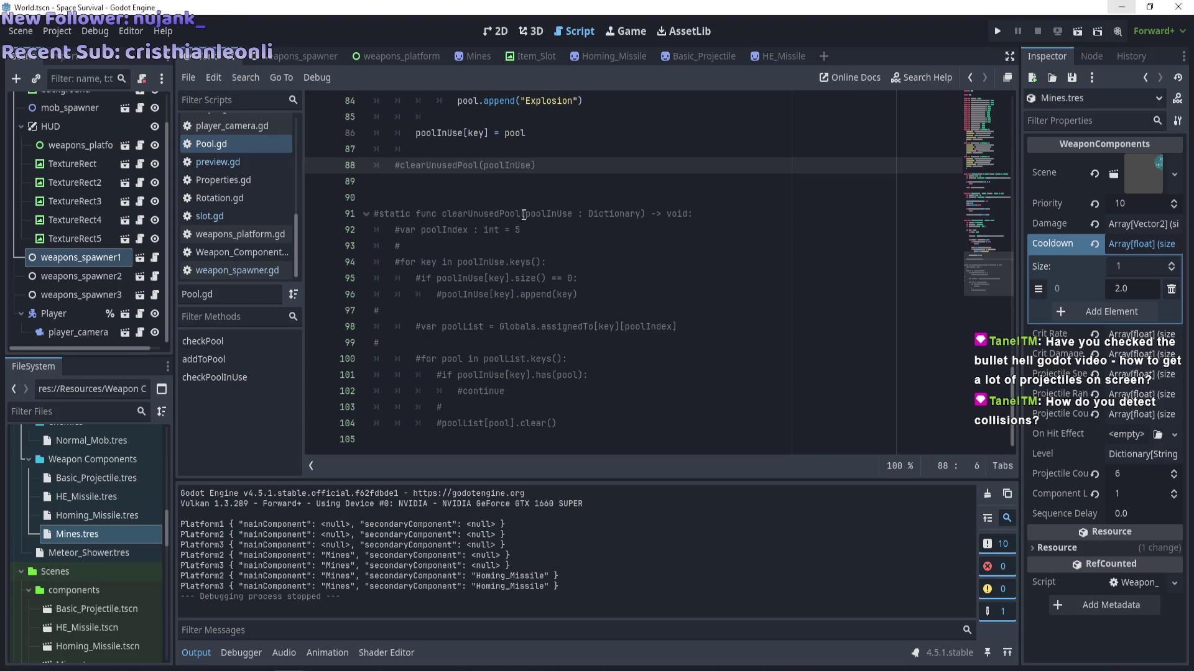
click(366, 215)
click(367, 214)
click(367, 215)
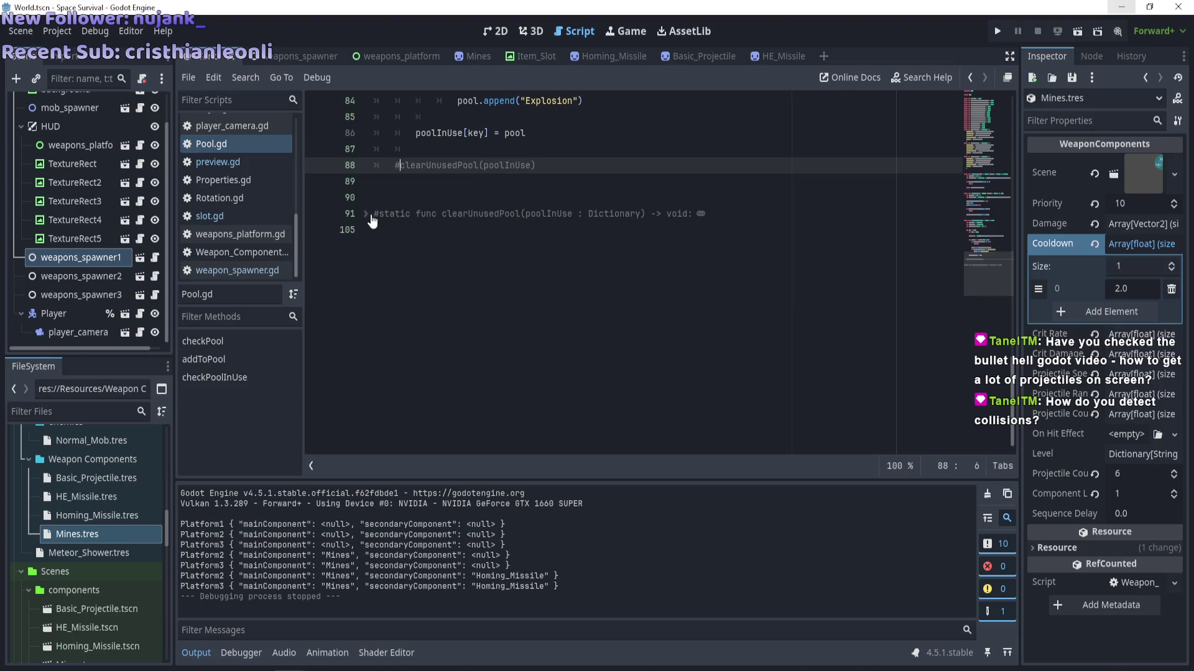
click(366, 214)
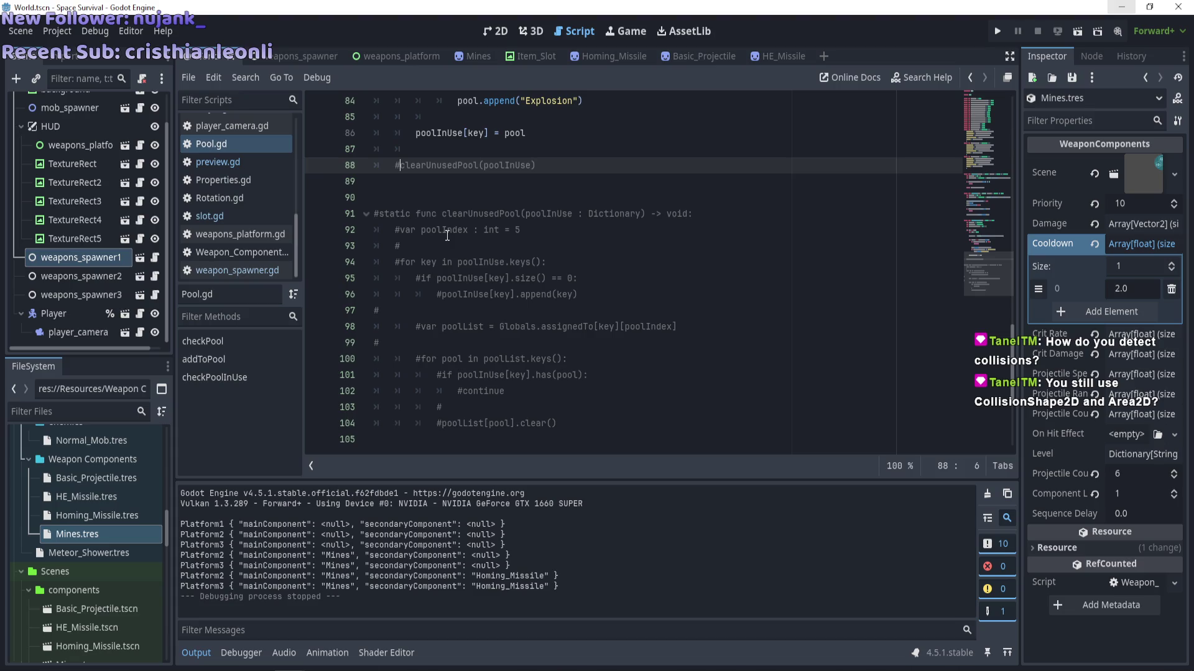
Run the game, equip Mines and Homing_Missile on the weapons platform, then stop it with F8.
key(F5)
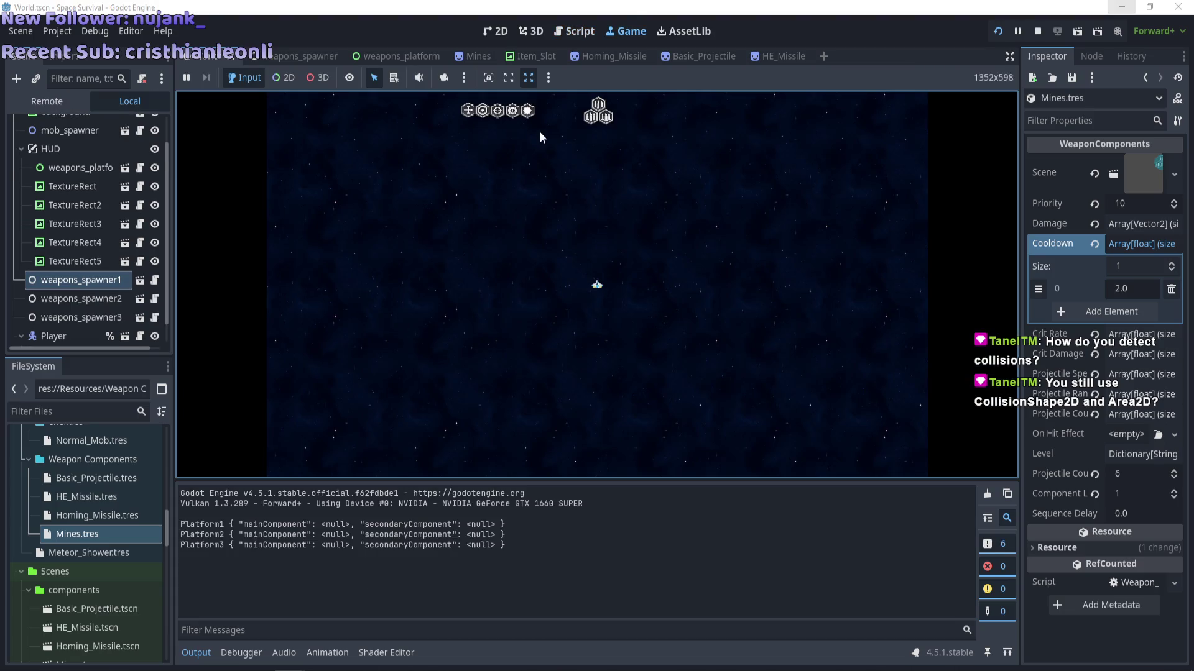
mouse_move(527, 110)
mouse_down()
mouse_move(615, 124)
mouse_move(600, 115)
mouse_up()
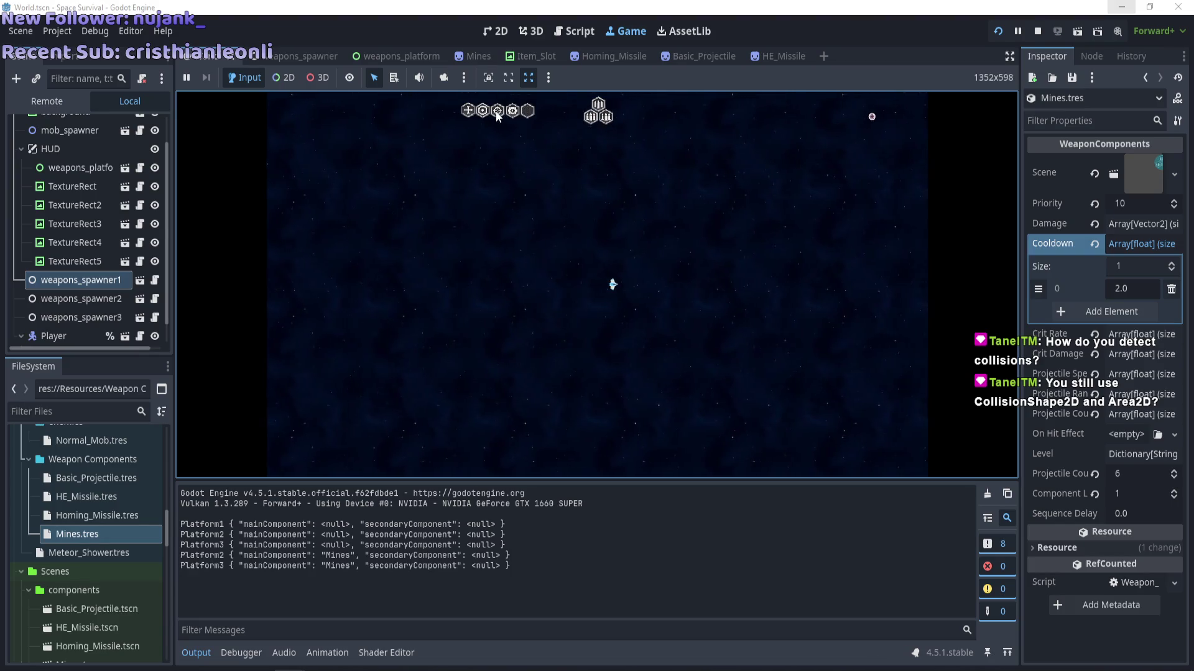
mouse_move(495, 111)
mouse_down()
mouse_move(565, 118)
mouse_move(591, 133)
mouse_move(578, 144)
mouse_up()
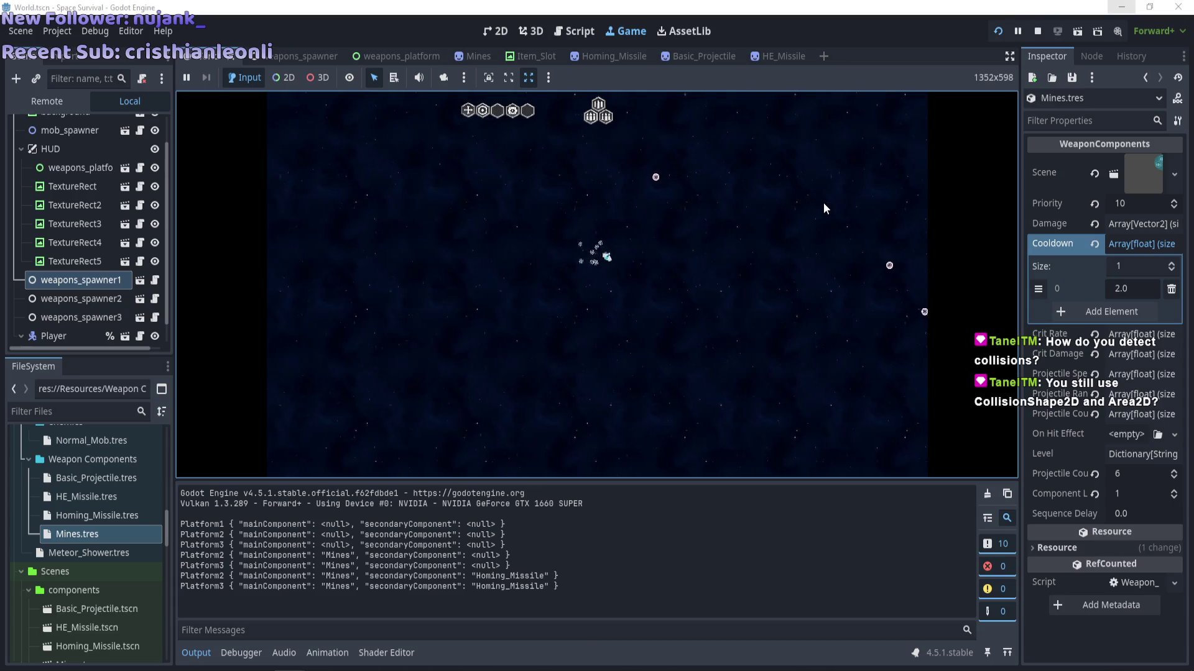
mouse_move(608, 117)
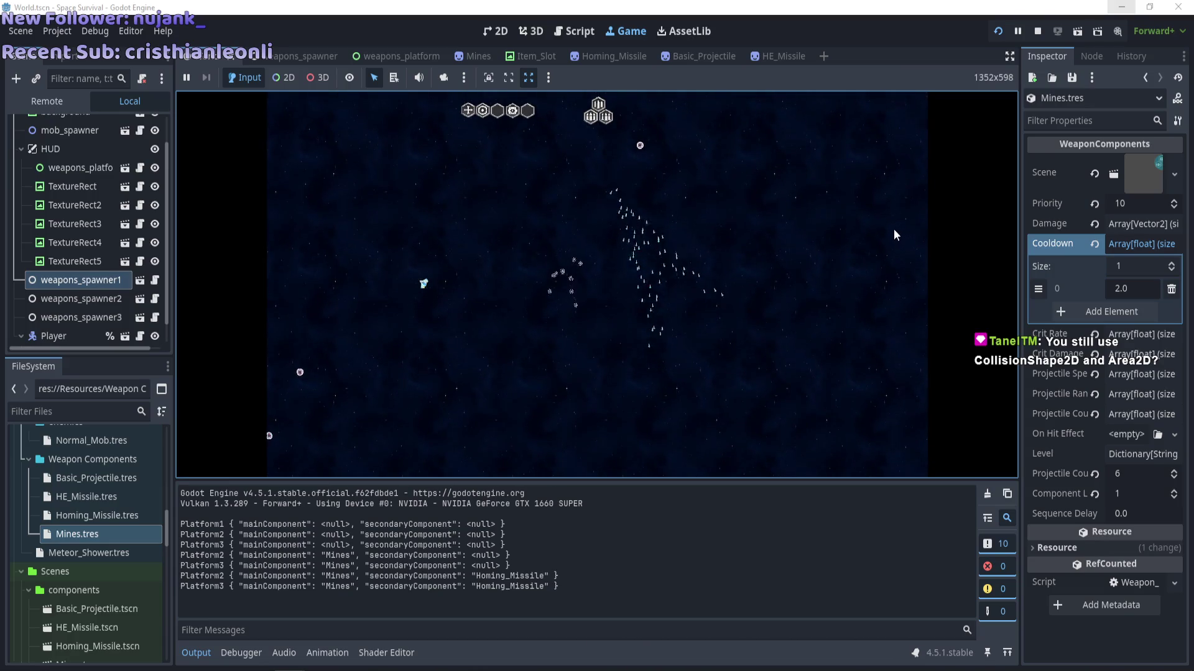
key(F8)
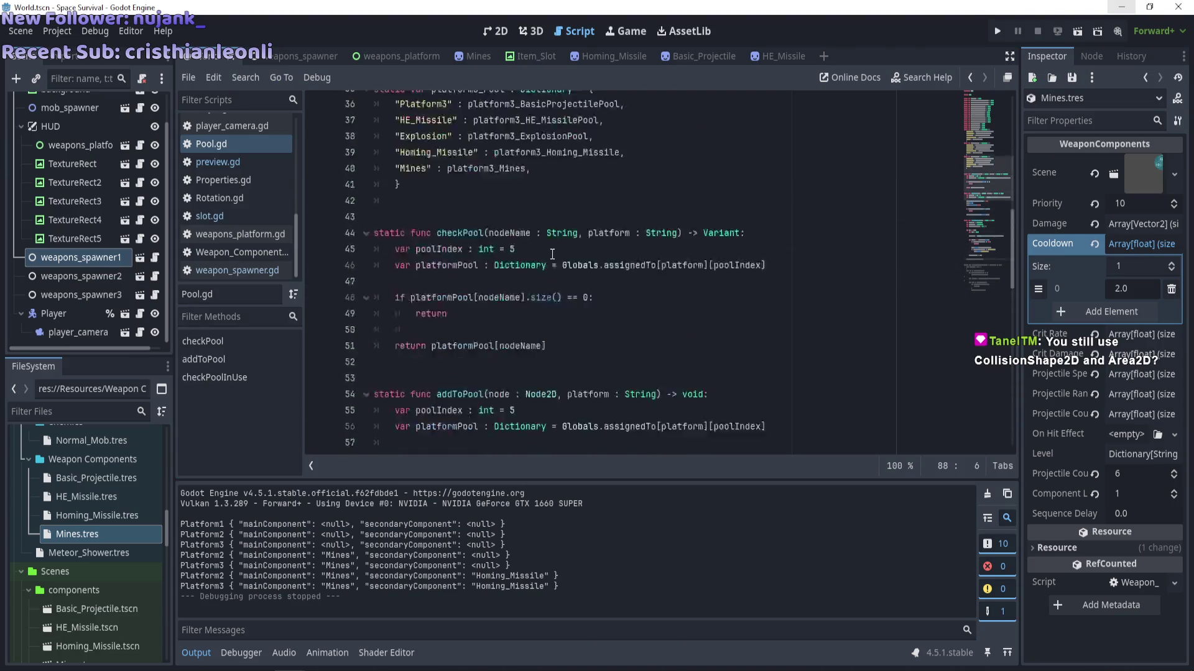
Add print(platformPool[nodeName].size()) on line 50 of checkPool and launch the game.
scroll(552, 254, up, 10)
scroll(496, 292, down, 12)
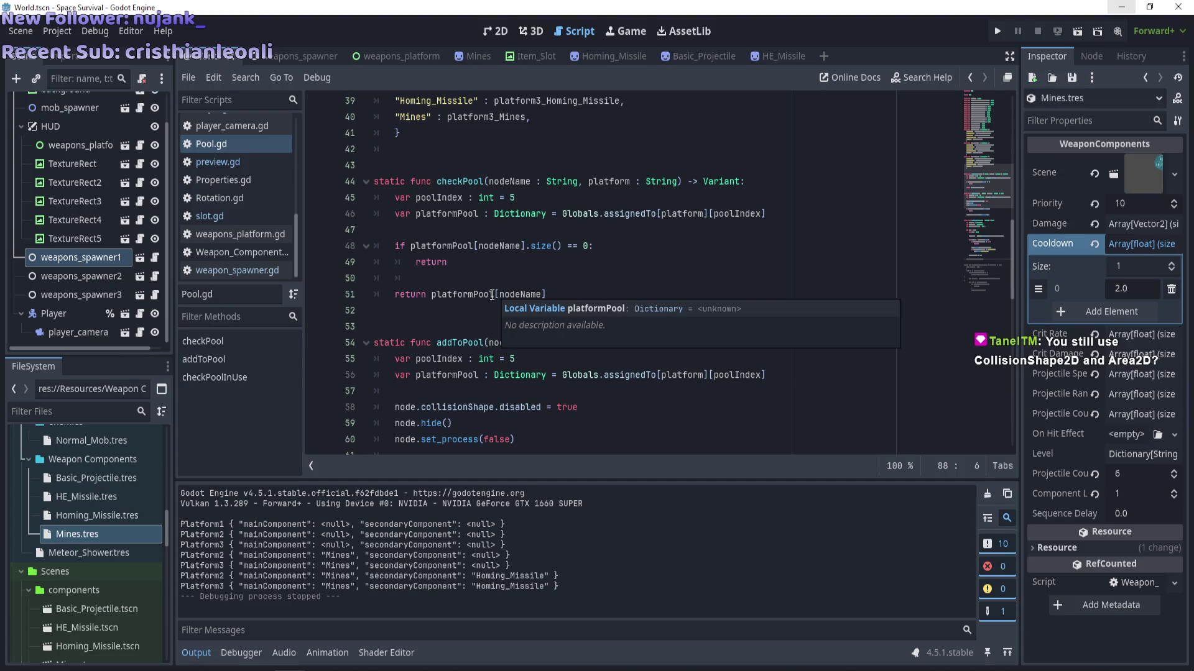
scroll(445, 376, down, 7)
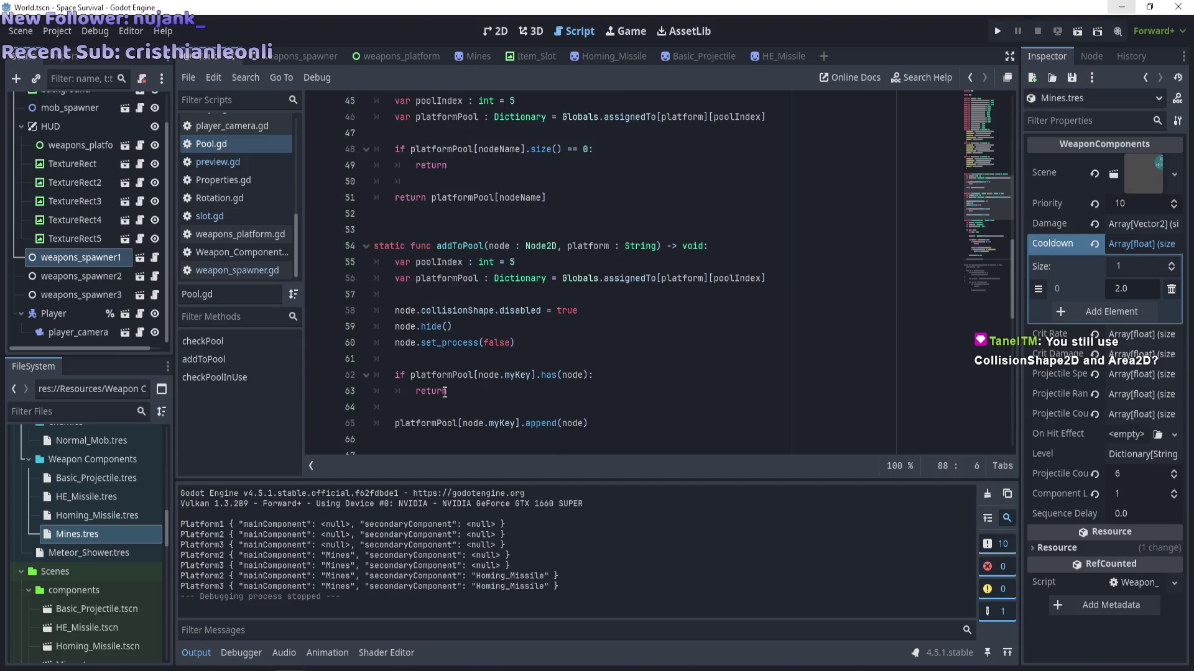
scroll(445, 392, up, 7)
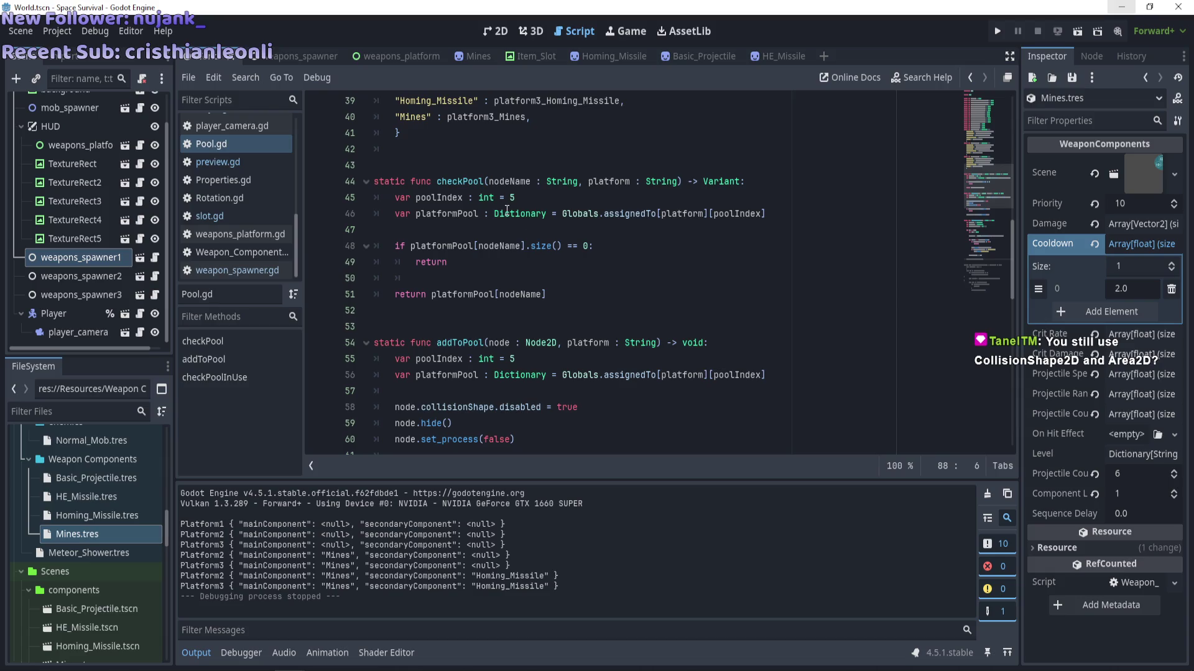
mouse_move(507, 210)
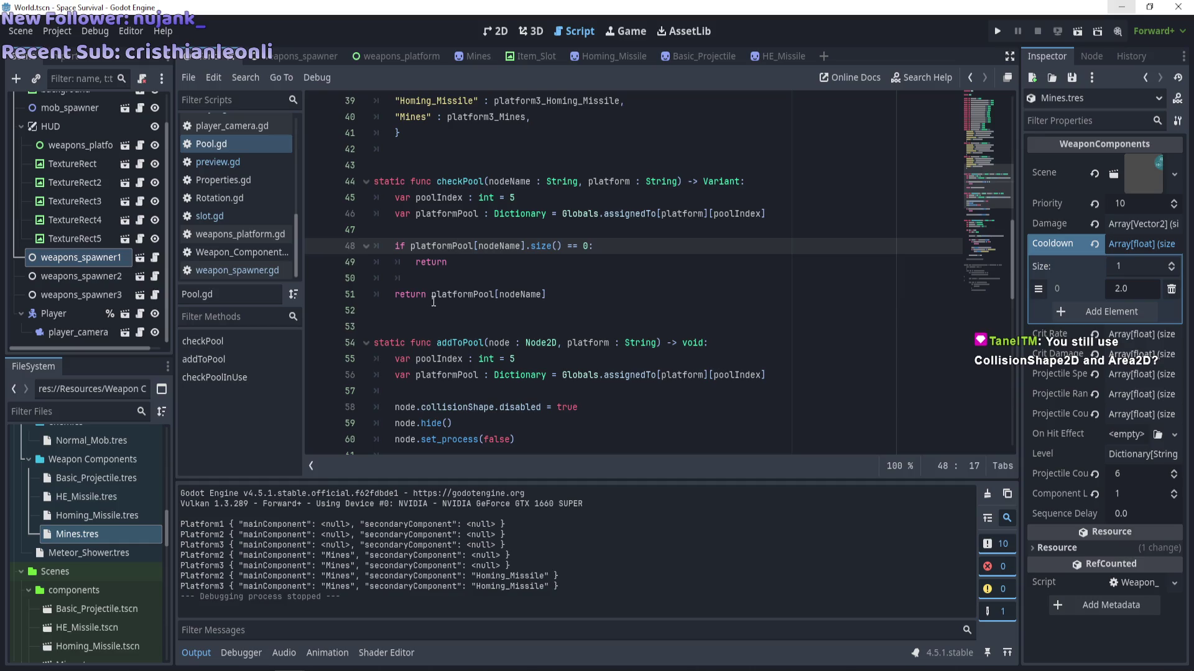
drag(432, 294, 534, 294)
click(478, 276)
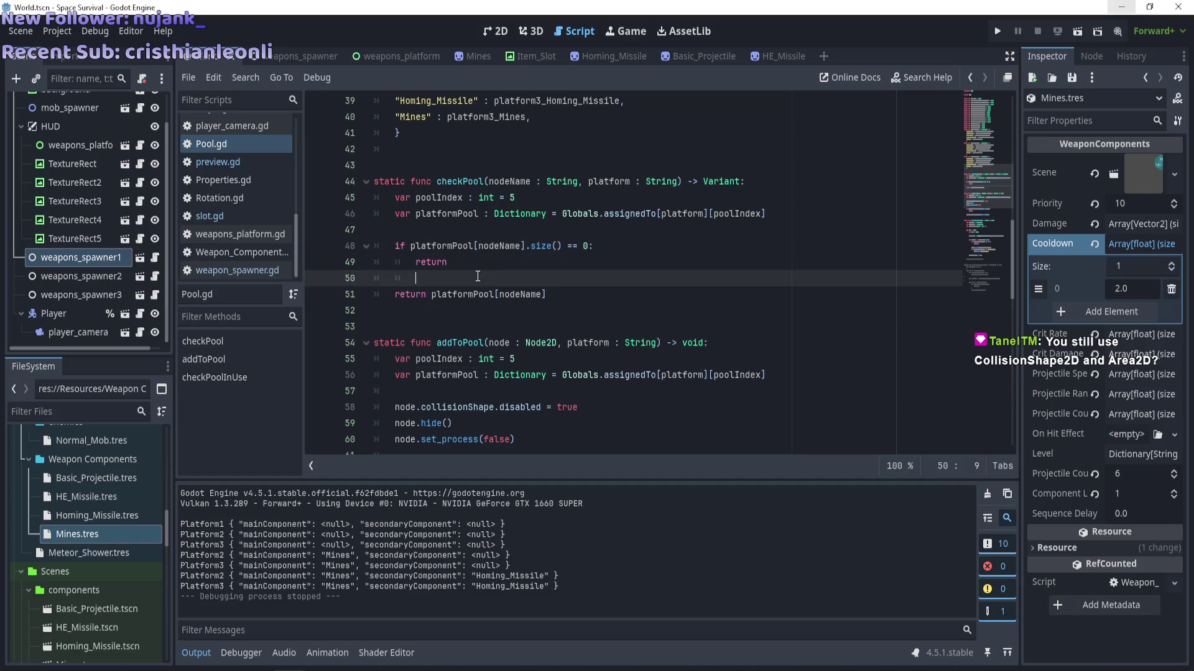
text(platformPool[nodeName])
key(BackSpace)
key(BackSpace)
key(BackSpace)
key(BackSpace)
key(BackSpace)
key(BackSpace)
text(print()
text(platformPool[nodeName])
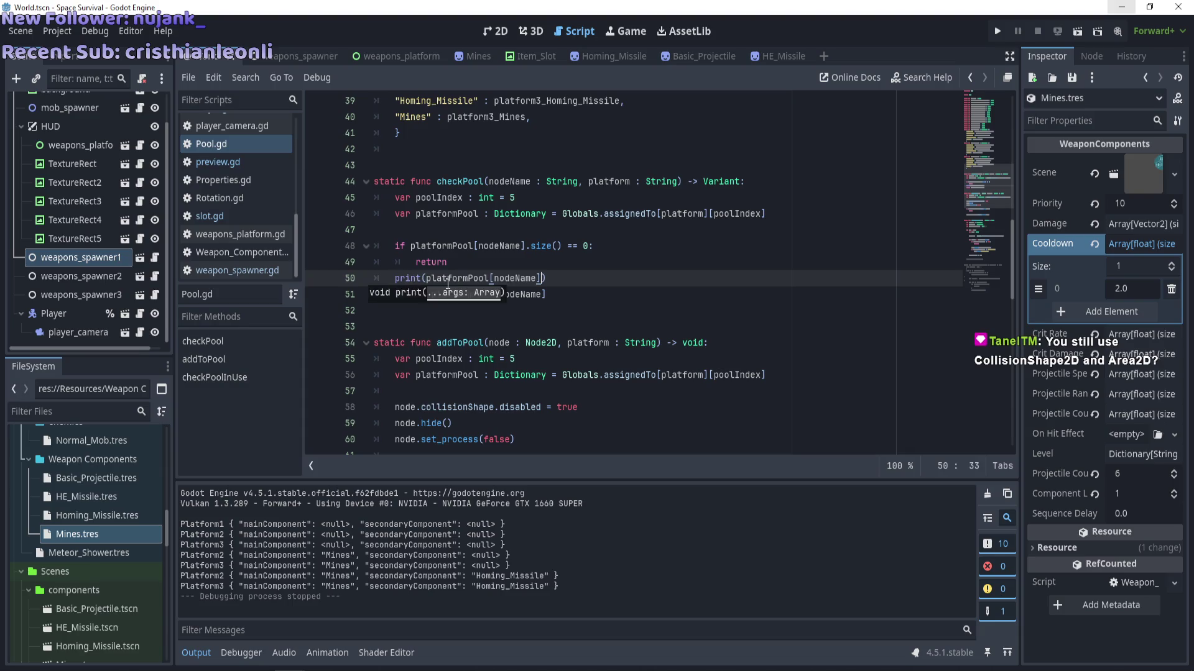
text(.size()
key(F5)
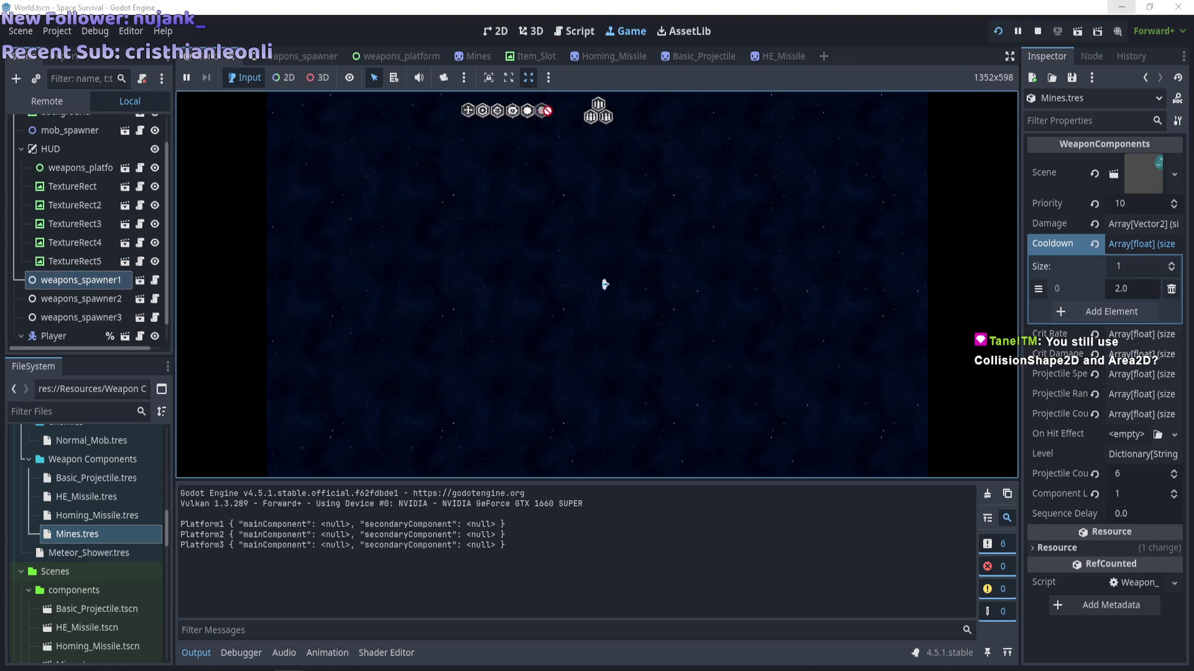
Equip Mines and Homing_Missile on the hexagon platform and fly the ship up and down.
mouse_move(546, 111)
mouse_down()
mouse_move(599, 120)
mouse_move(601, 134)
mouse_up()
drag(500, 114, 590, 147)
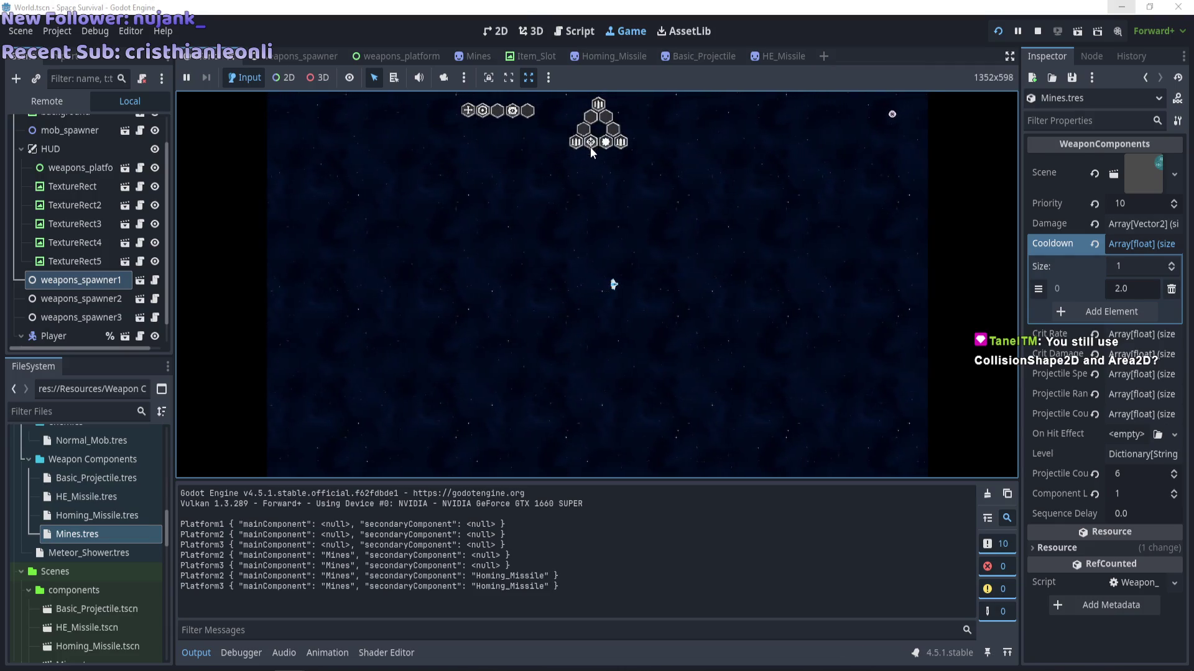
key(w)
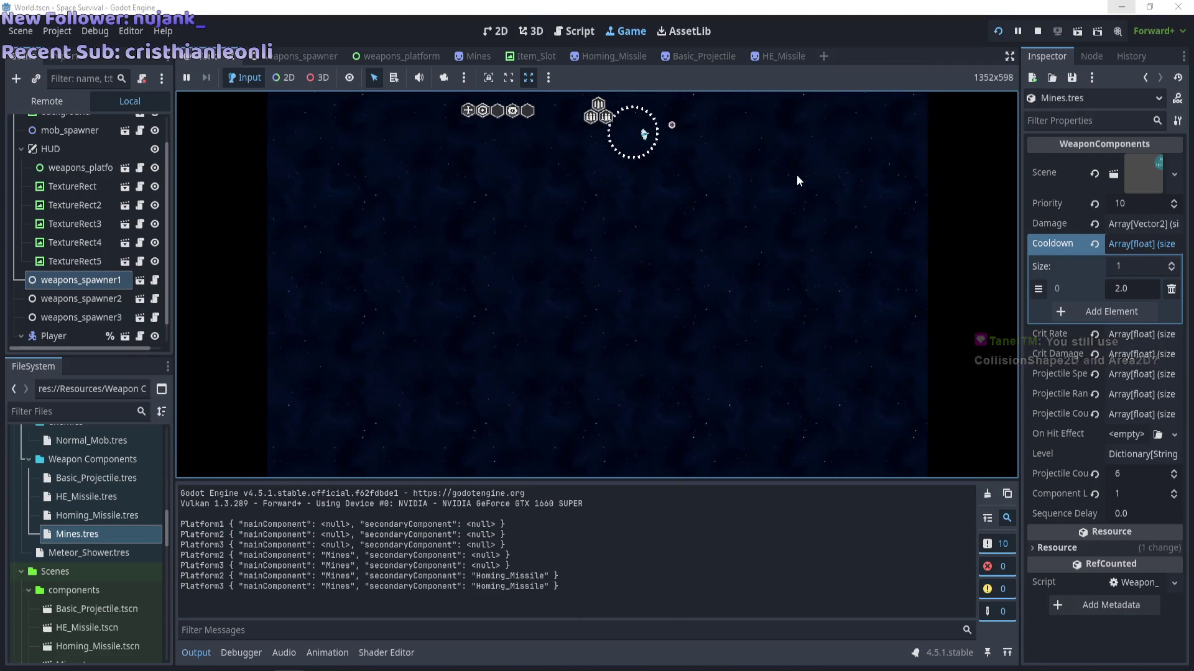
key(s)
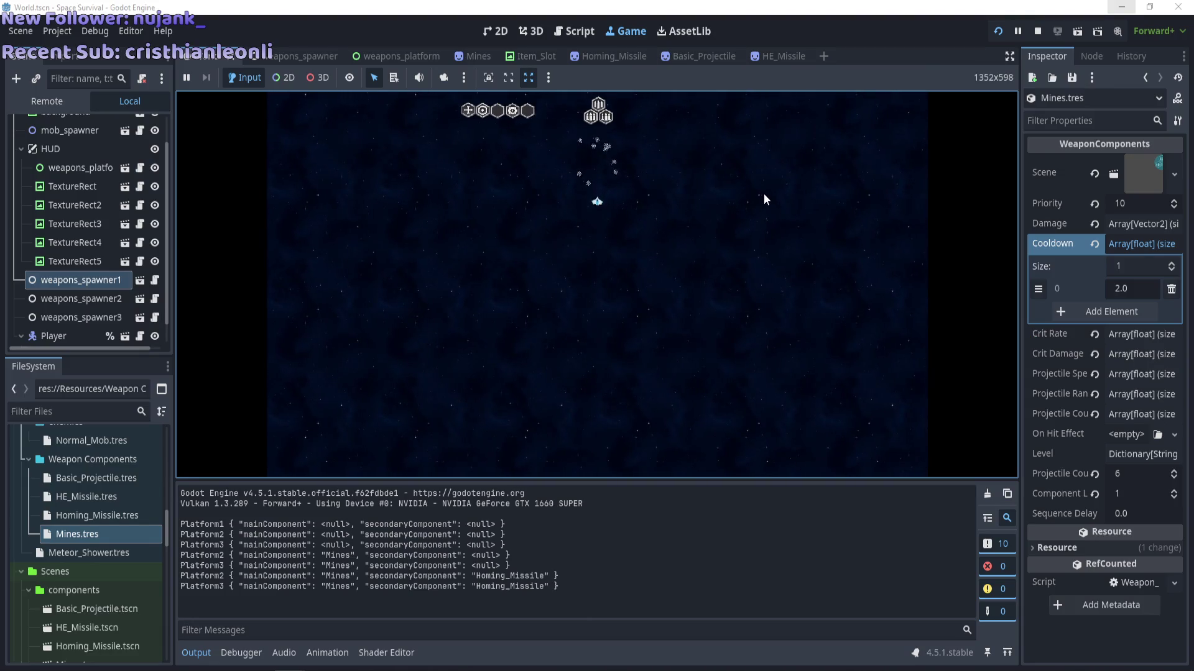
key(s)
key(a)
Fly the ship around while the console logs pool sizes like 80, 20 and 90, then stop.
key(d)
key(d)
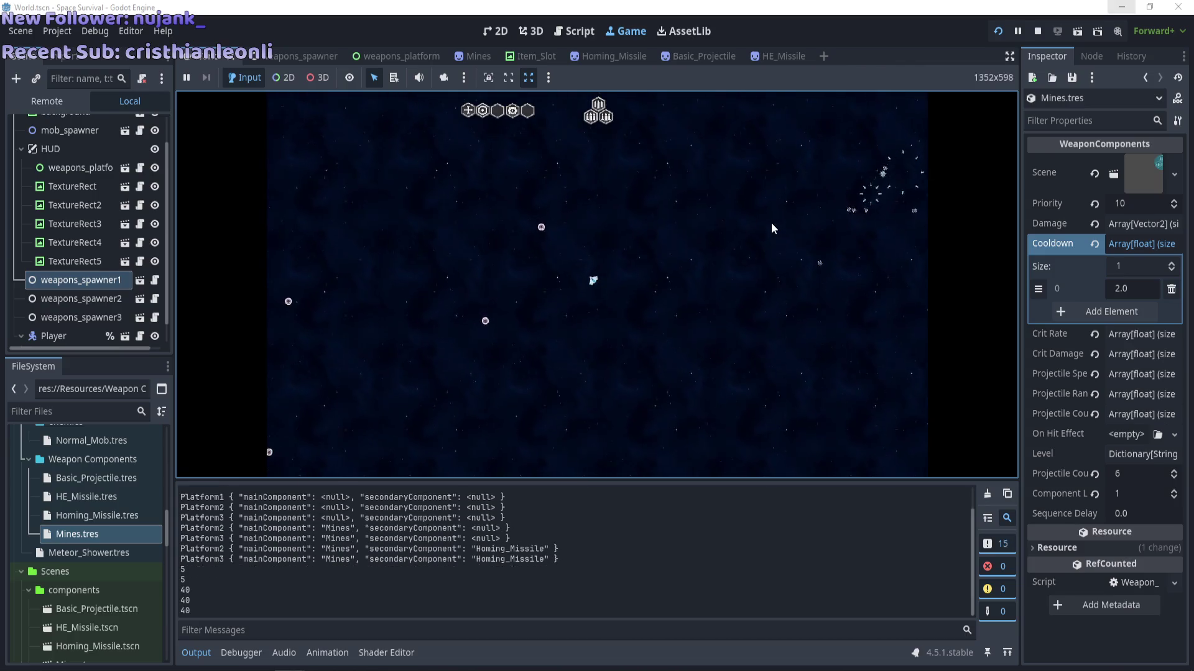
key(a)
key(a)
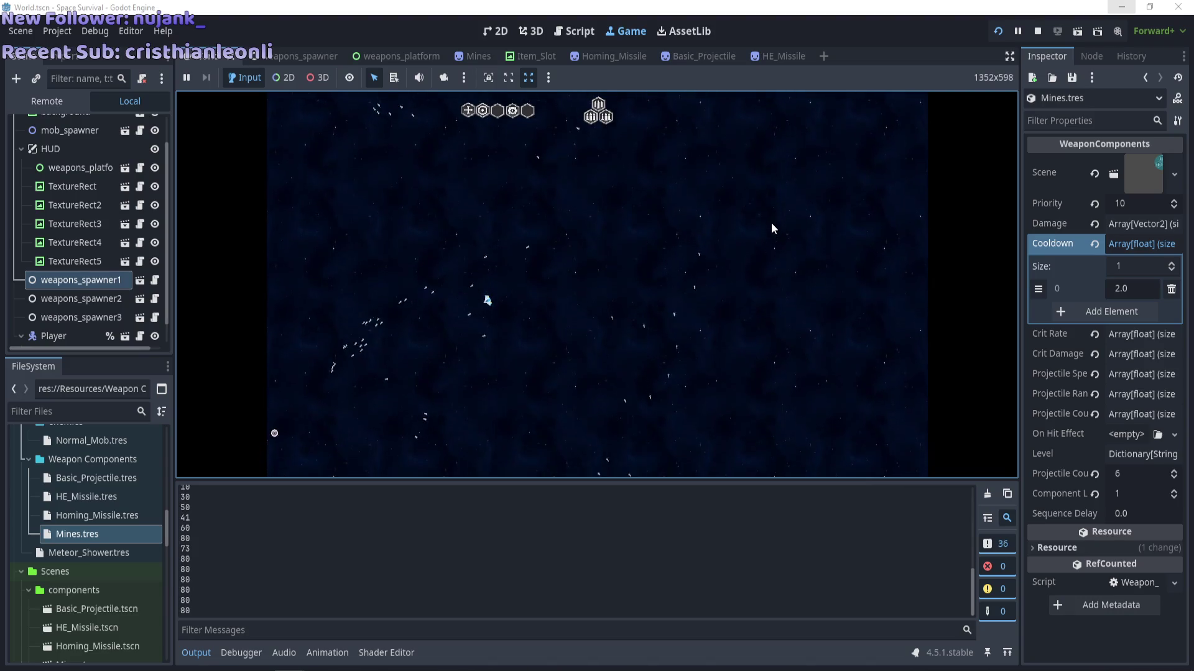
key(d)
key(w)
key(a)
key(s)
key(a)
key(w)
key(a)
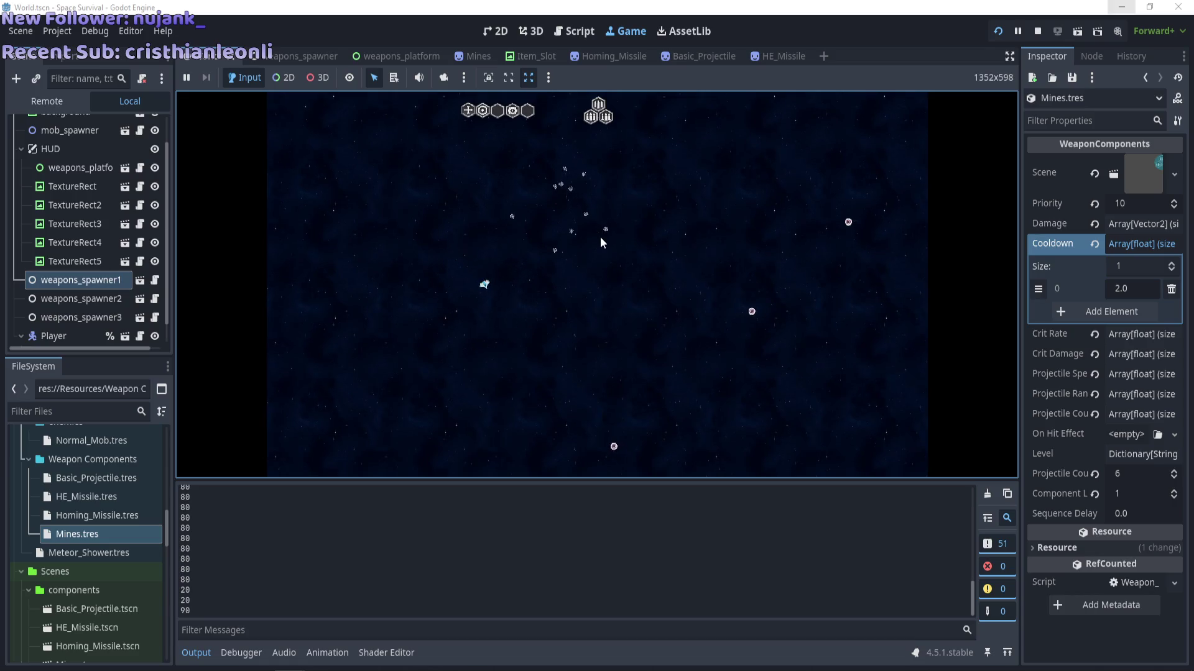
key(F8)
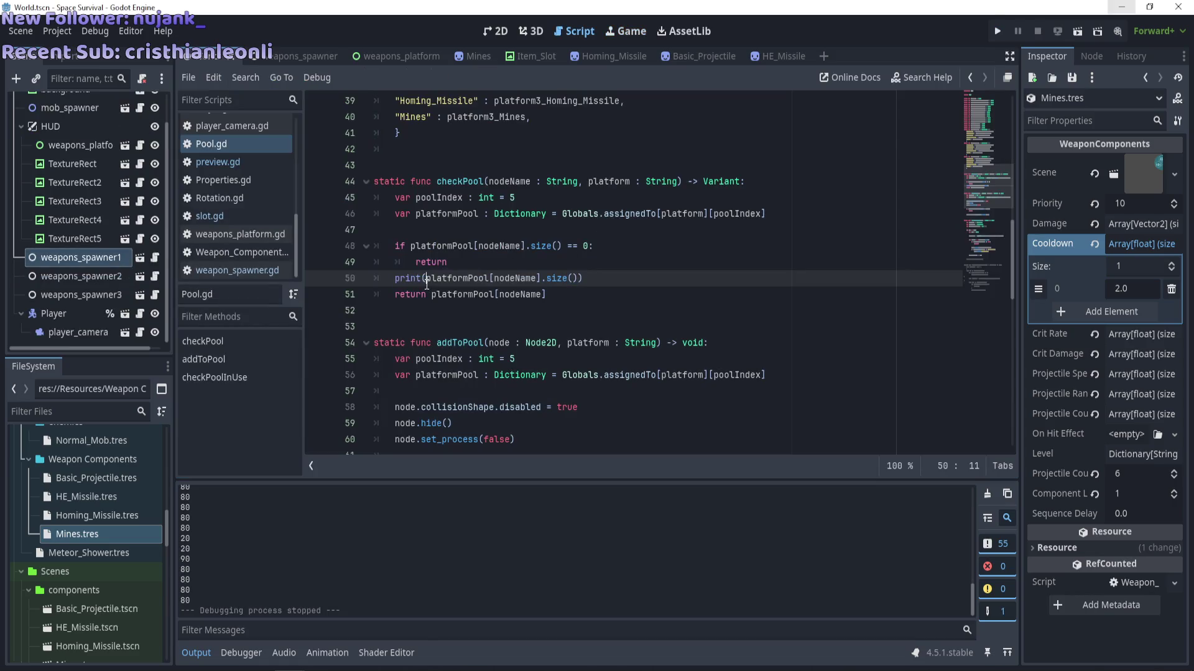
Wrap line 50's print argument platformPool[nodeName].size() in str().
click(426, 279)
text(()
shift+click(587, 279)
text())
click(594, 279)
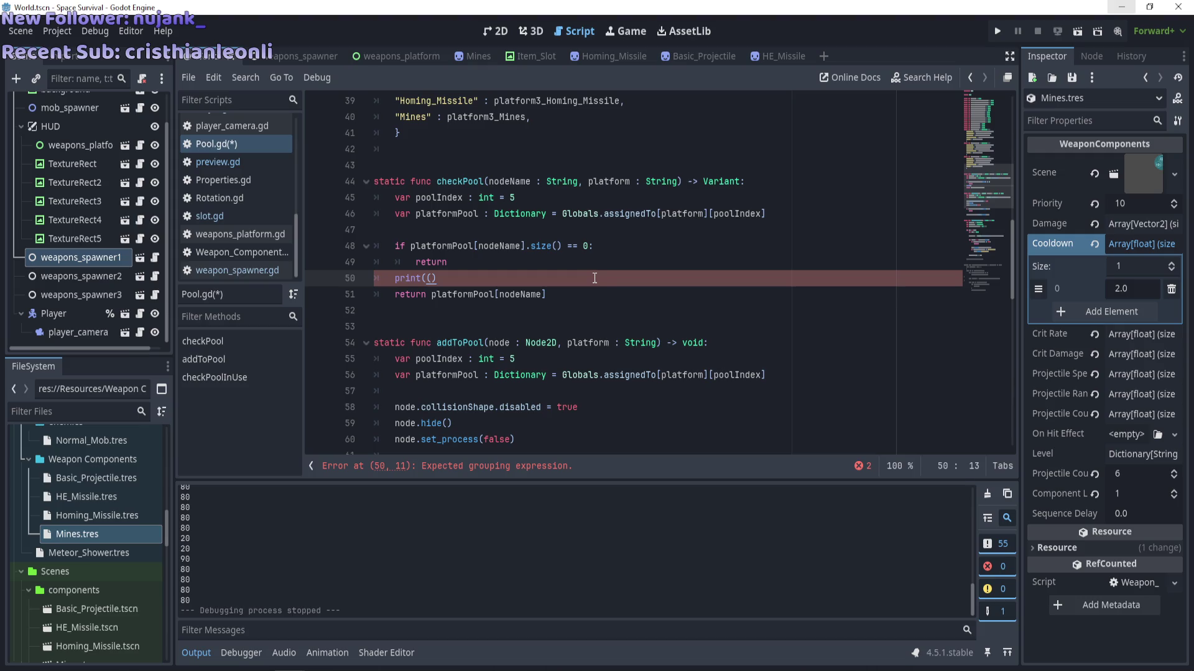
text())
click(428, 279)
text(str)
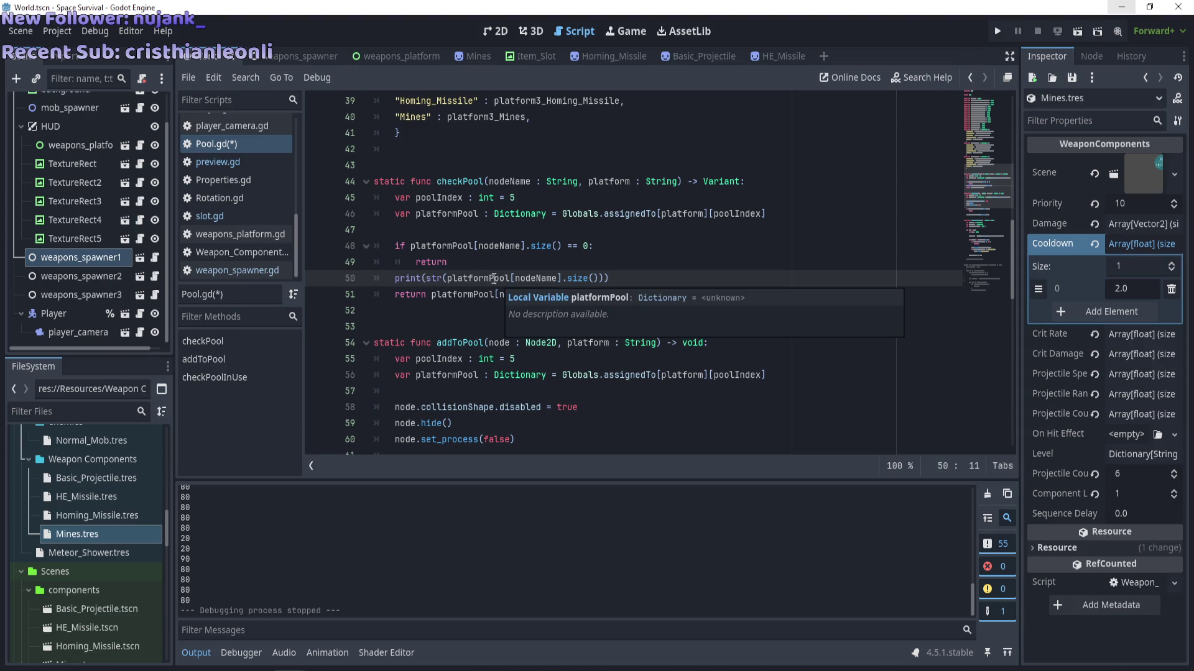
Prepend str(nodeName) + "" to the print on line 50 and run the game with F5.
click(501, 194)
double_click(509, 181)
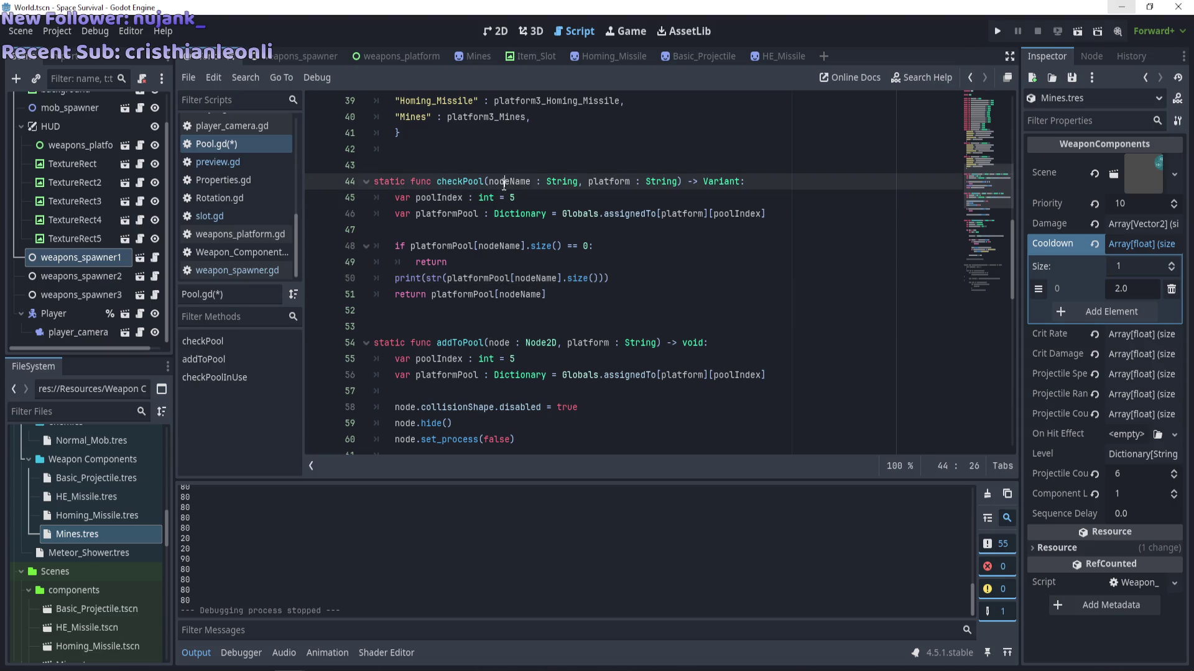
scroll(448, 298, up, 3)
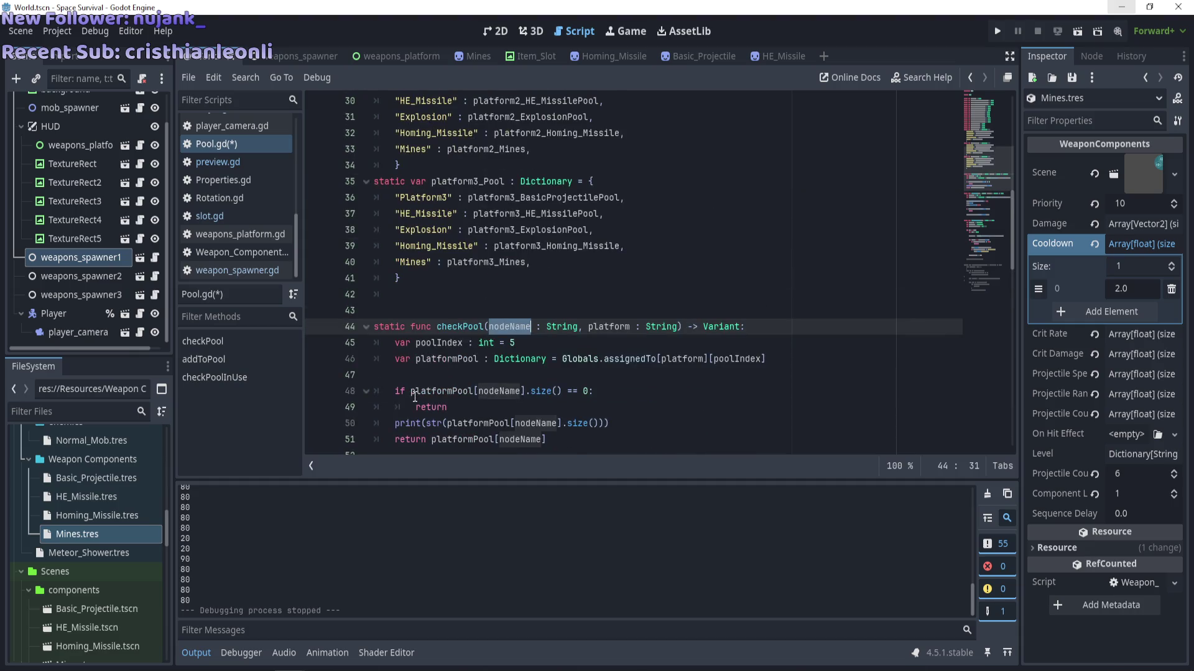
scroll(415, 392, down, 2)
click(442, 329)
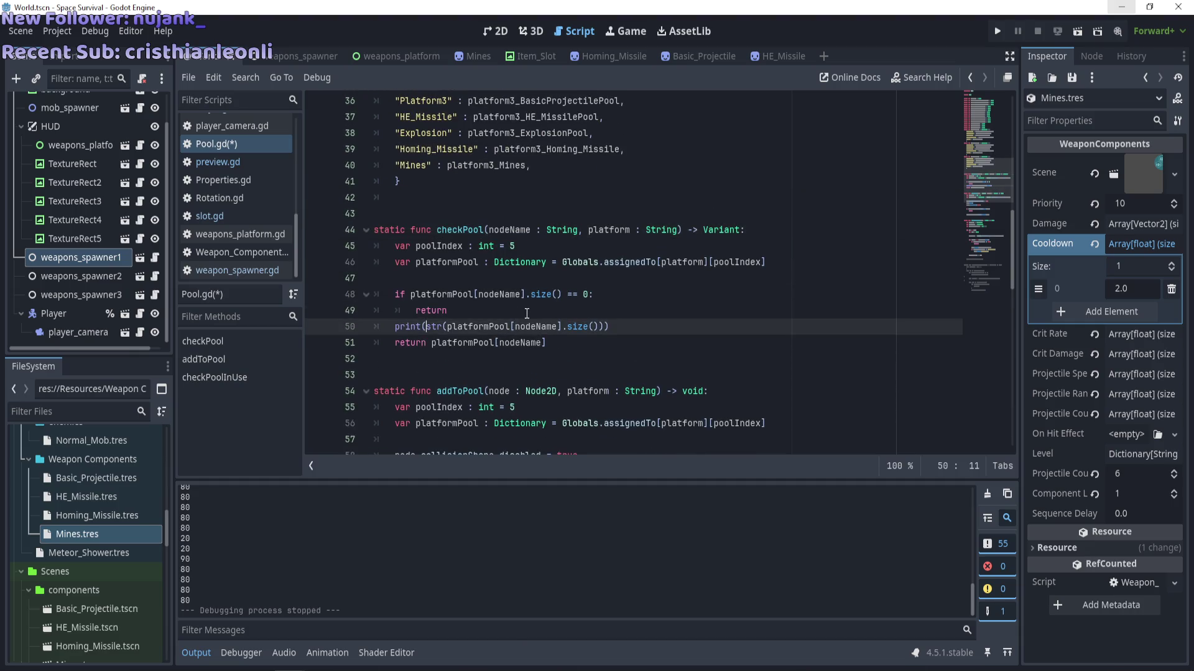
text(str())
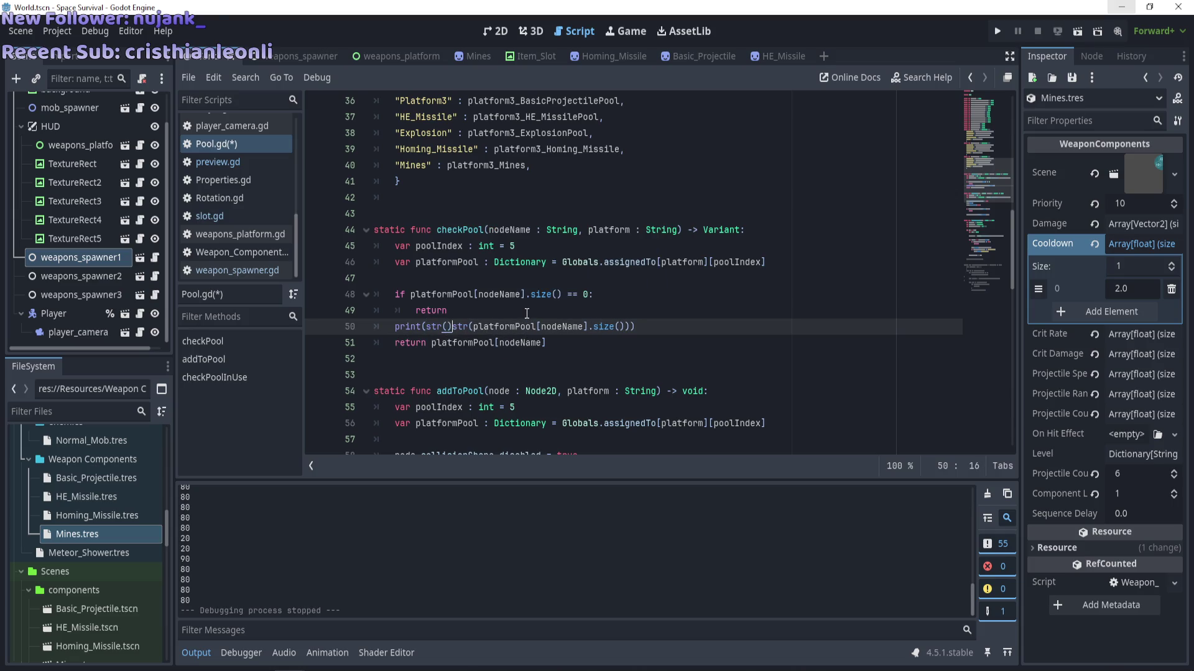
text(nodeName)
text( + +)
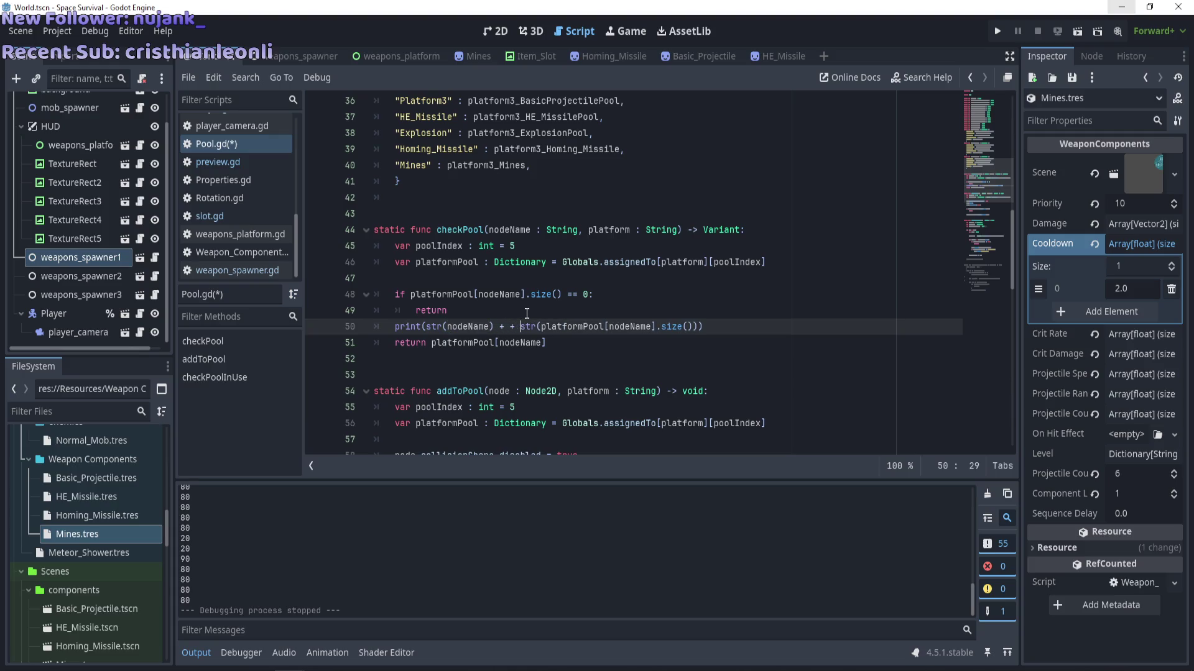
text(  "")
key(F5)
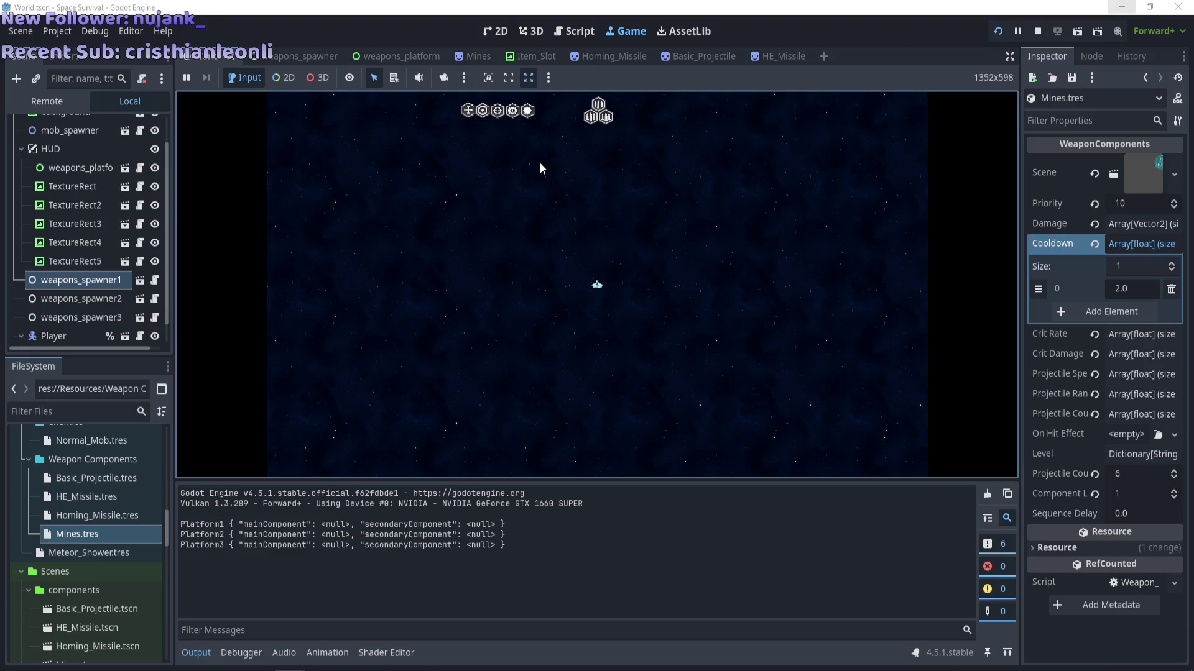
Equip Mines and two more weapons in the platform slots, play until output shows Mines 30, then stop.
key(d)
mouse_move(529, 116)
mouse_down()
mouse_move(610, 120)
mouse_move(589, 148)
mouse_up()
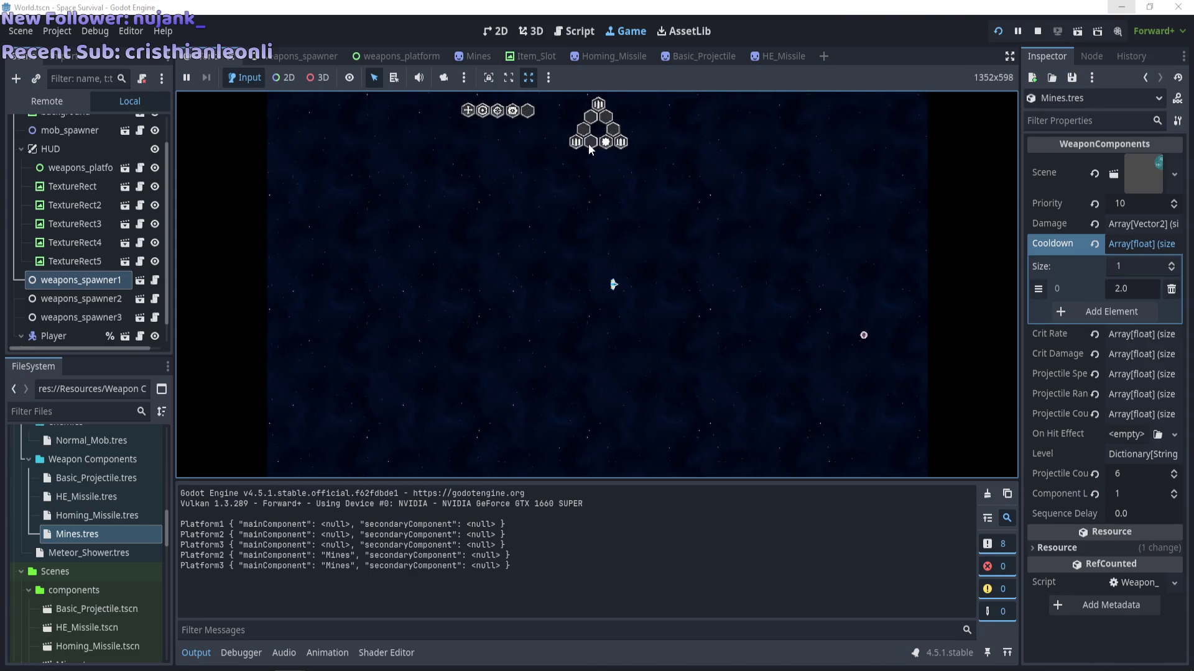
drag(498, 111, 594, 140)
mouse_move(482, 110)
mouse_down()
mouse_move(568, 98)
mouse_move(591, 116)
mouse_up()
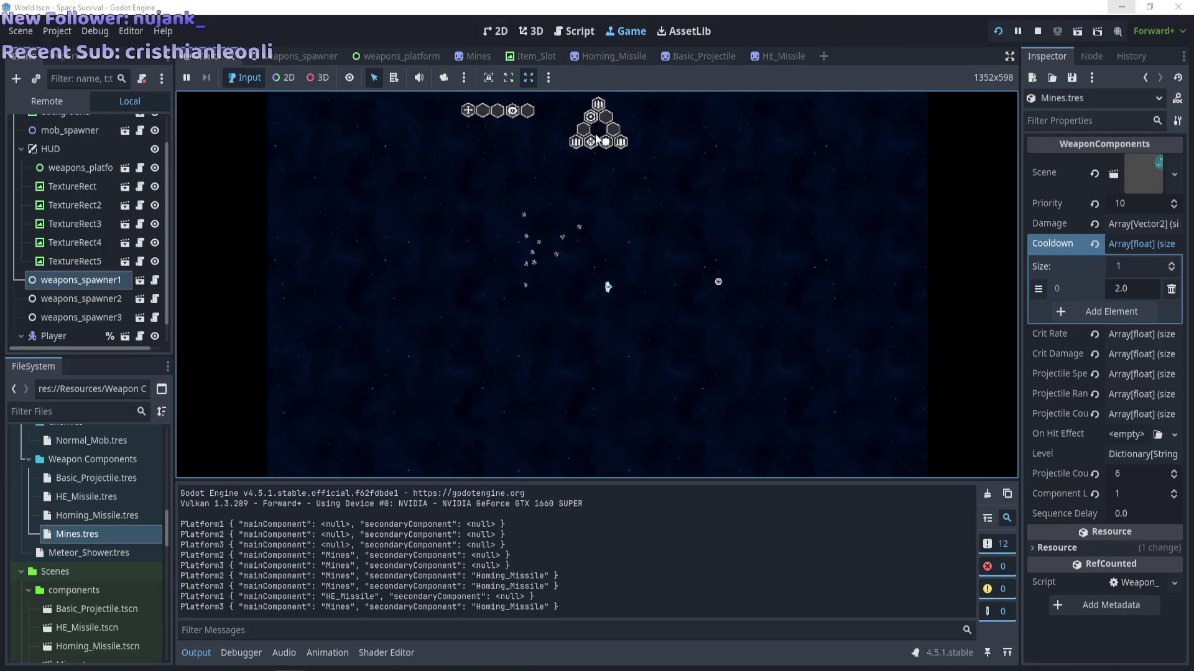
click(595, 138)
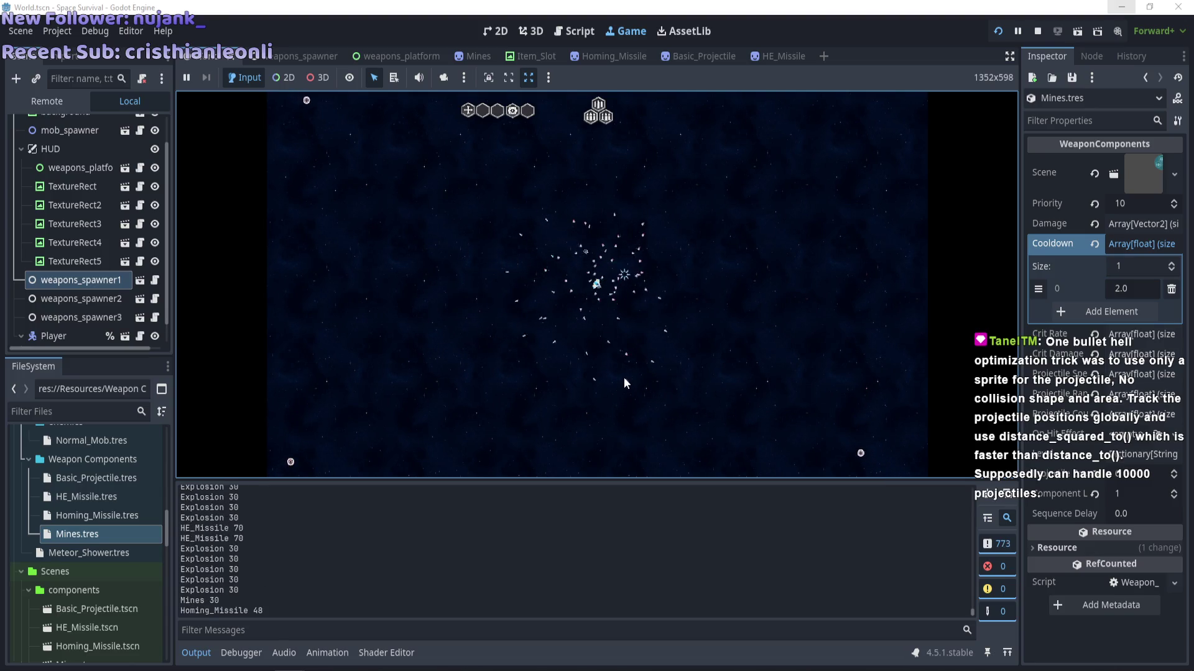
key(F8)
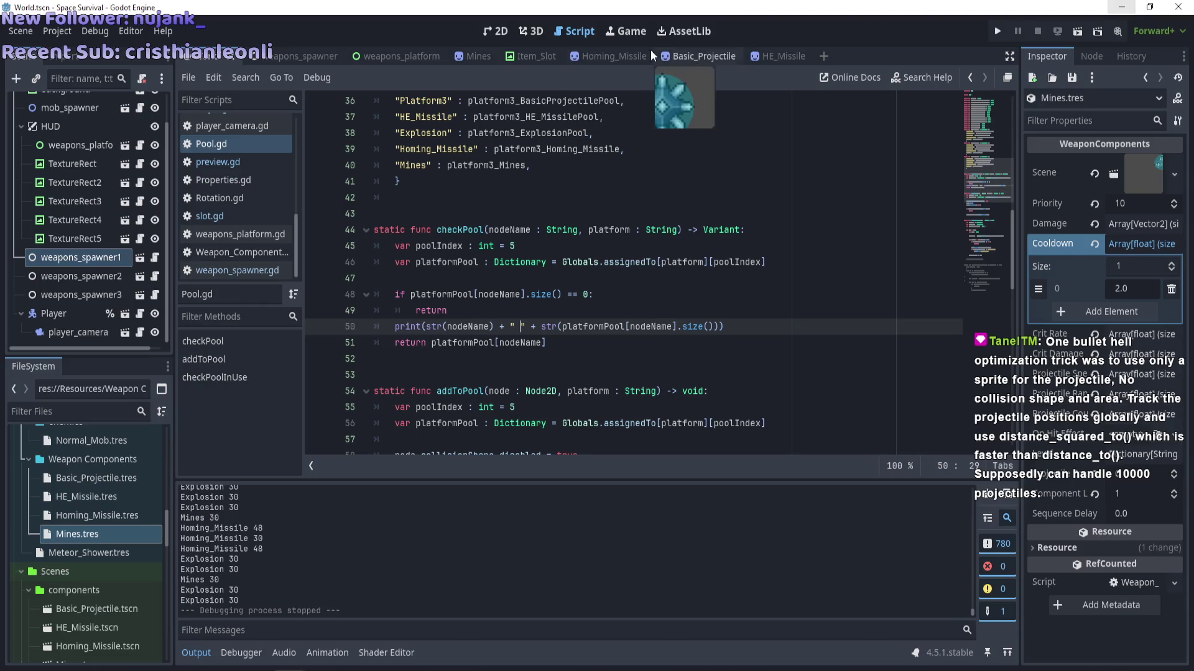
Switch to the Homing_Missile scene tab to view its Area2D and CollisionShape2D.
click(617, 56)
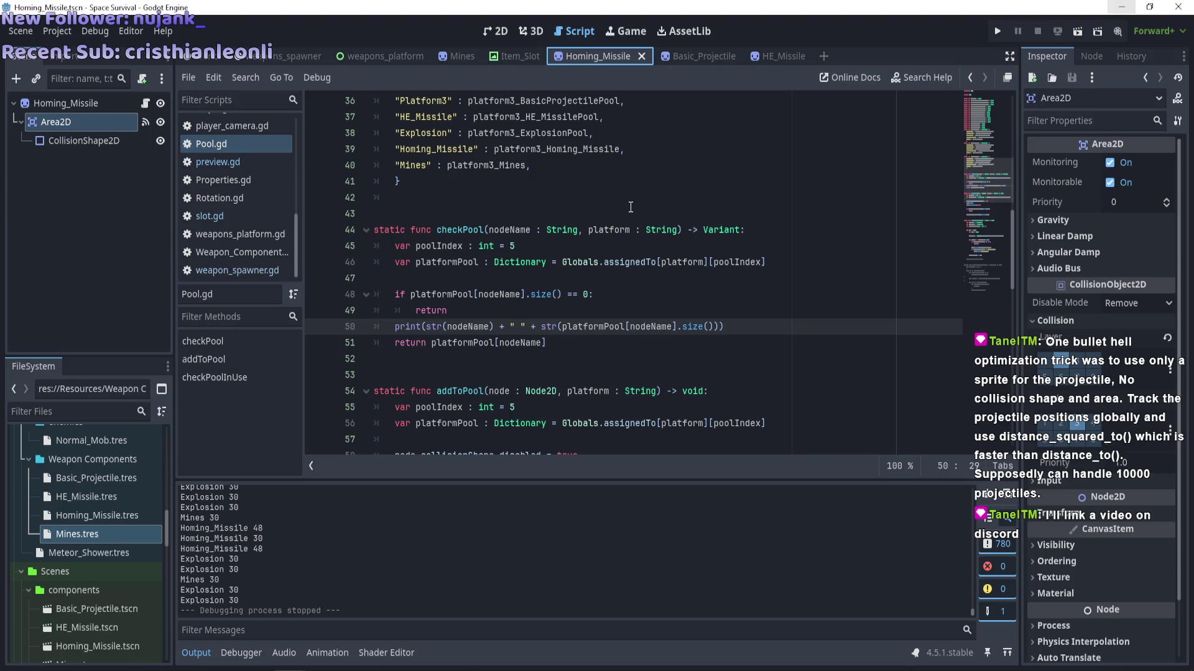
key(F5)
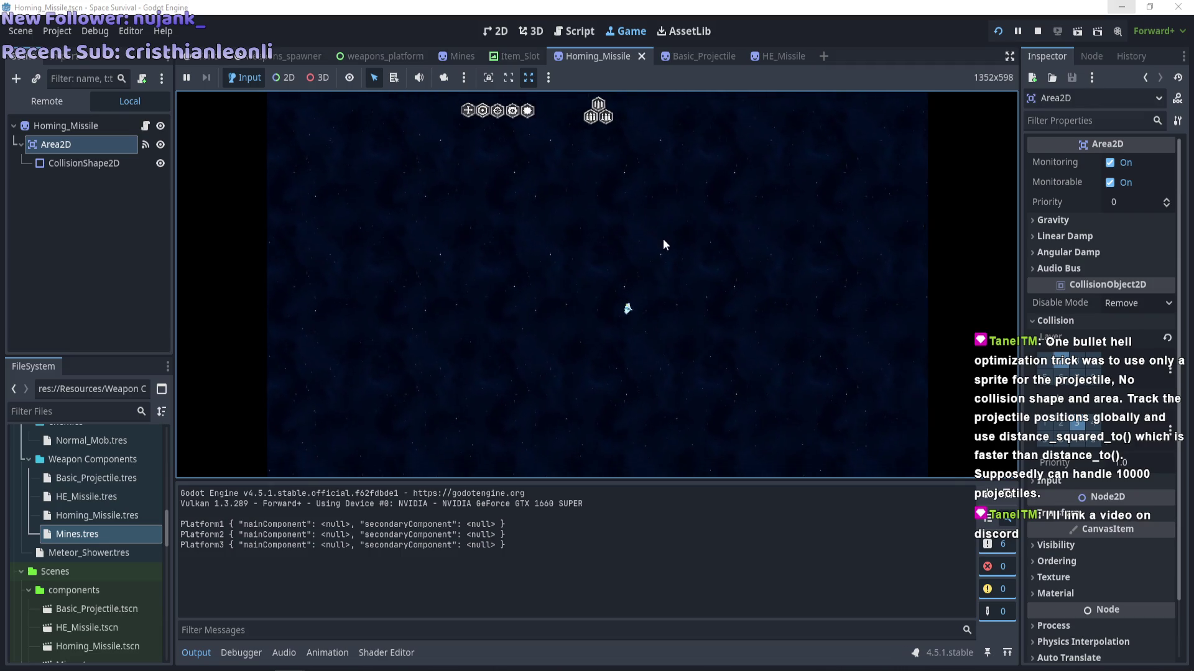
key(d)
key(a)
key(F8)
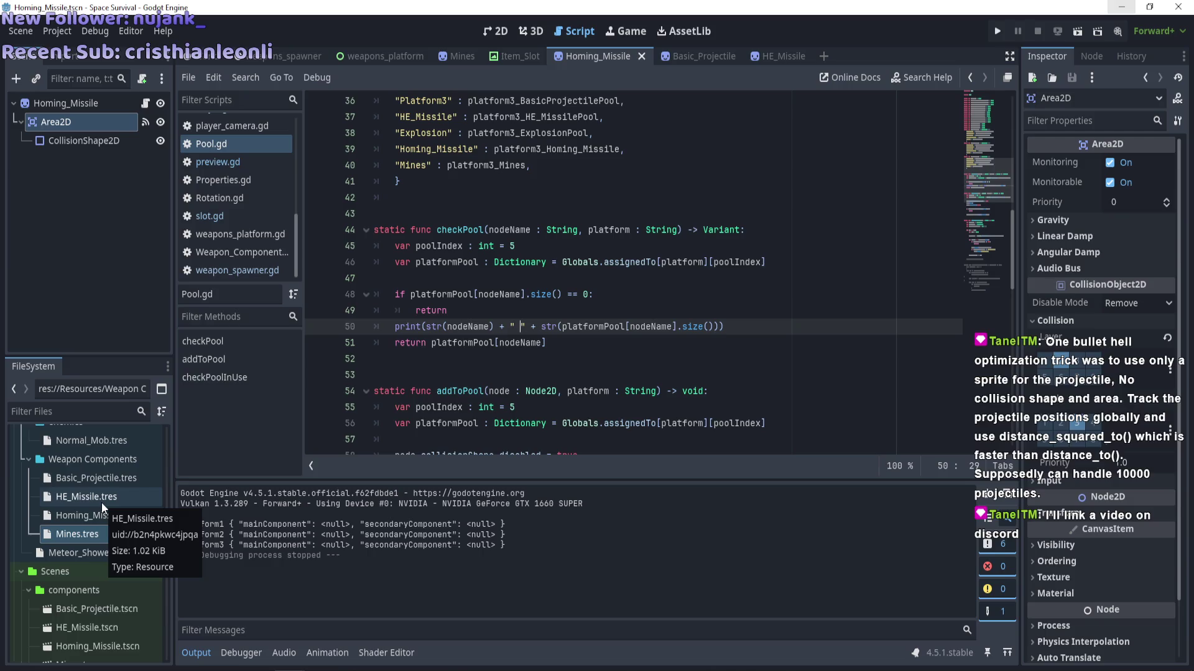
Look through Homing_Missile.tres and HE_Missile.tres, then select Mines.tres in the FileSystem.
click(102, 516)
click(114, 494)
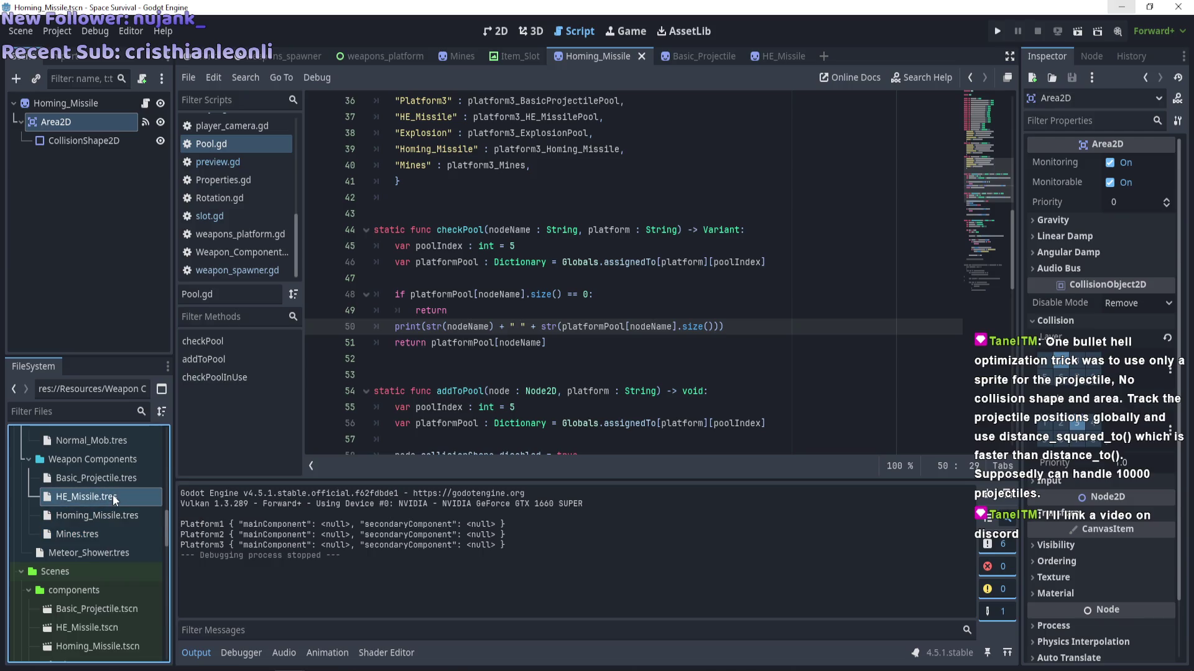
click(96, 534)
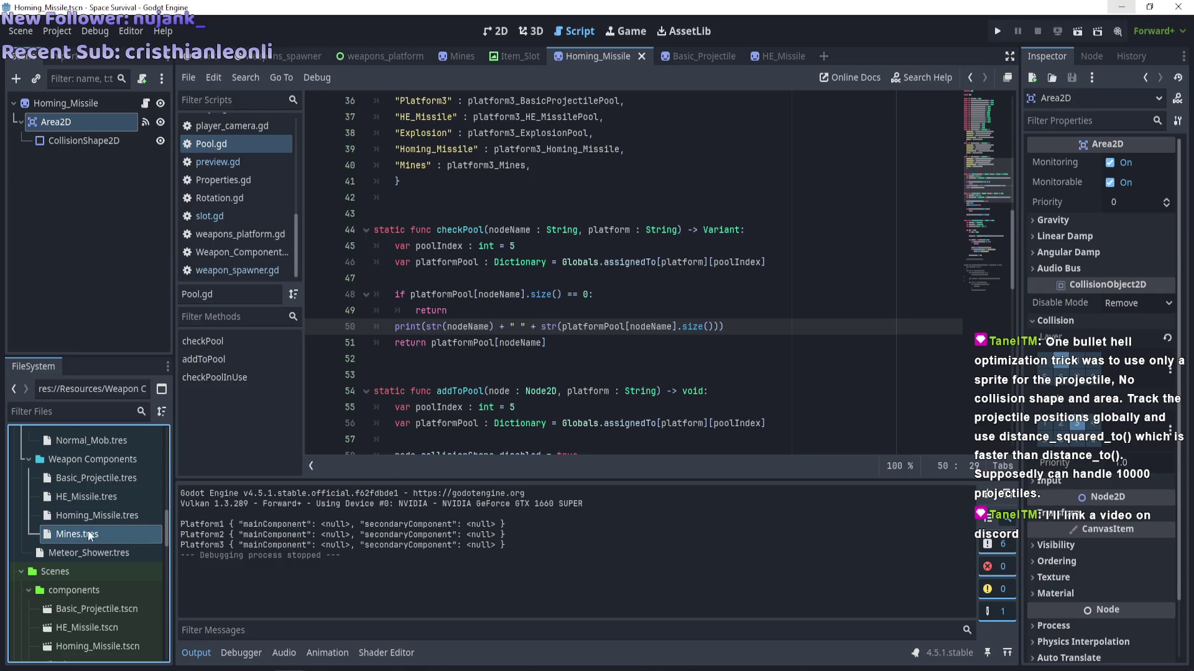
scroll(83, 533, up, 3)
scroll(84, 532, down, 6)
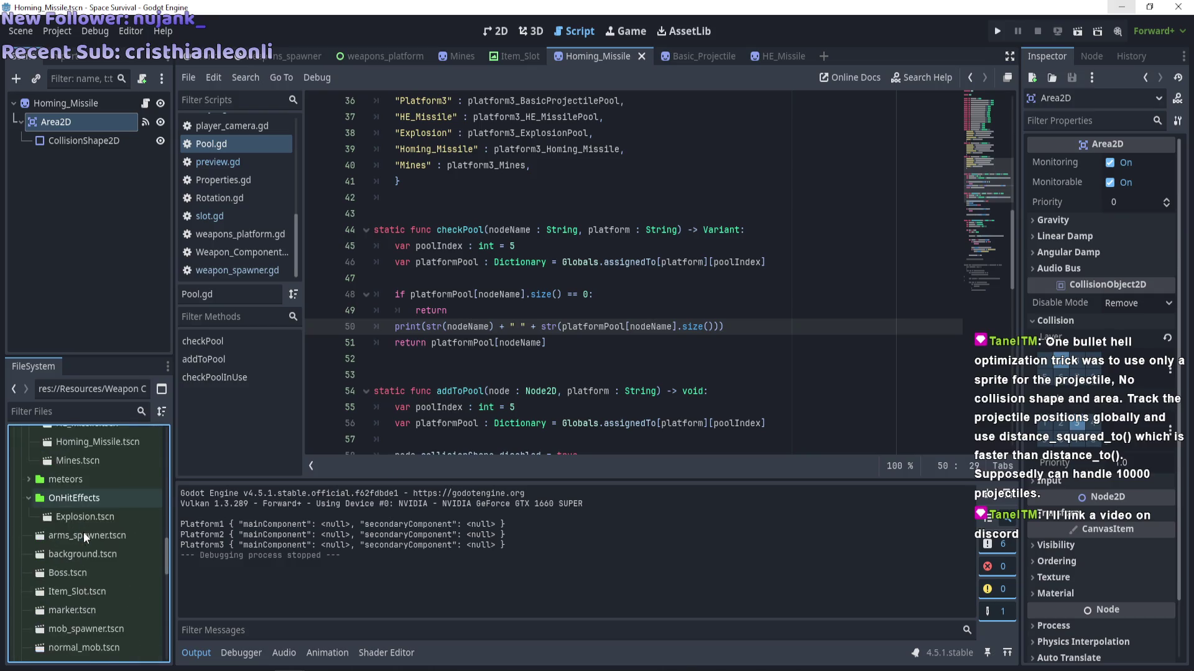
scroll(83, 532, up, 2)
Open the Mines scene, show Mines.tres in the inspector, and bring up normal_mob.gd.
double_click(84, 520)
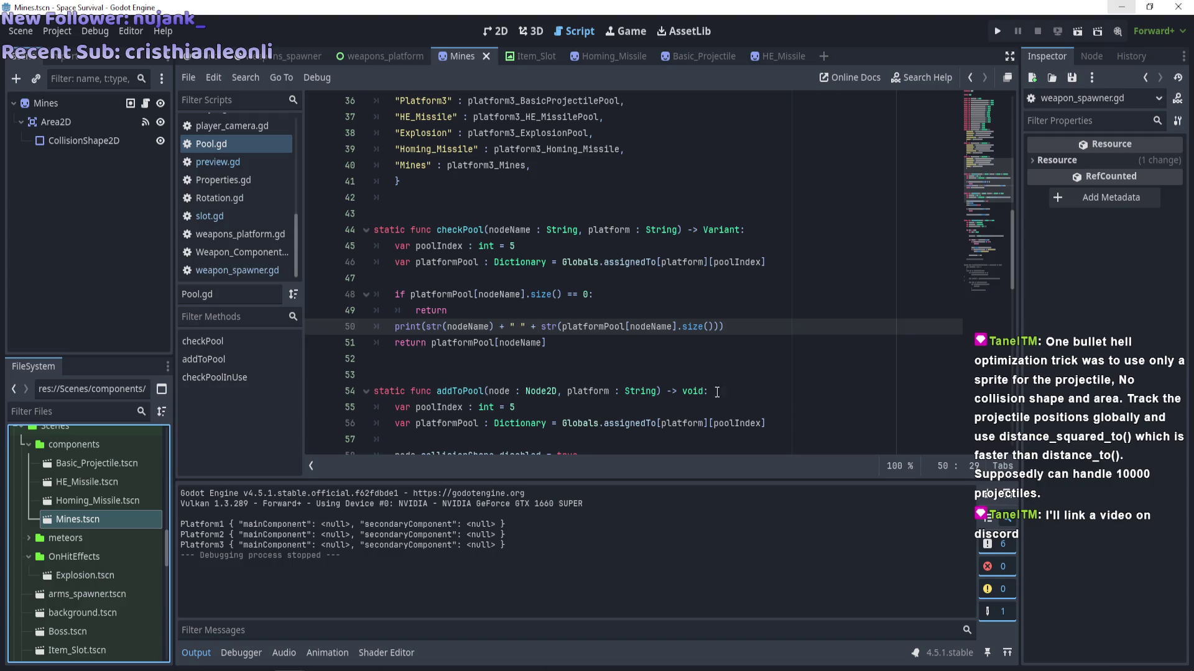
scroll(76, 494, up, 3)
click(80, 476)
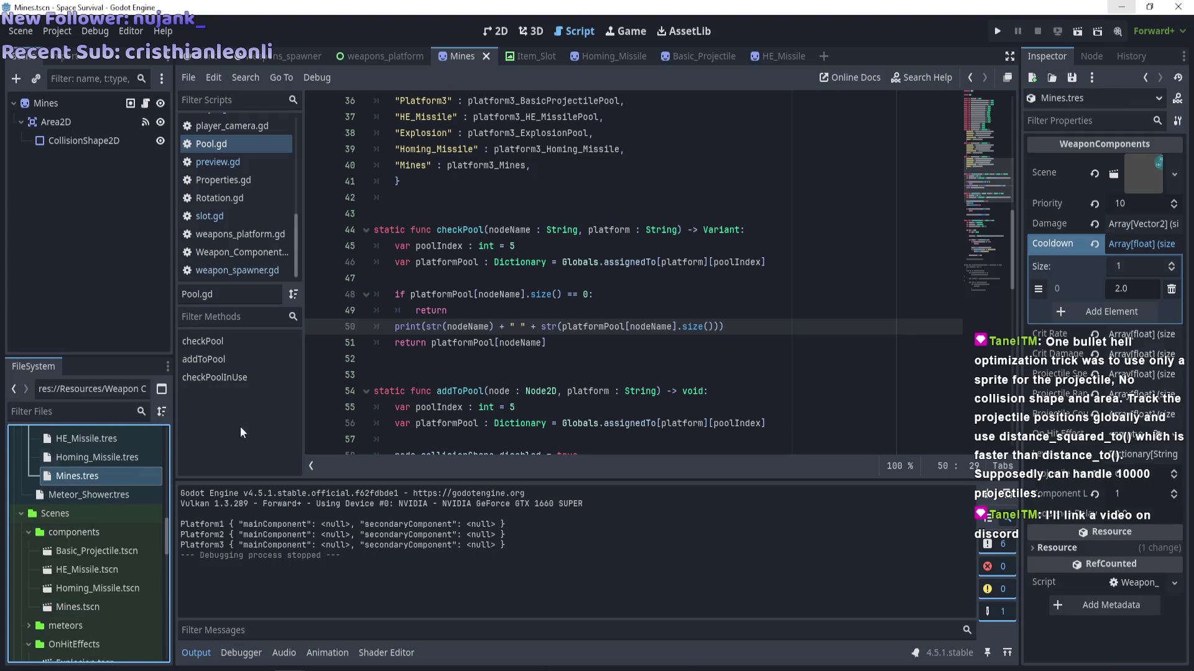
scroll(532, 287, down, 4)
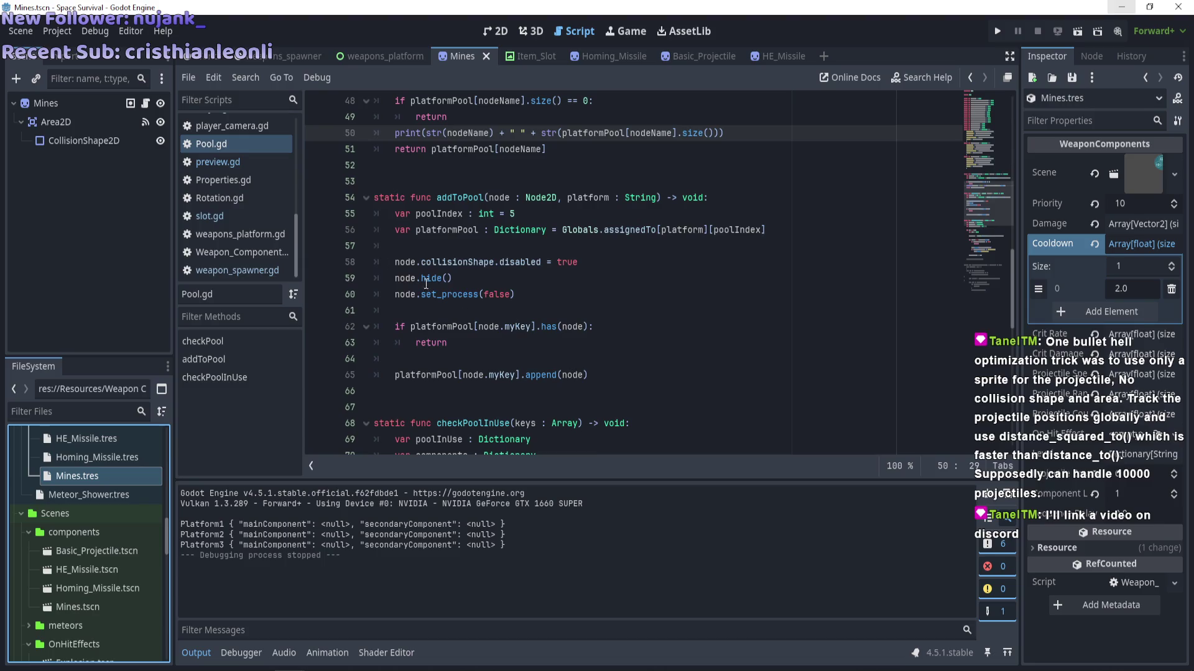
scroll(231, 248, up, 2)
scroll(231, 247, down, 3)
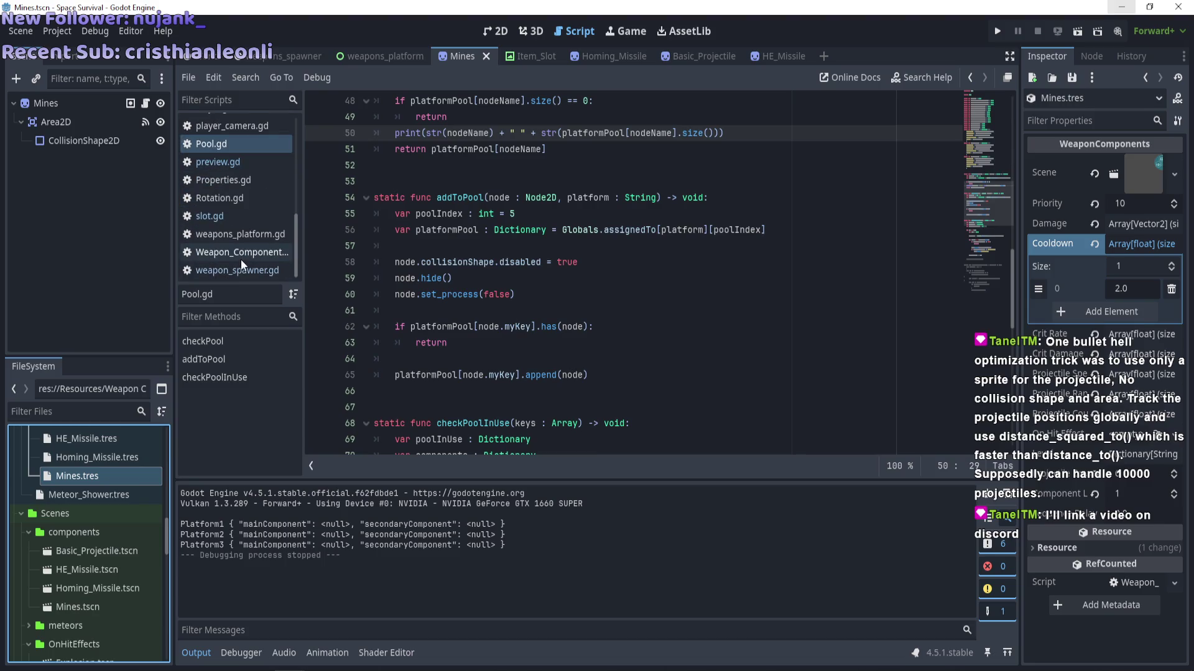
scroll(232, 248, up, 2)
scroll(232, 245, up, 2)
click(231, 173)
key(Up)
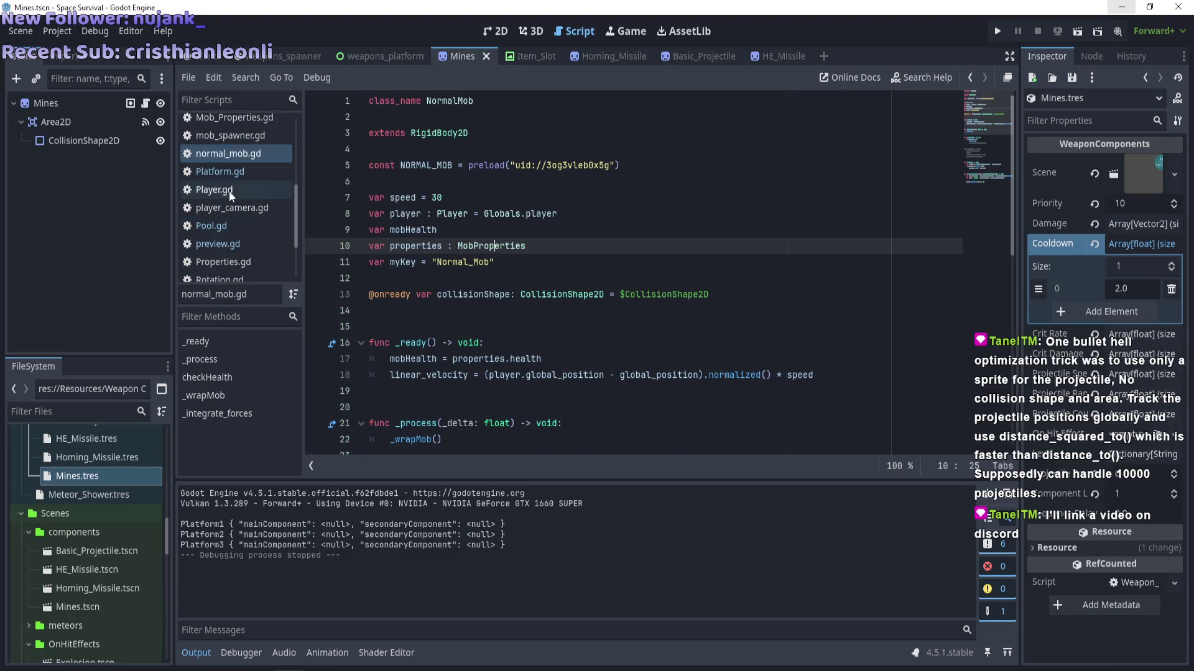
Open Mines.gd, highlight its alreadyHit = true statement, and locate the _shrapnel definition.
scroll(229, 211, up, 2)
click(229, 141)
scroll(562, 342, down, 1)
scroll(563, 342, down, 15)
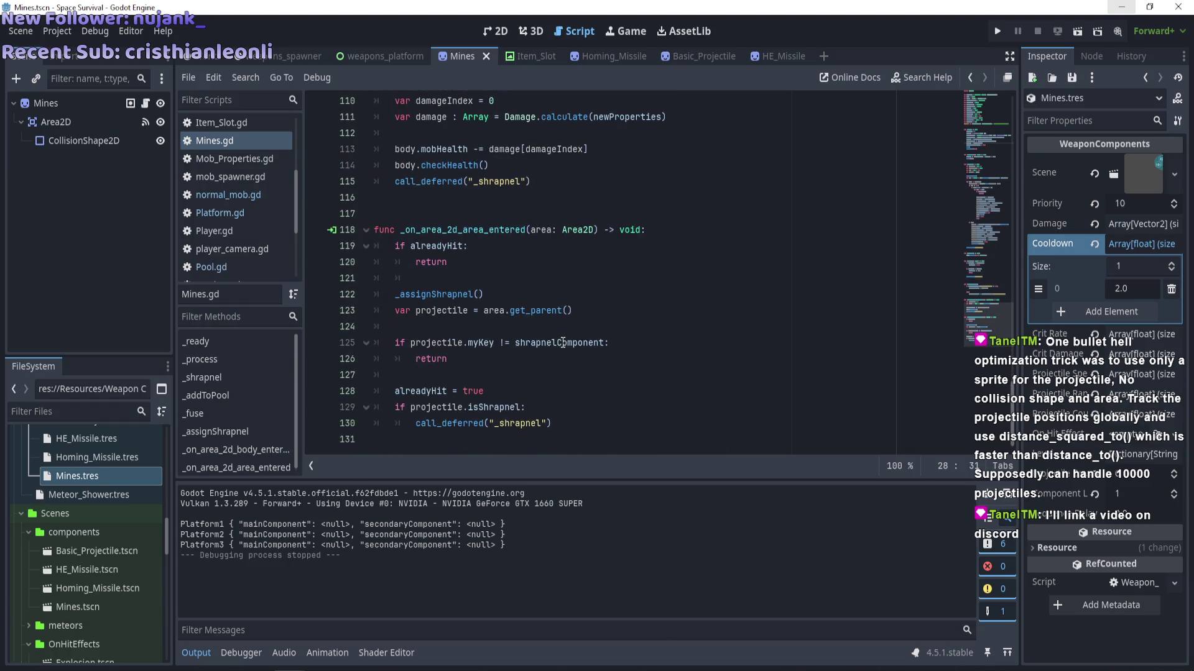
drag(484, 391, 396, 392)
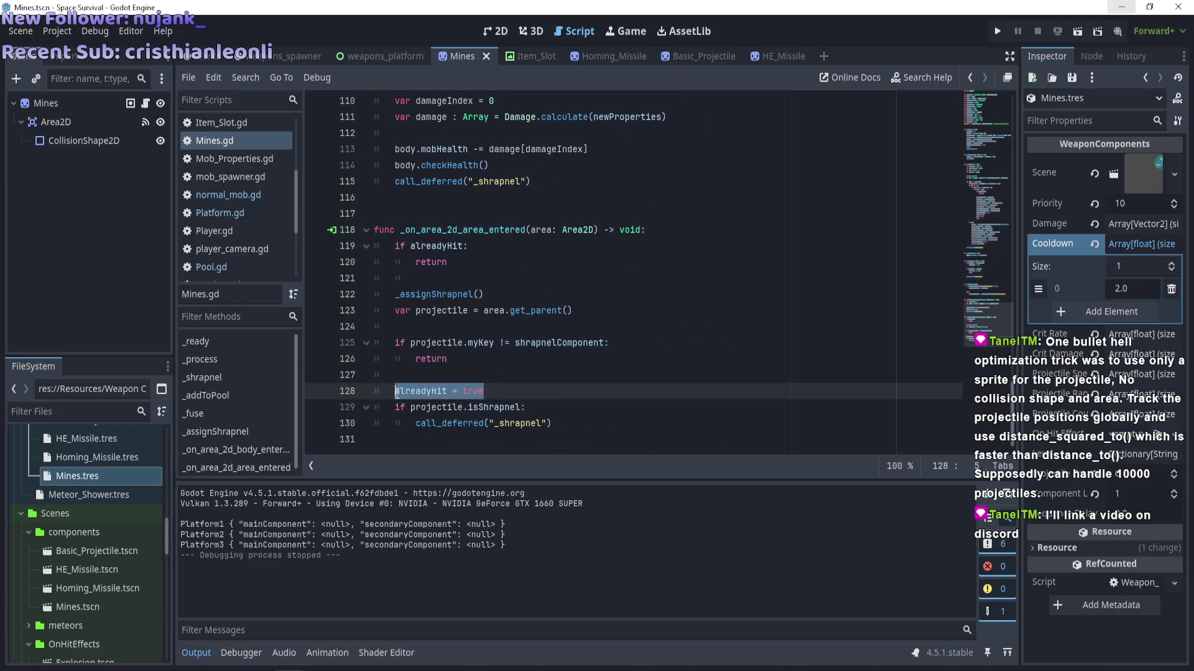
drag(499, 399, 392, 393)
scroll(403, 391, up, 4)
scroll(402, 391, up, 12)
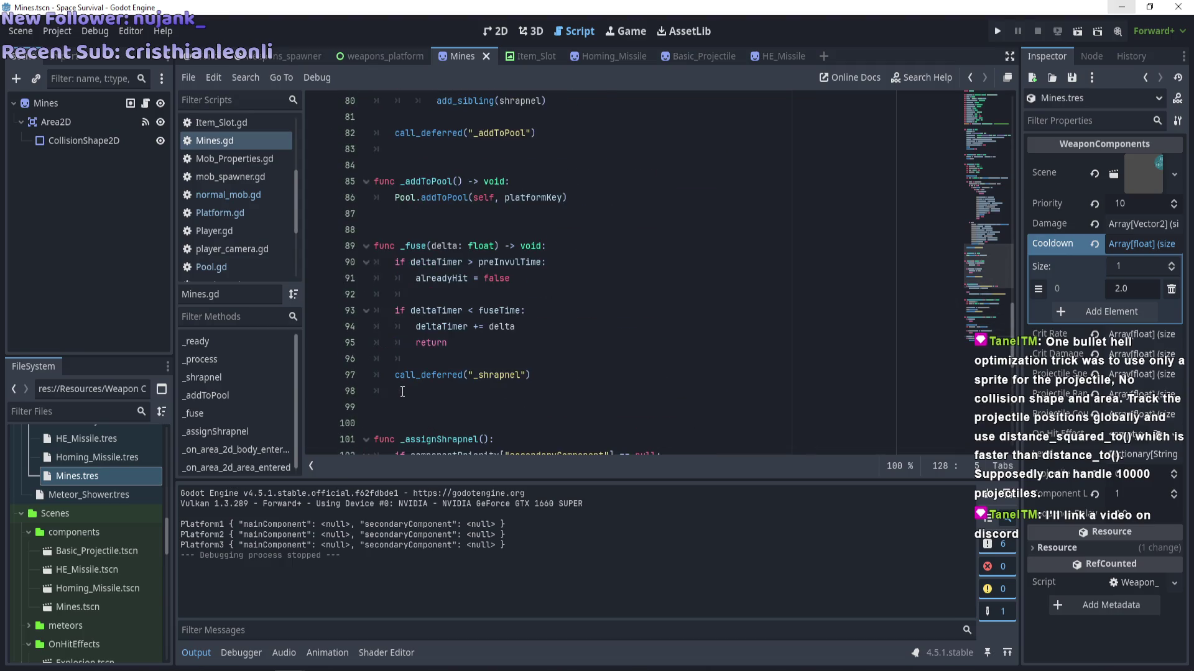
scroll(403, 391, up, 7)
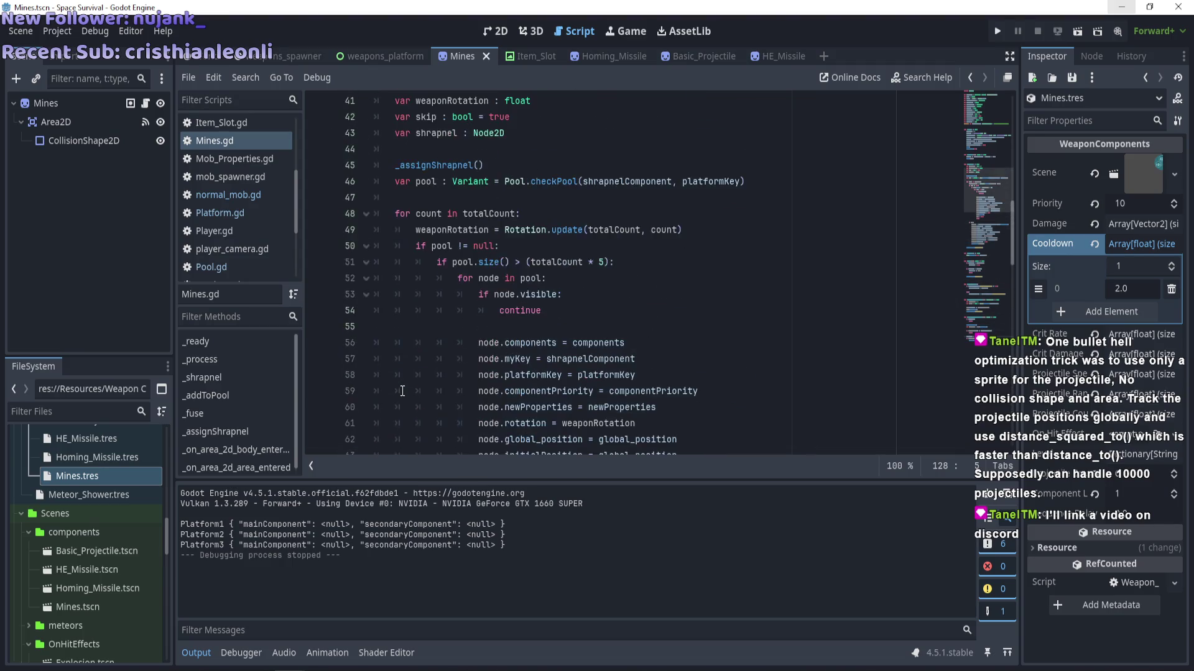
click(521, 264)
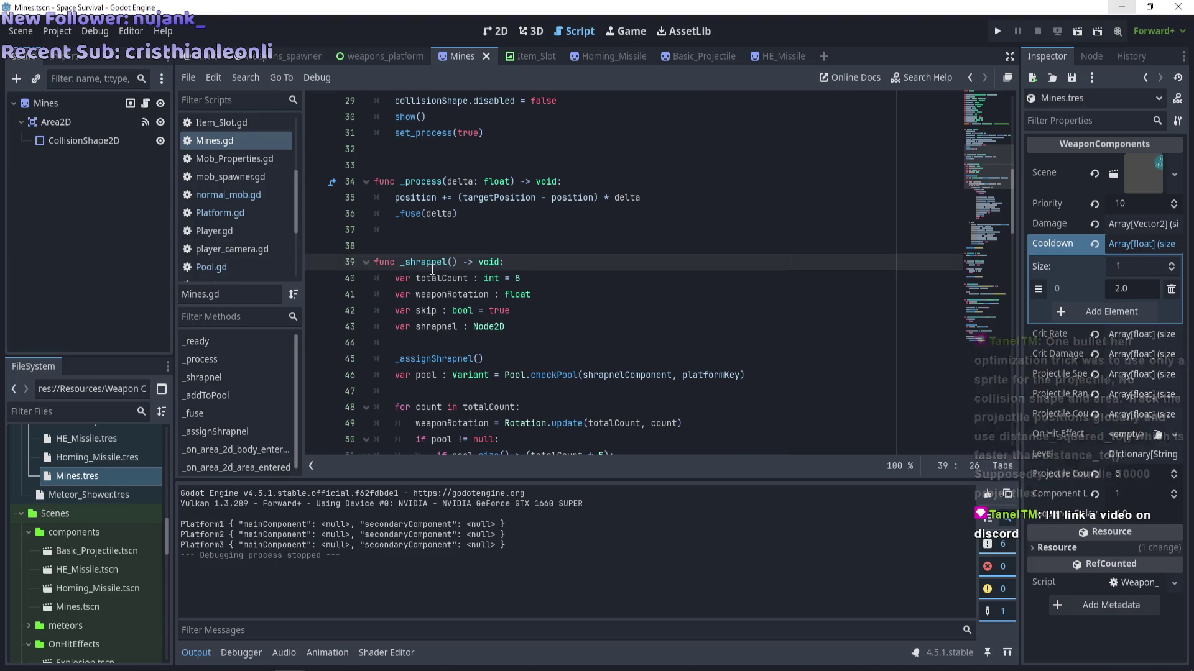
Examine lines 128-130, selecting the alreadyHit assignment and the deferred _shrapnel call.
mouse_move(1013, 190)
mouse_down()
mouse_move(993, 370)
mouse_move(1011, 401)
mouse_up()
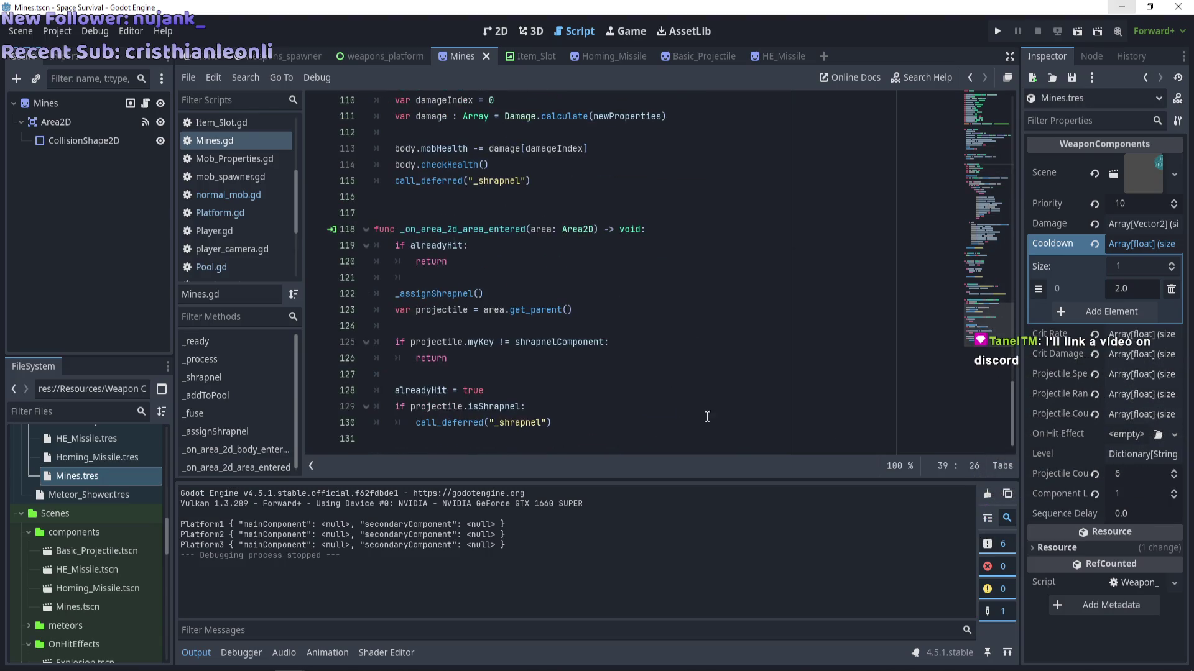
drag(564, 431, 463, 430)
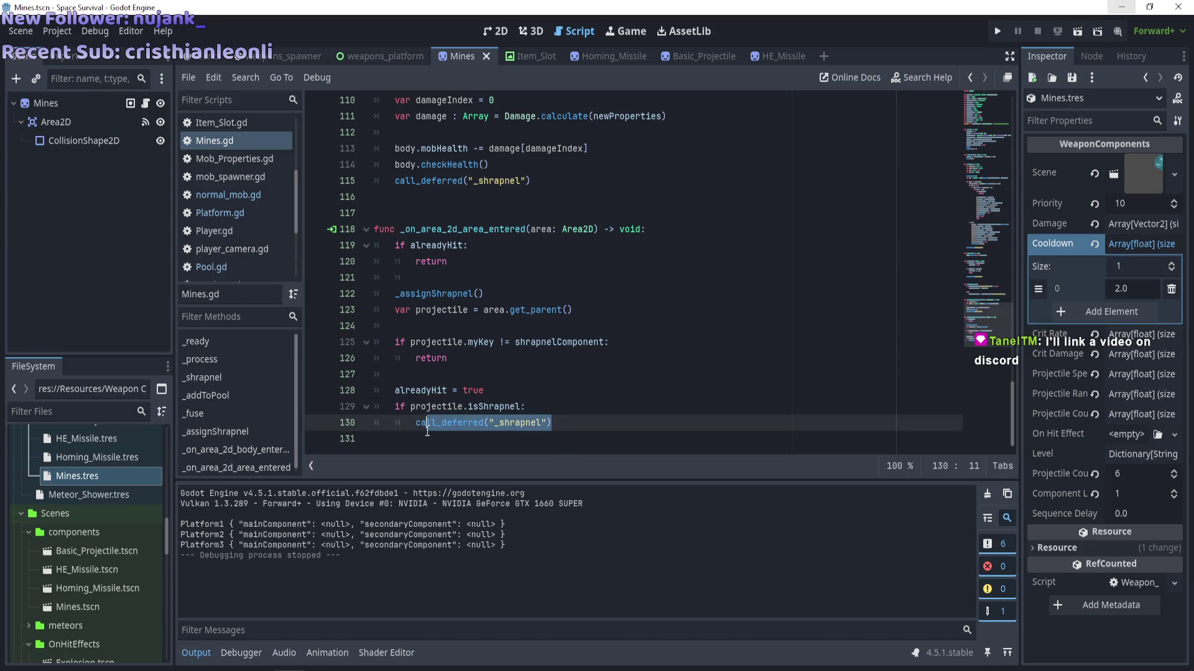
drag(485, 391, 396, 392)
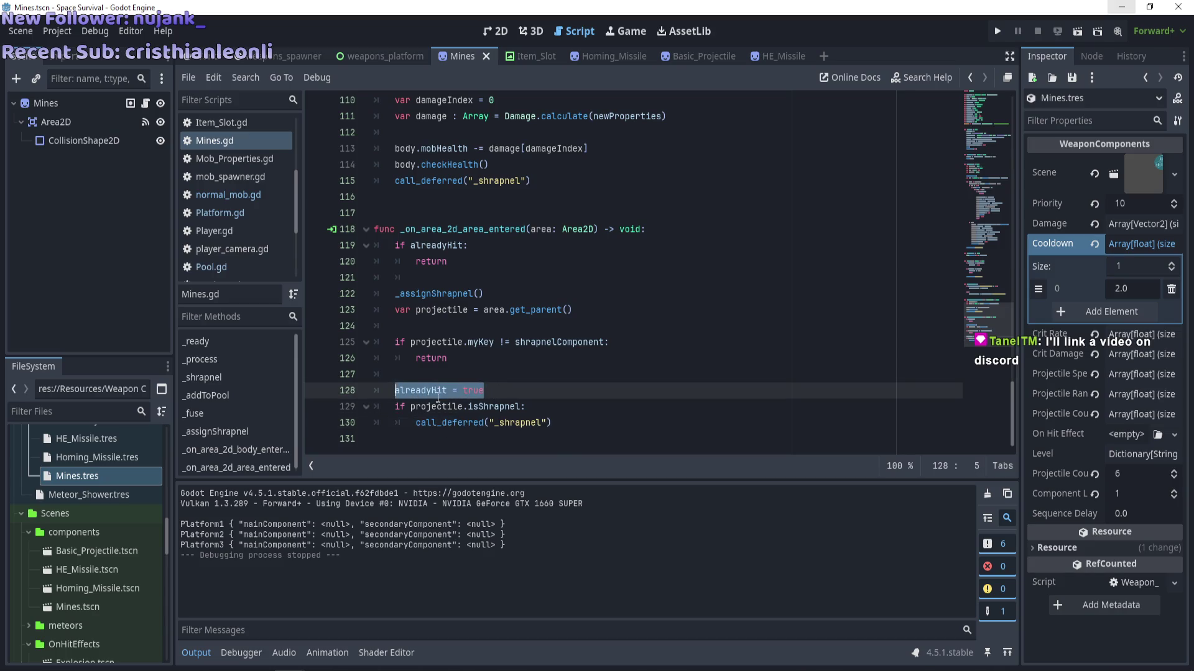
click(513, 423)
mouse_move(483, 393)
mouse_down()
mouse_move(431, 391)
mouse_move(429, 423)
mouse_move(552, 424)
mouse_up()
click(561, 433)
mouse_move(490, 390)
mouse_down()
mouse_move(395, 391)
mouse_move(416, 423)
mouse_move(552, 424)
mouse_move(482, 392)
mouse_move(394, 392)
mouse_up()
click(525, 405)
click(516, 395)
drag(516, 394, 396, 390)
click(598, 379)
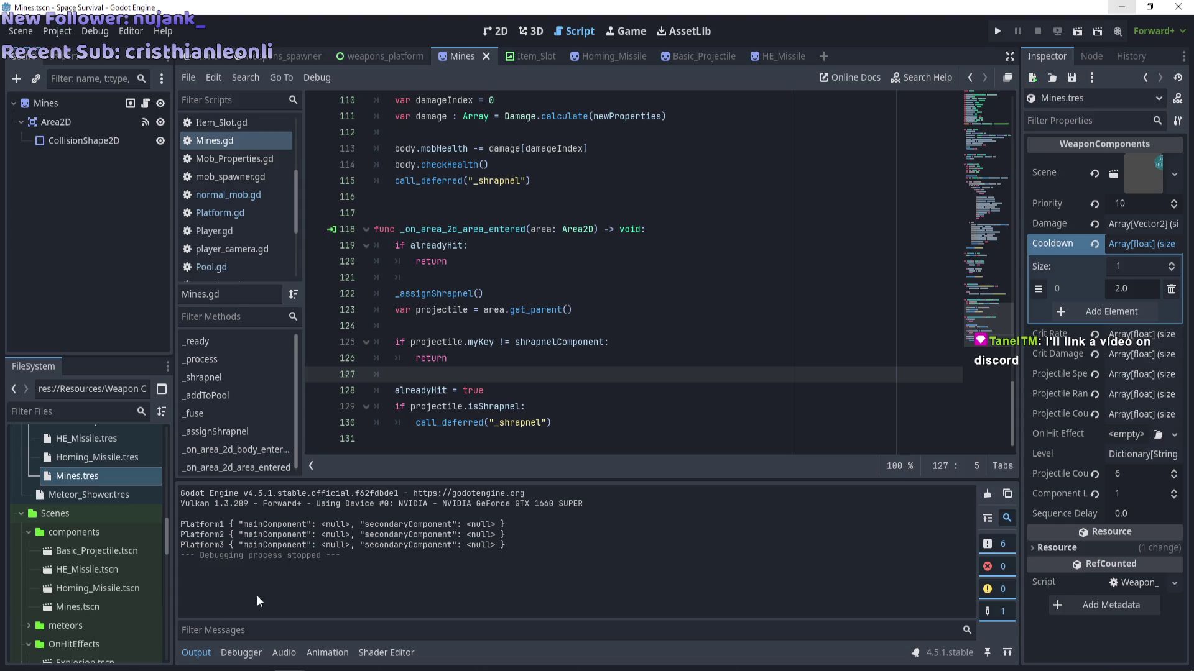
Open the 'Can Godot Handle 10,000 Bullets?!' YouTube link shared in the Discord chat.
key(alt+Tab)
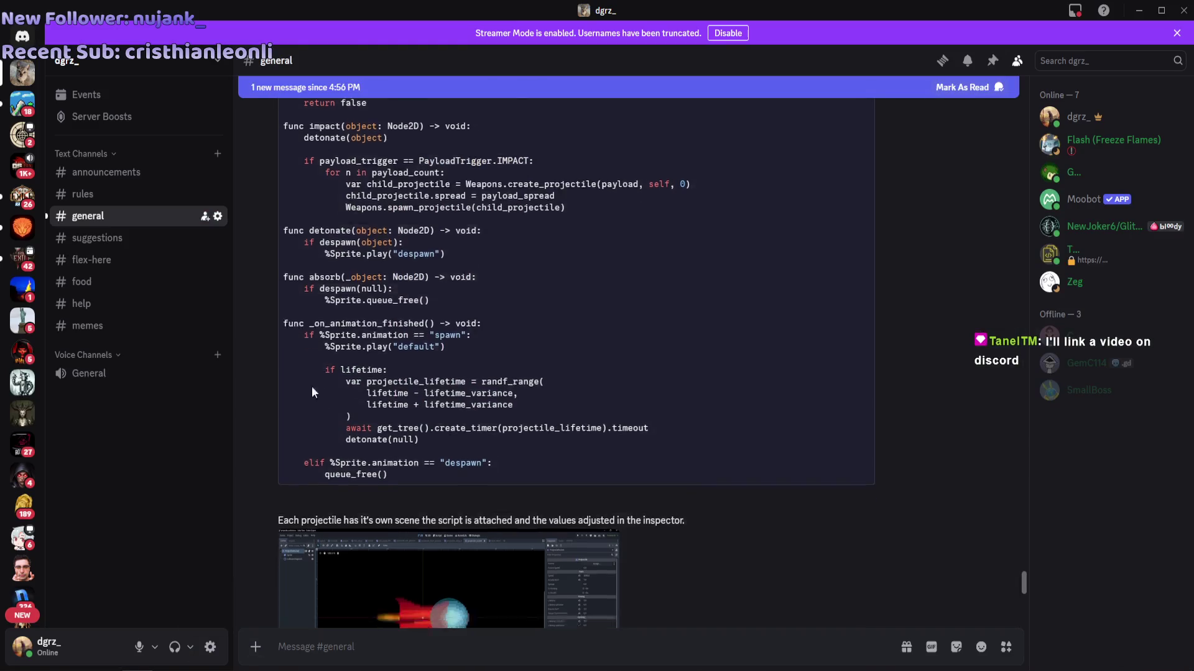
scroll(312, 390, down, 6)
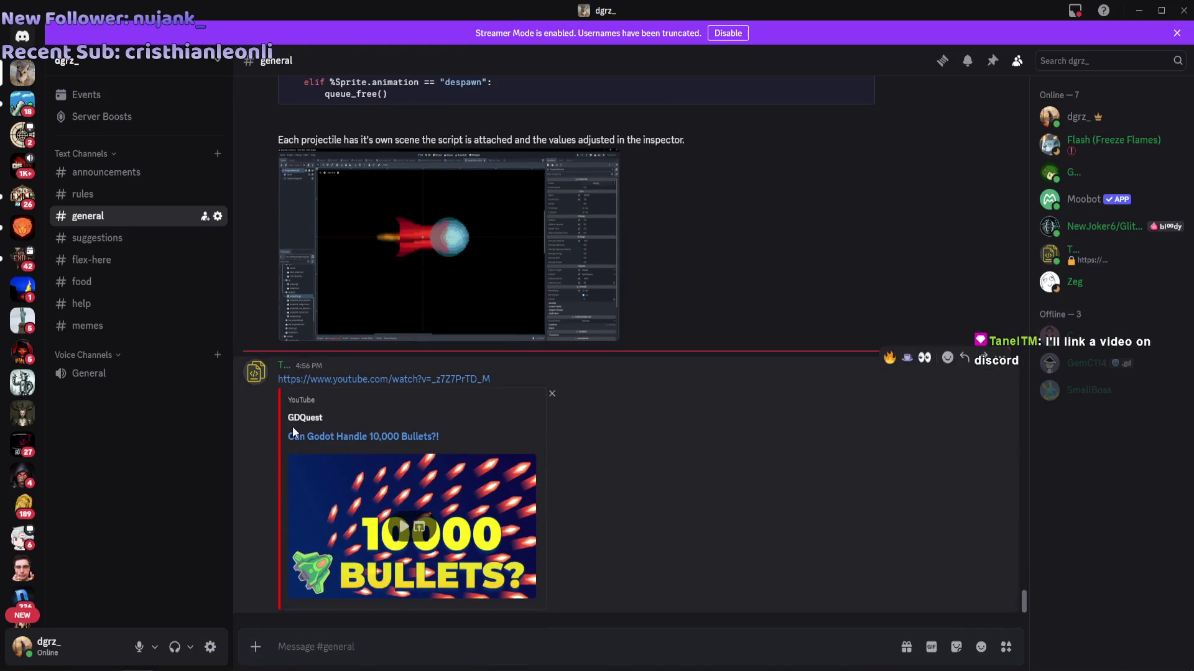
click(312, 437)
click(692, 408)
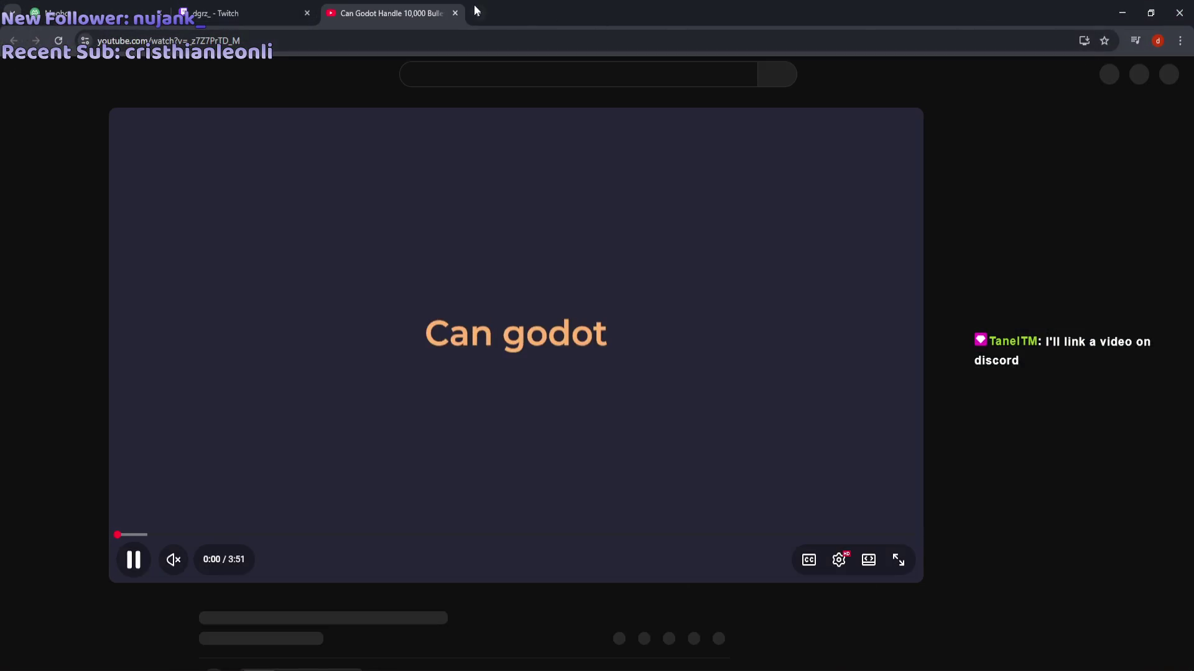
Bookmark the video page in the 'educational purposes' folder.
click(1104, 40)
click(1035, 135)
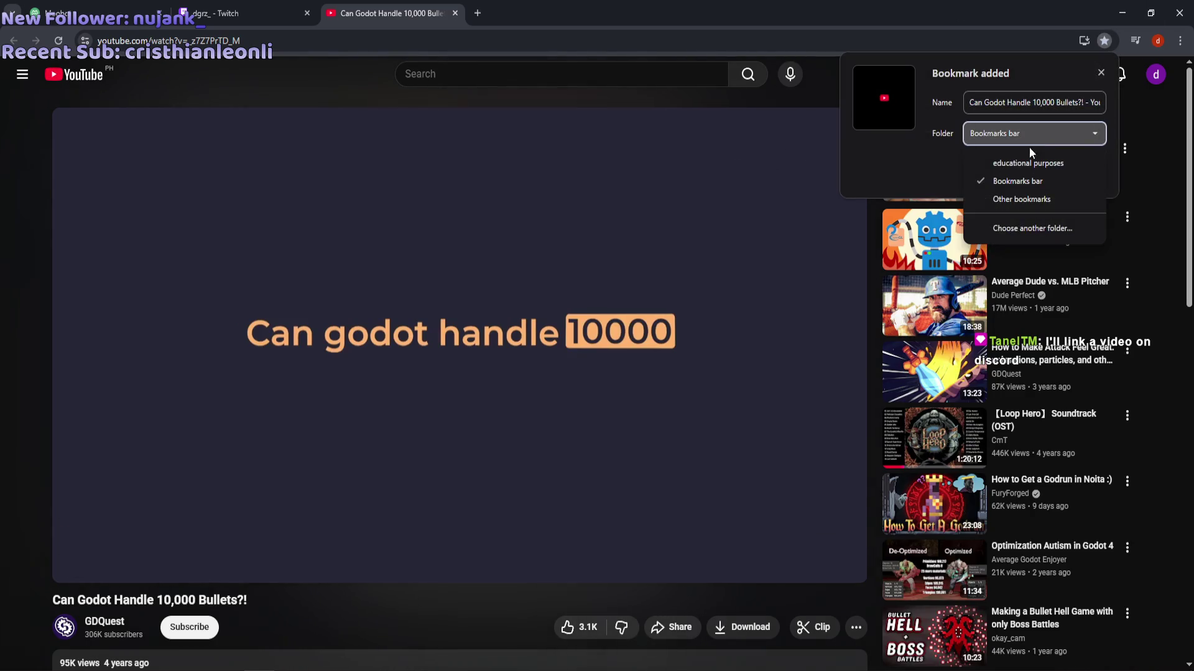
click(1026, 161)
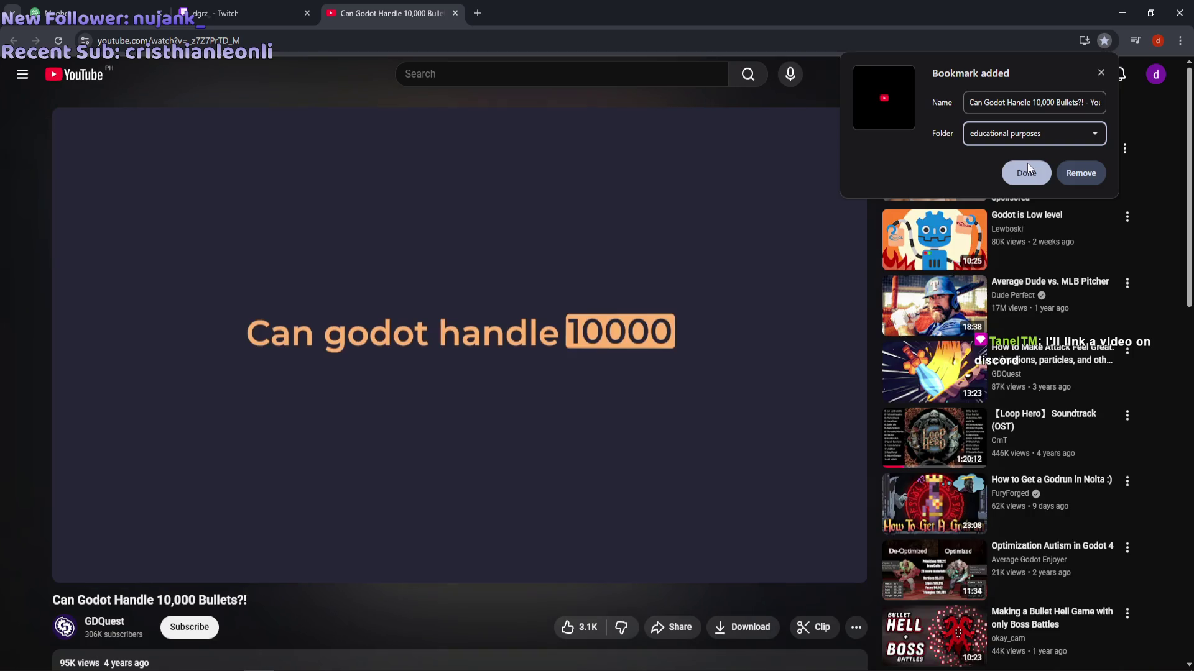
click(1027, 165)
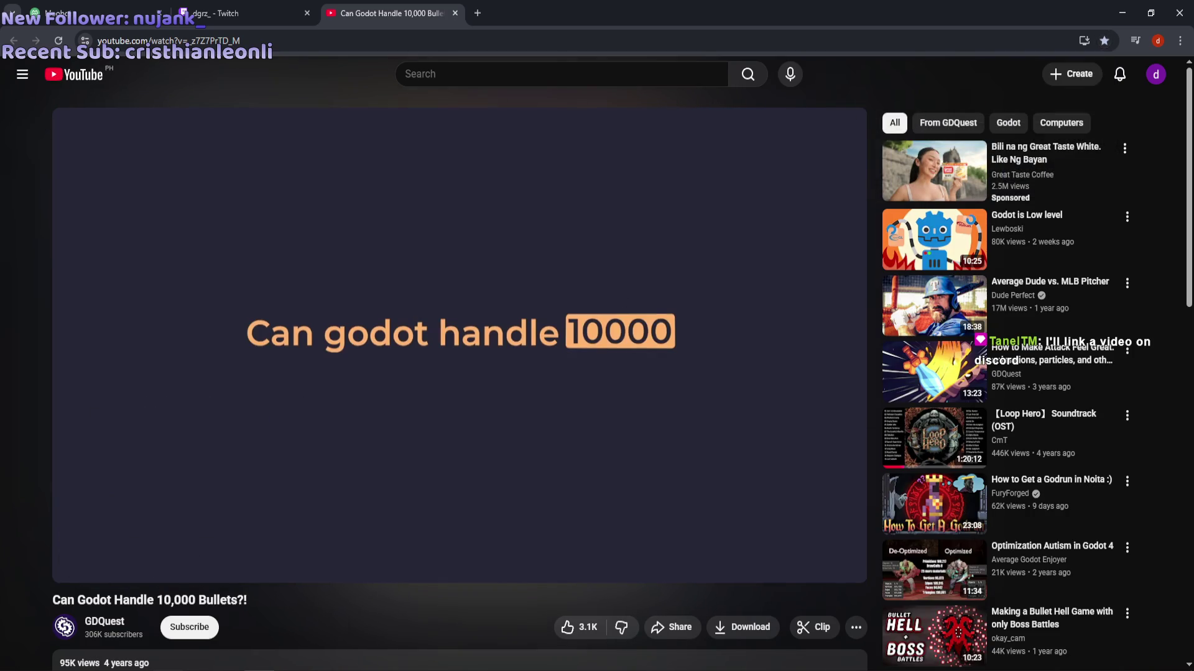
Pause the Spotify music and start the YouTube video playing.
key(alt+Tab)
click(614, 592)
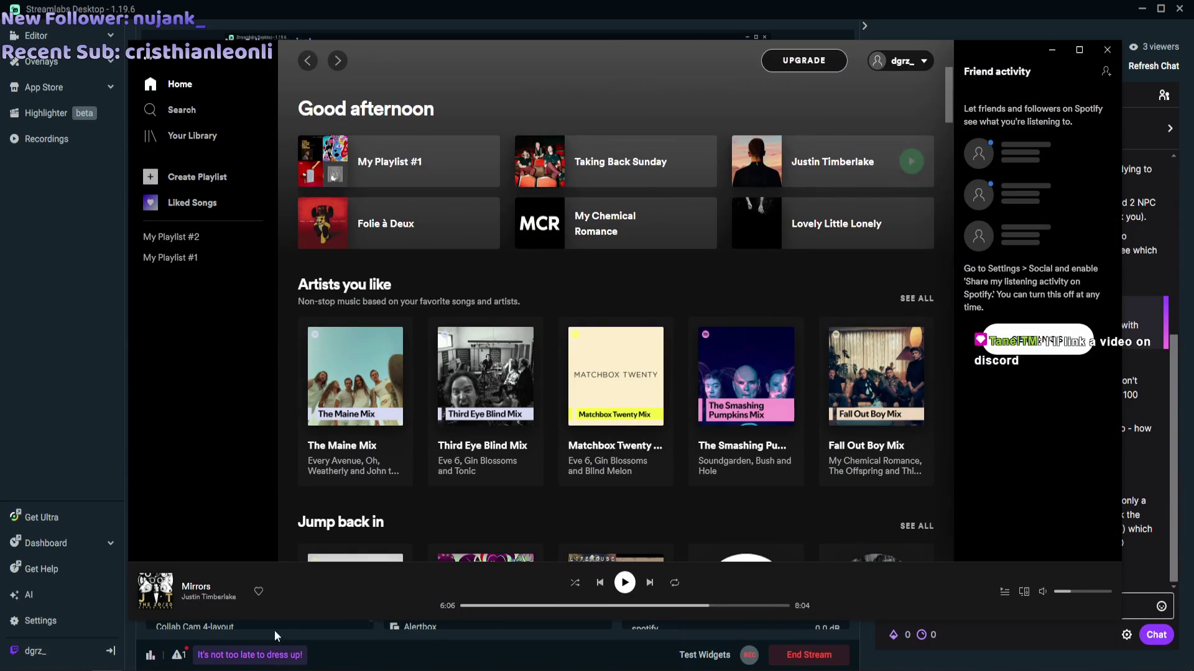
key(alt+Tab)
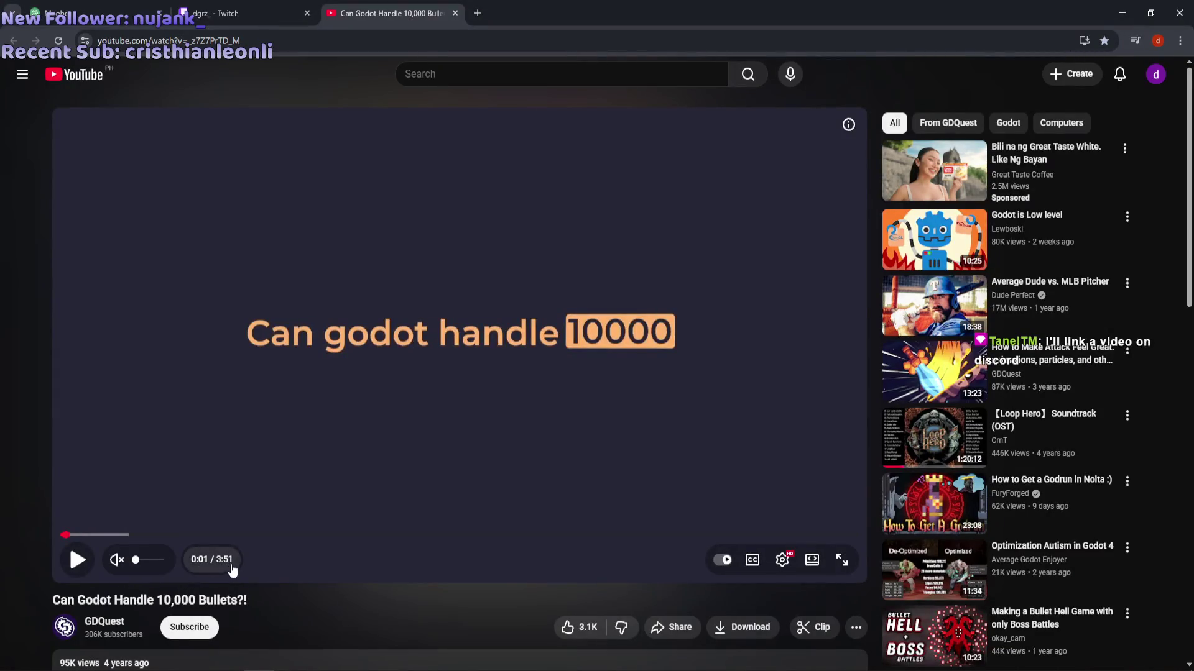
click(75, 562)
Unmute the video, pause it briefly, and resume playback.
click(116, 559)
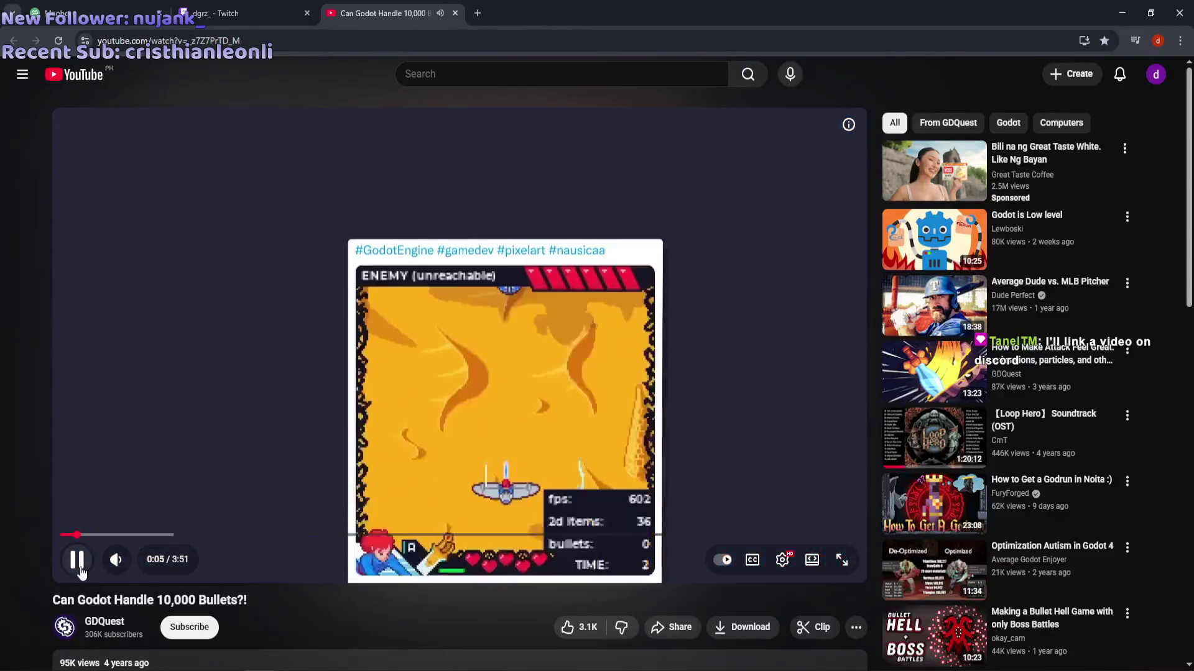
click(423, 312)
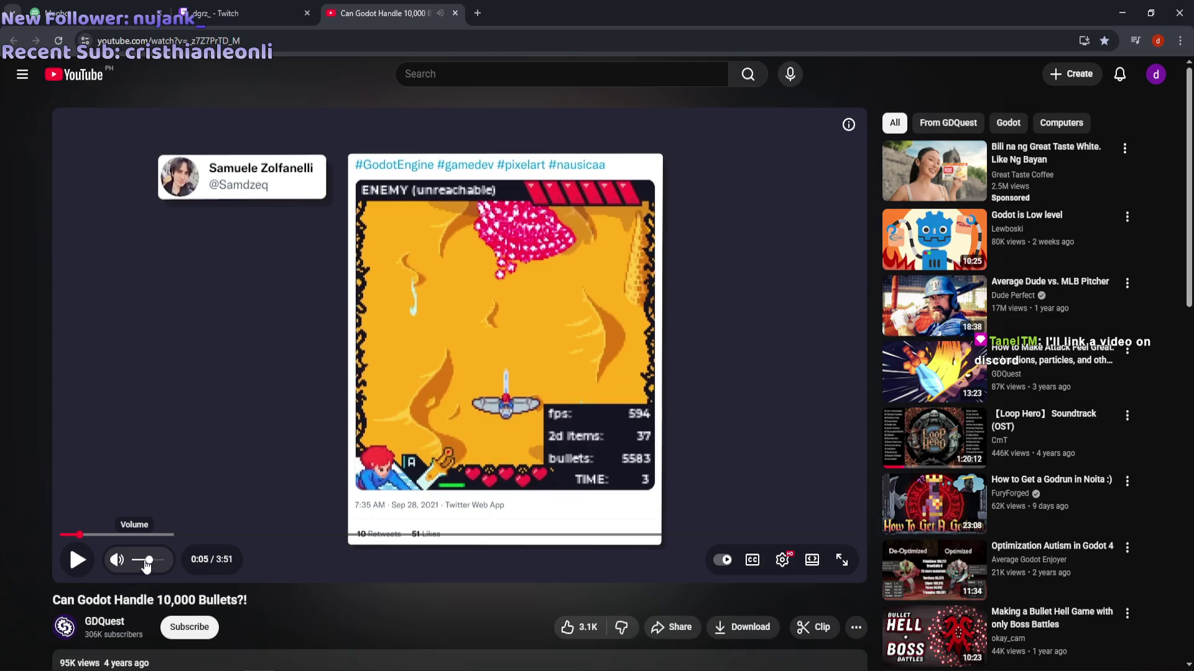
click(79, 563)
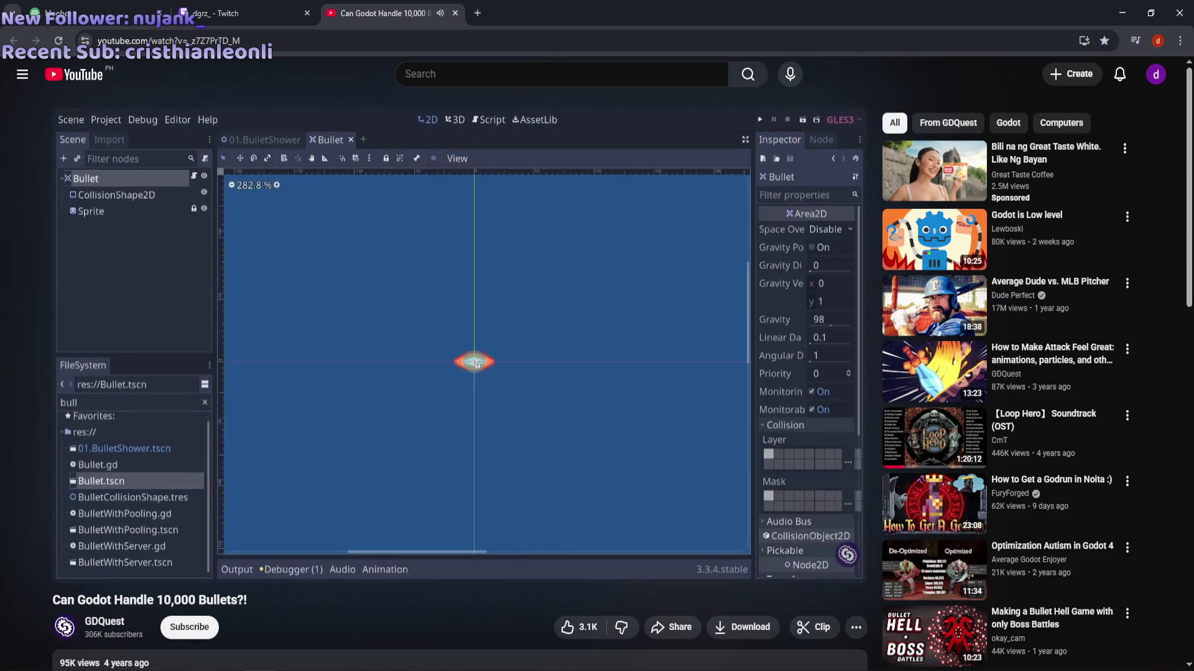
Seek back to 1:07 then 0:55, pausing on the Bullet inspector settings before resuming.
click(473, 364)
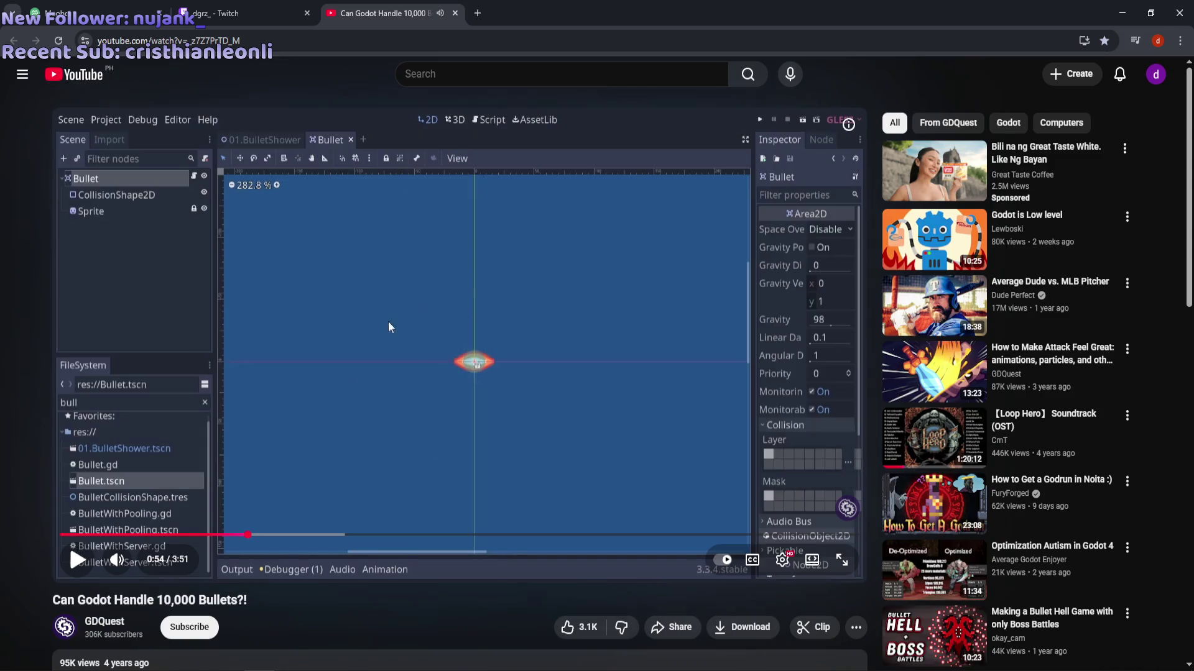
click(227, 295)
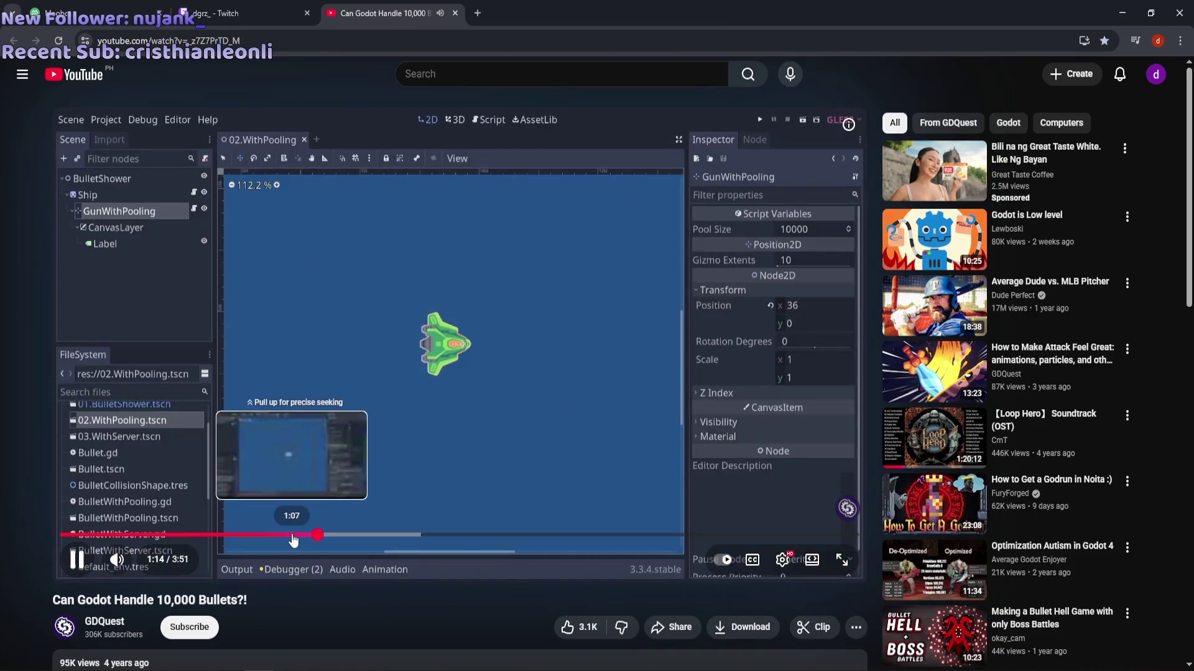
click(293, 534)
click(251, 535)
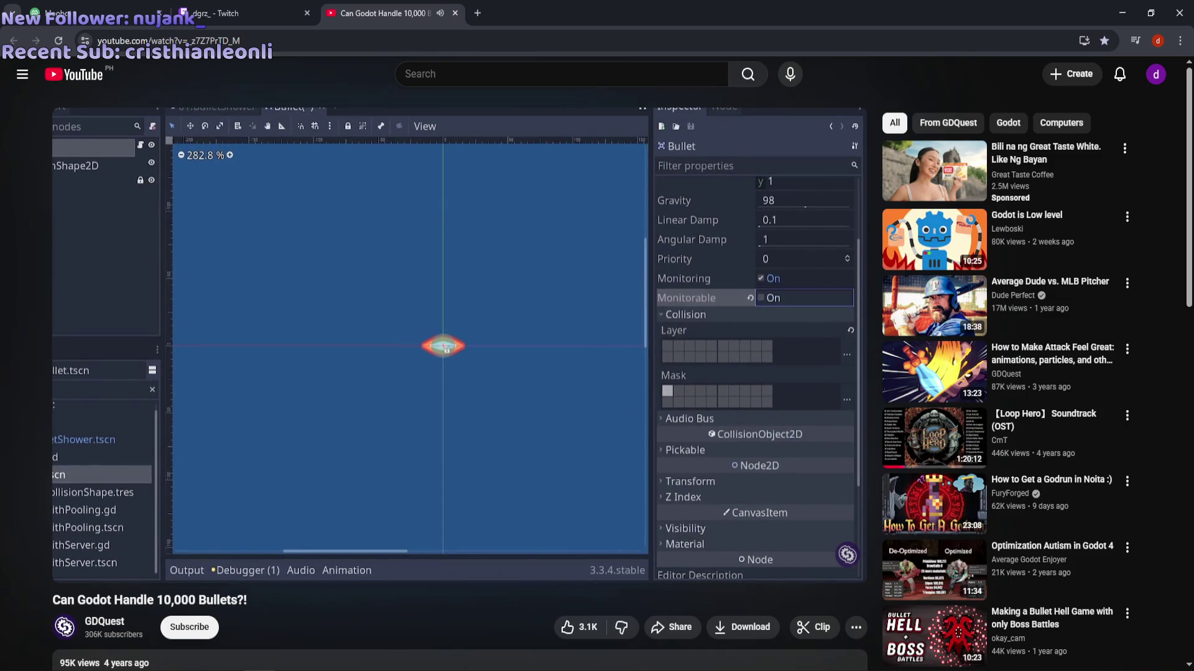
click(212, 315)
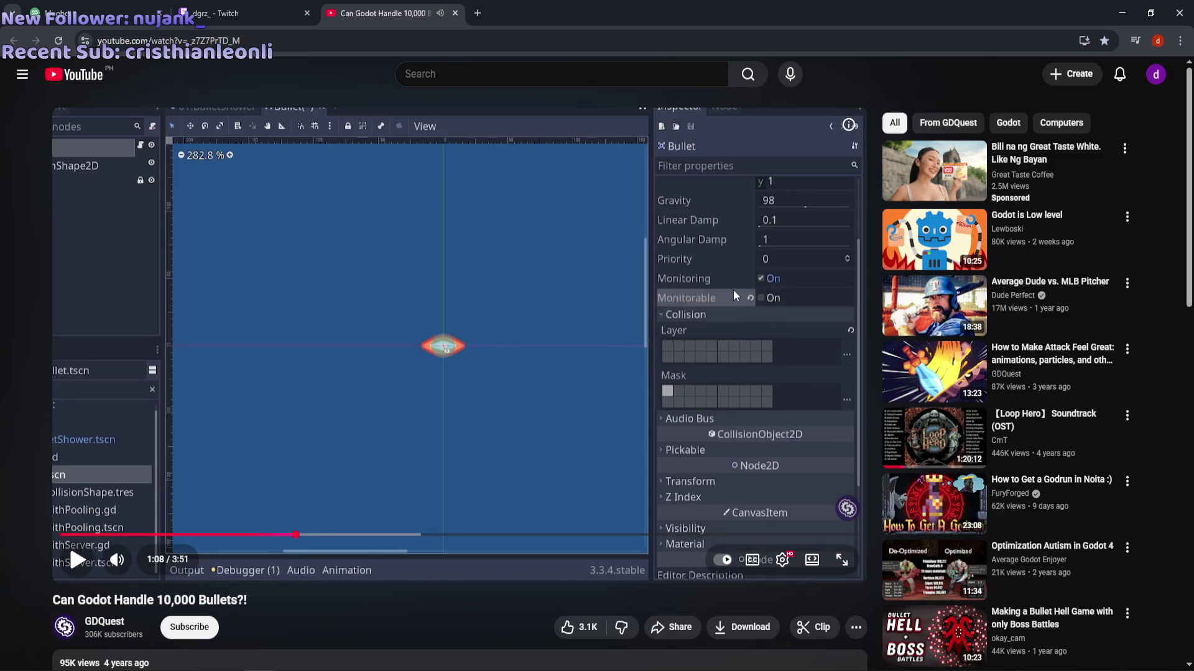
click(558, 357)
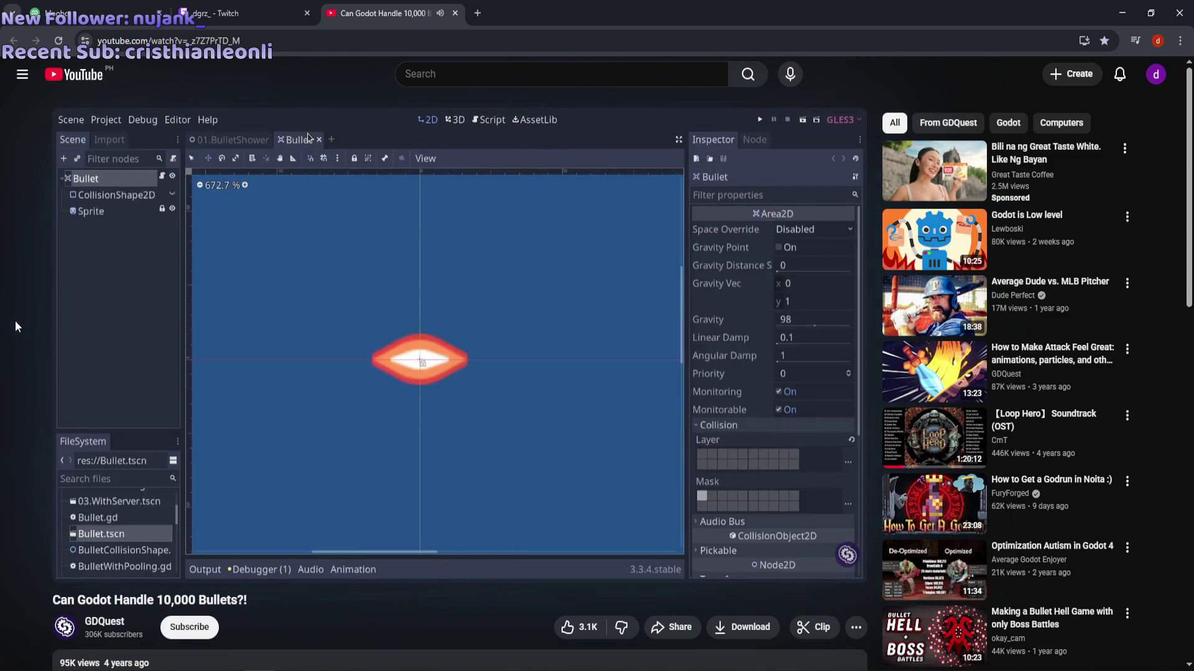
Rewind the video with the Left arrow, pause on the bullet demo, then resume playback.
key(Left)
key(Left)
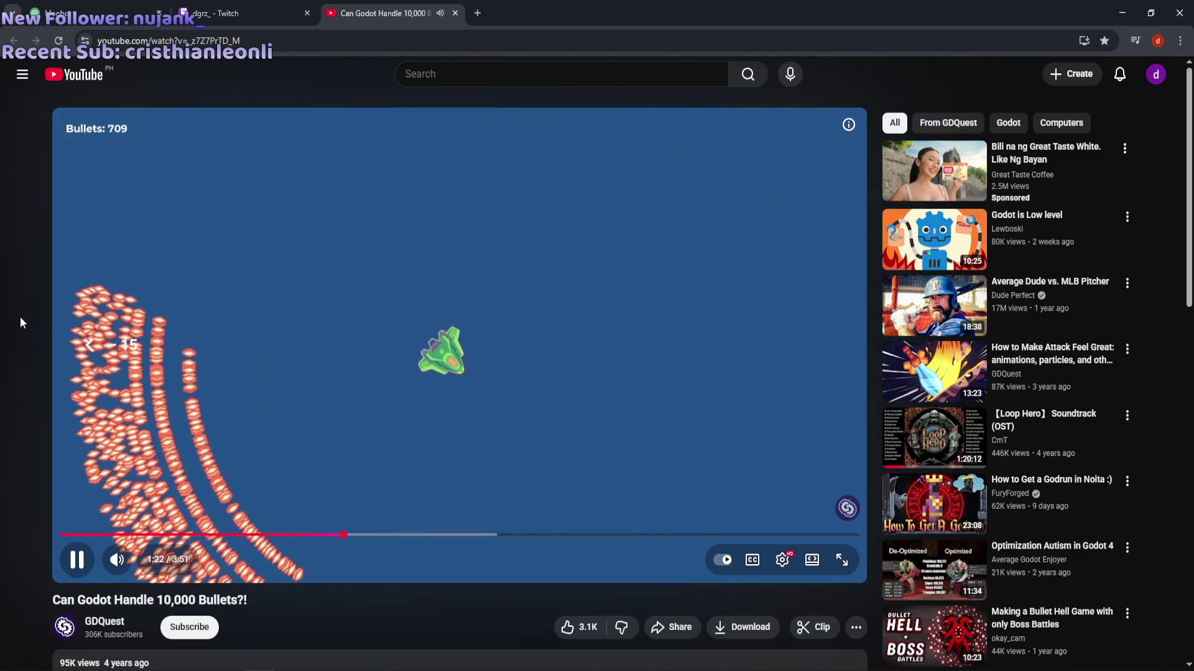
key(Left)
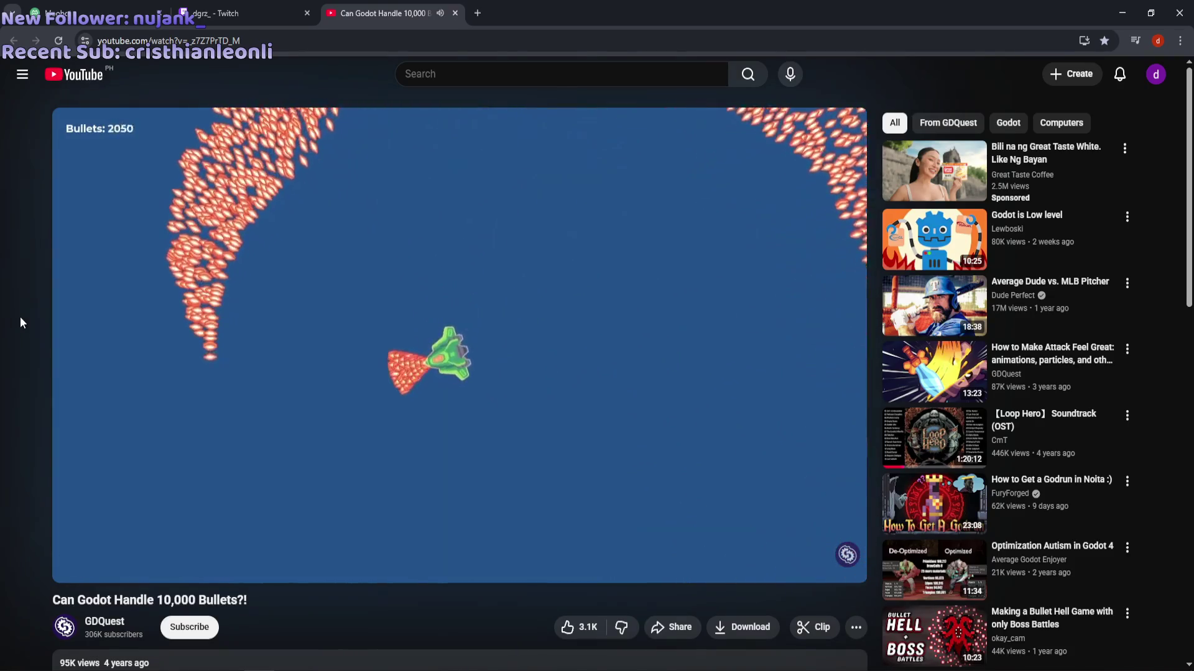
click(166, 296)
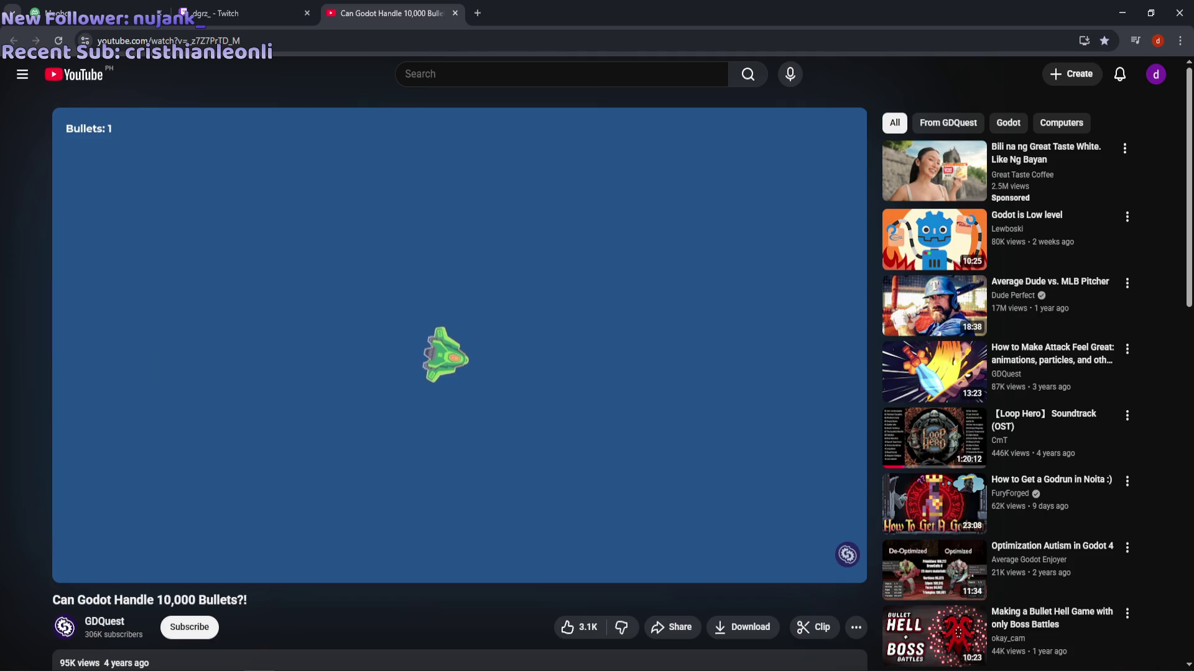
mouse_move(281, 361)
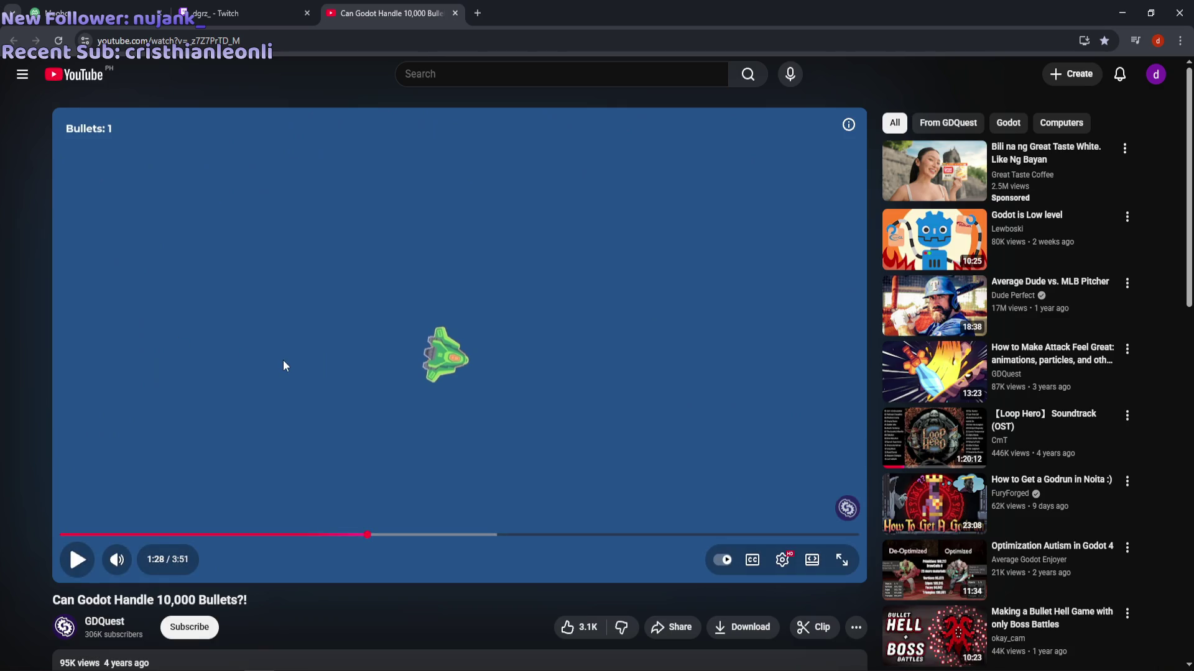
click(452, 367)
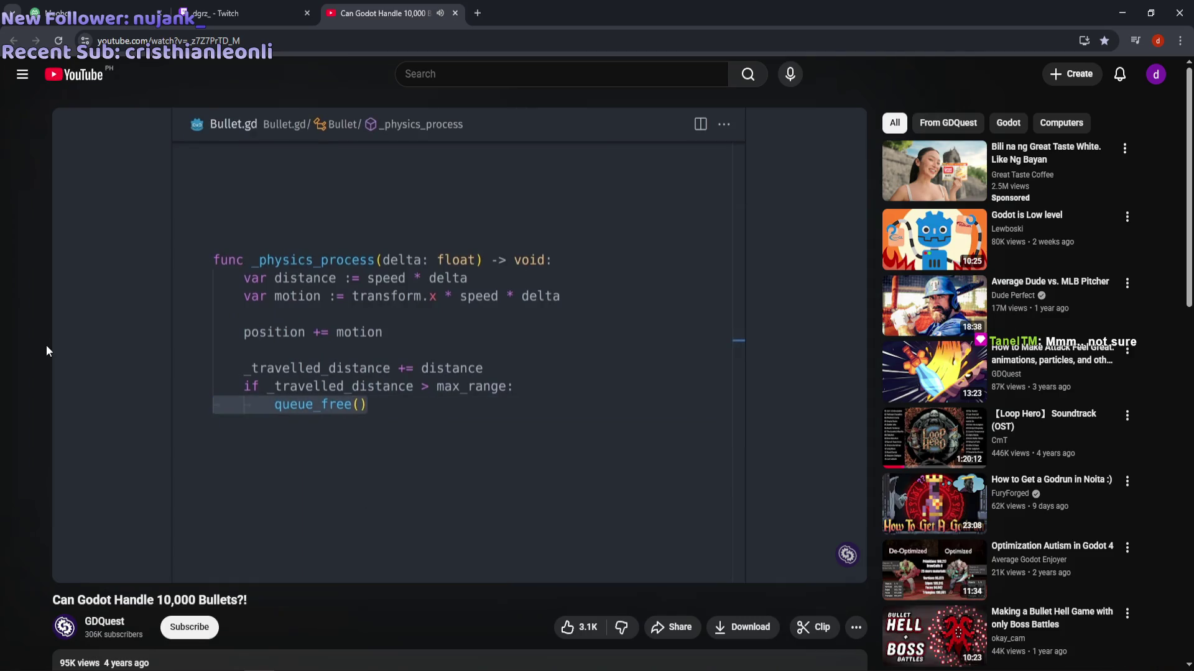
Pause on the Bullet.gd physics code, resume, then pause at 2:16 on the BulletSprite remote tree.
click(490, 475)
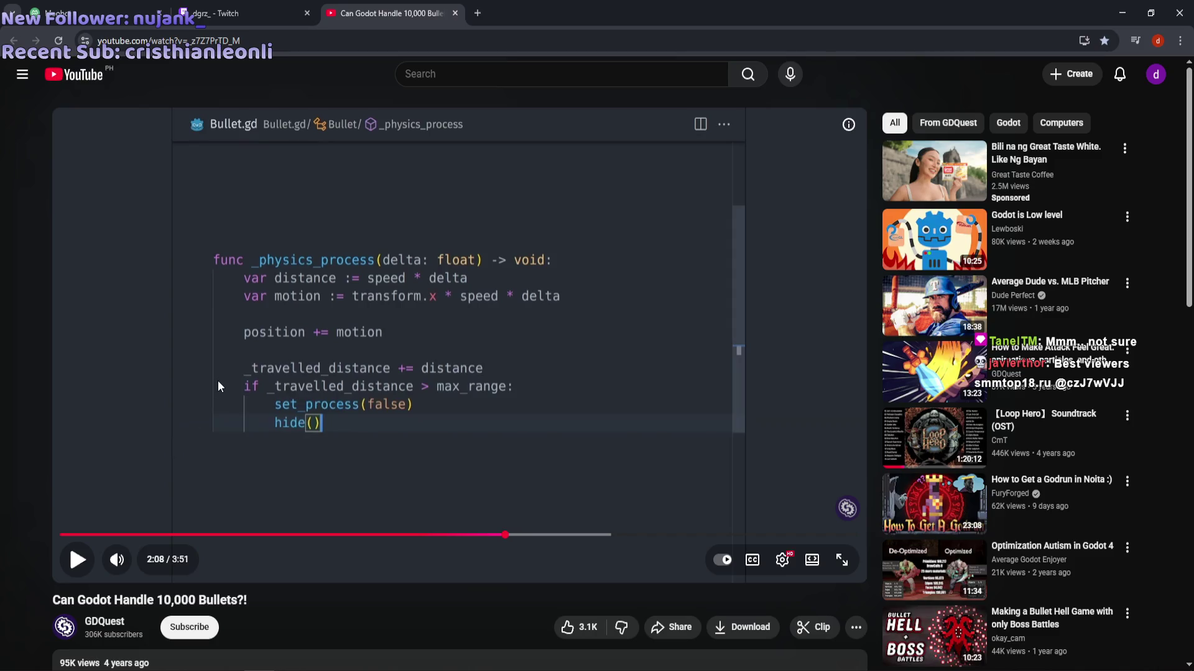
click(362, 401)
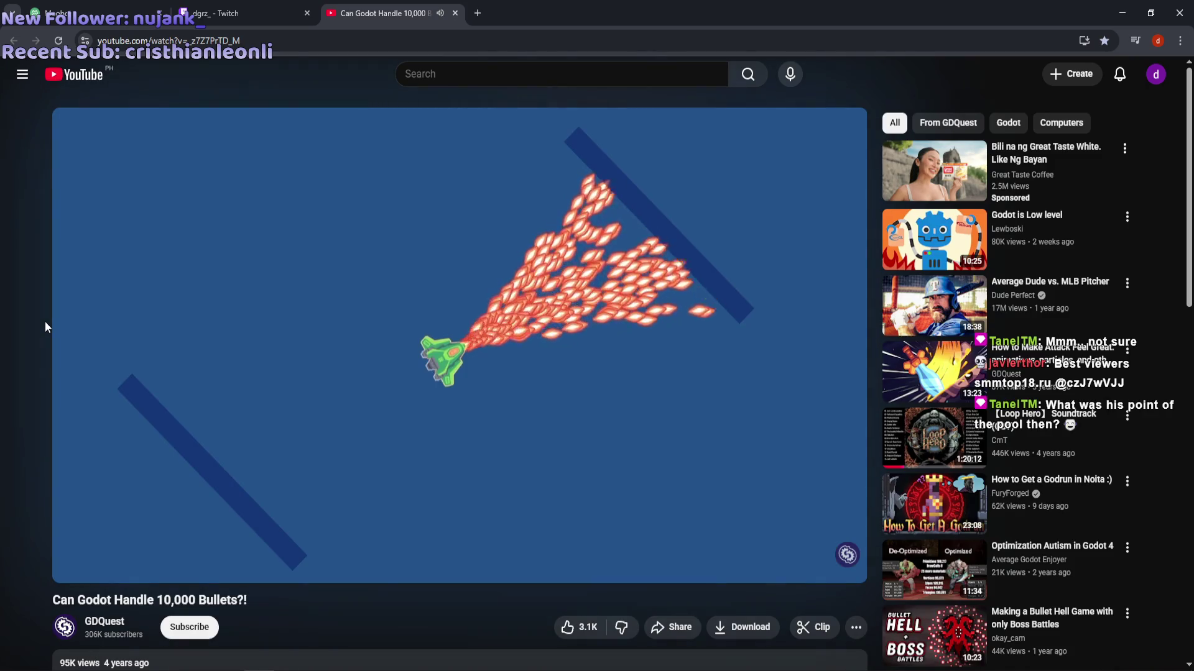
click(268, 231)
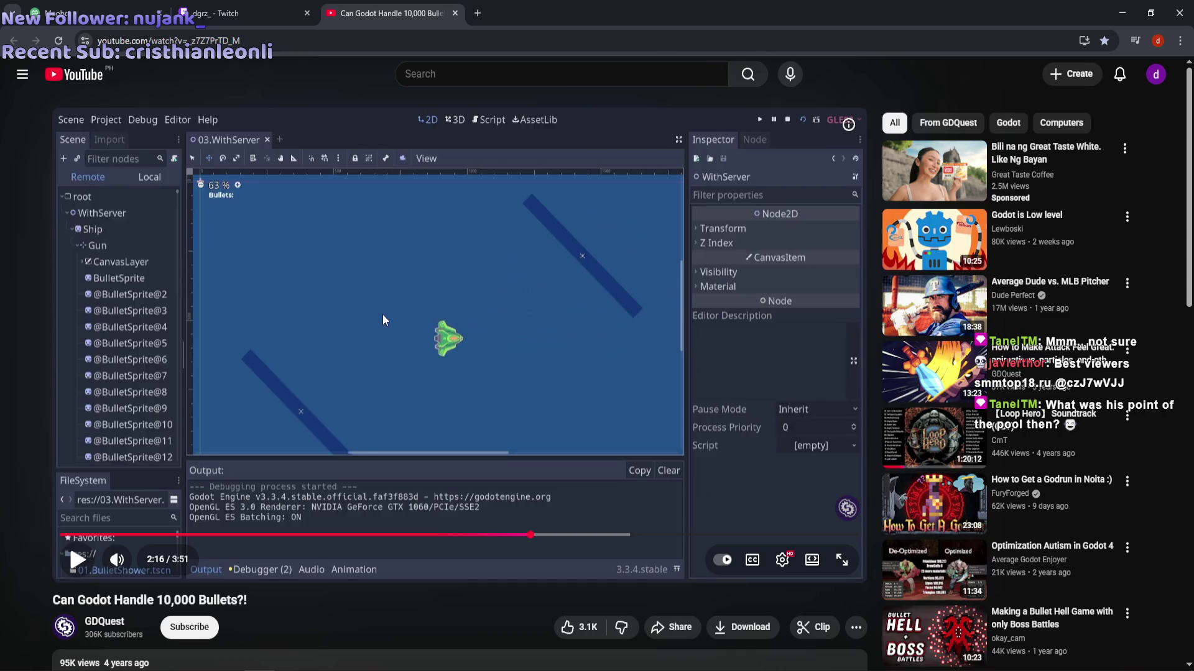
Play to the BulletWithServer.gd code, then seek back to 2:06 and 1:55 to study it.
click(308, 294)
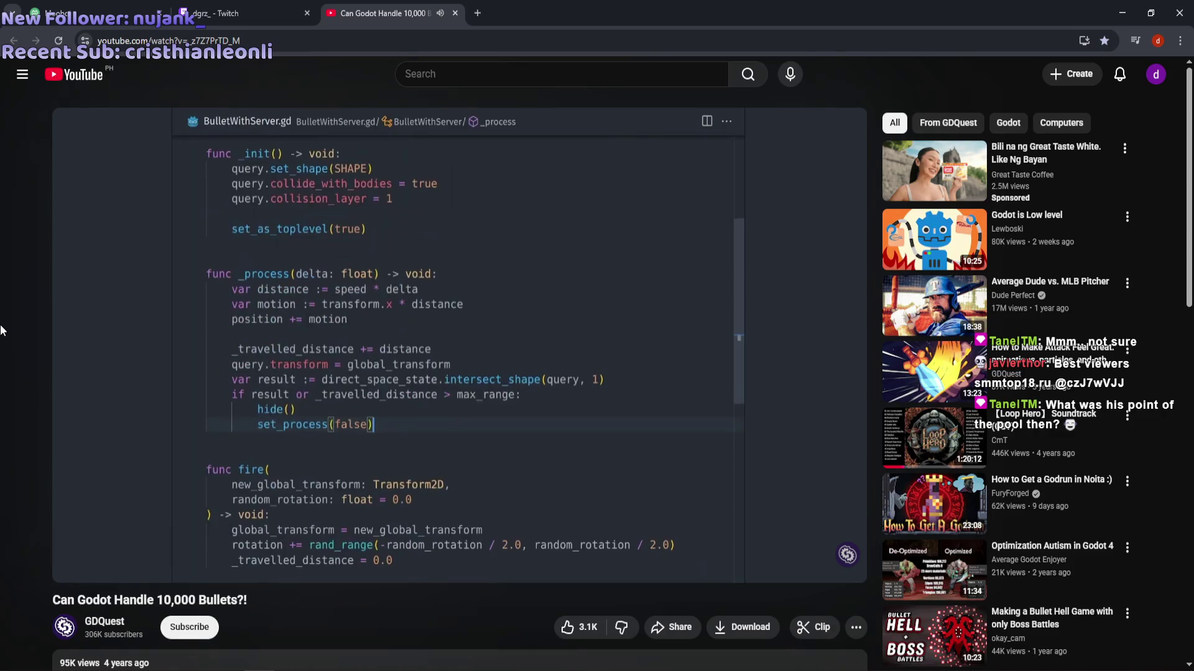
click(378, 318)
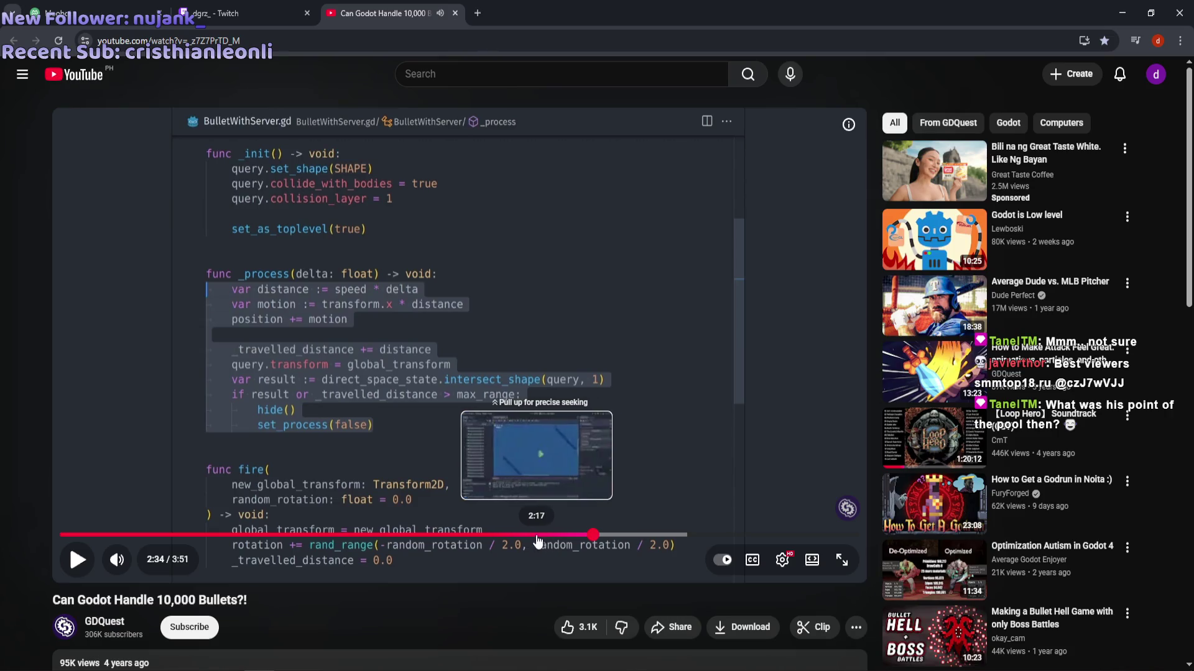
click(500, 535)
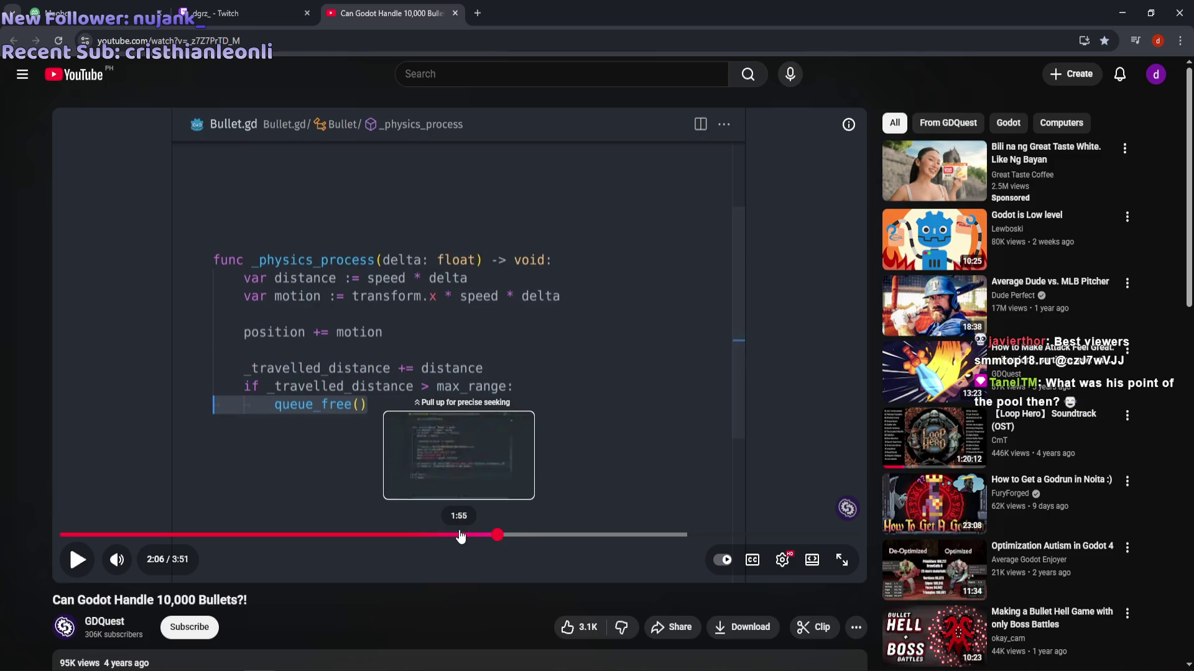
click(460, 536)
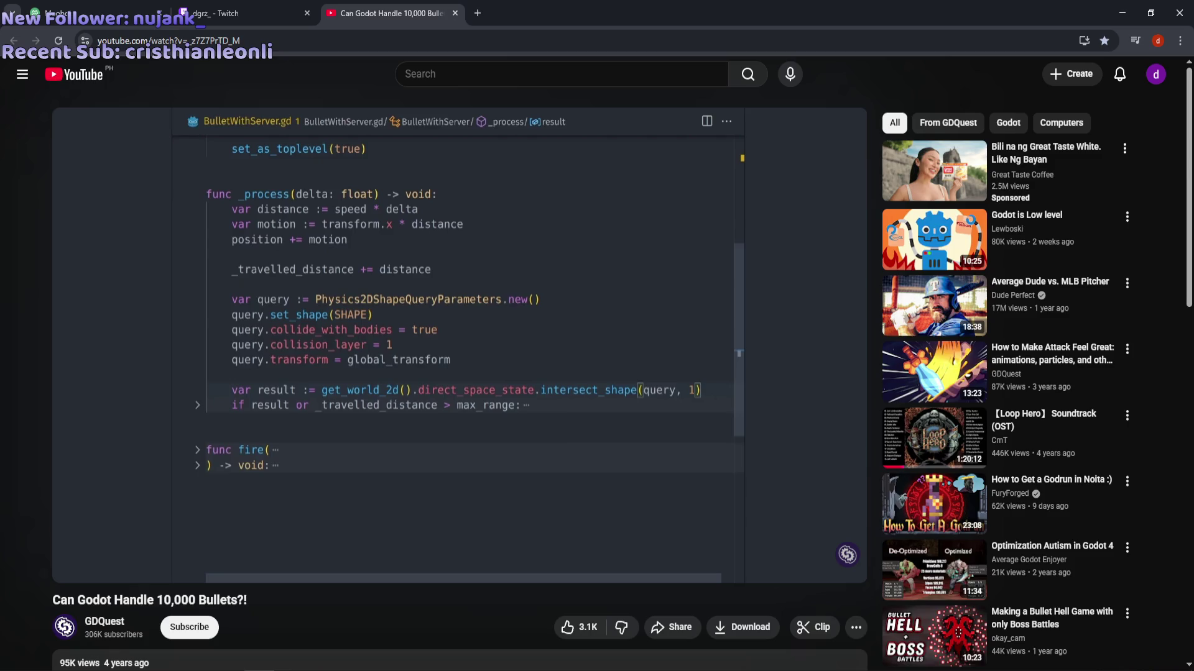
mouse_move(378, 366)
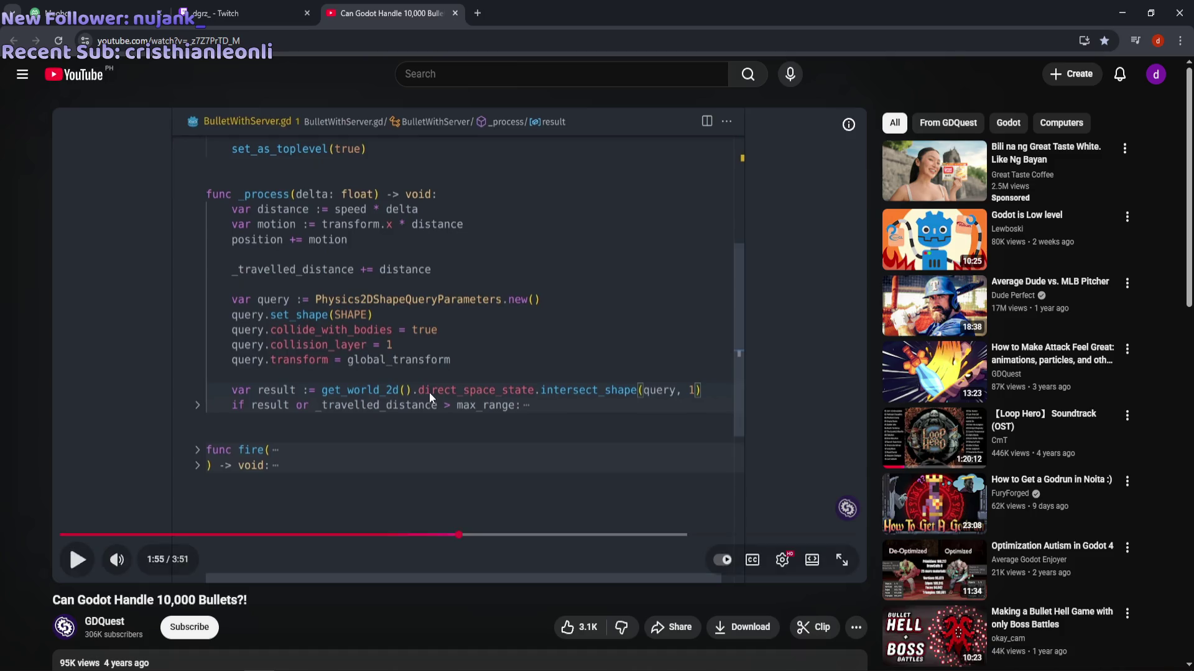
Step the video forward to 1:58 on the query setup, then switch to the Godot Mines.tscn window.
click(417, 382)
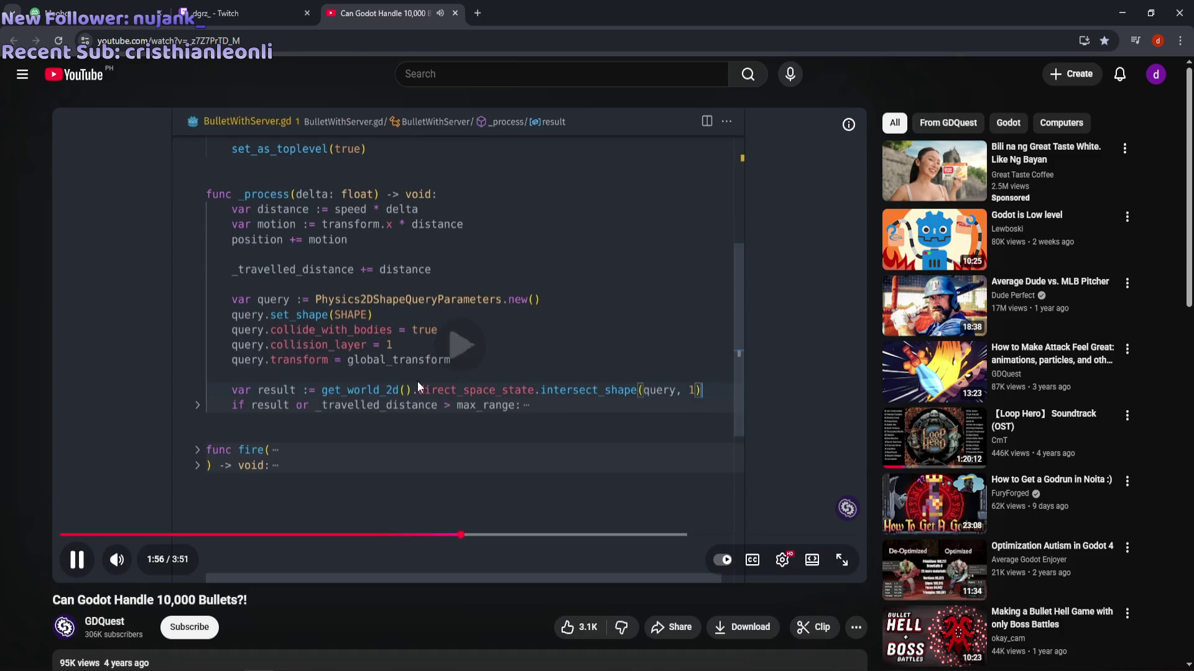
click(296, 446)
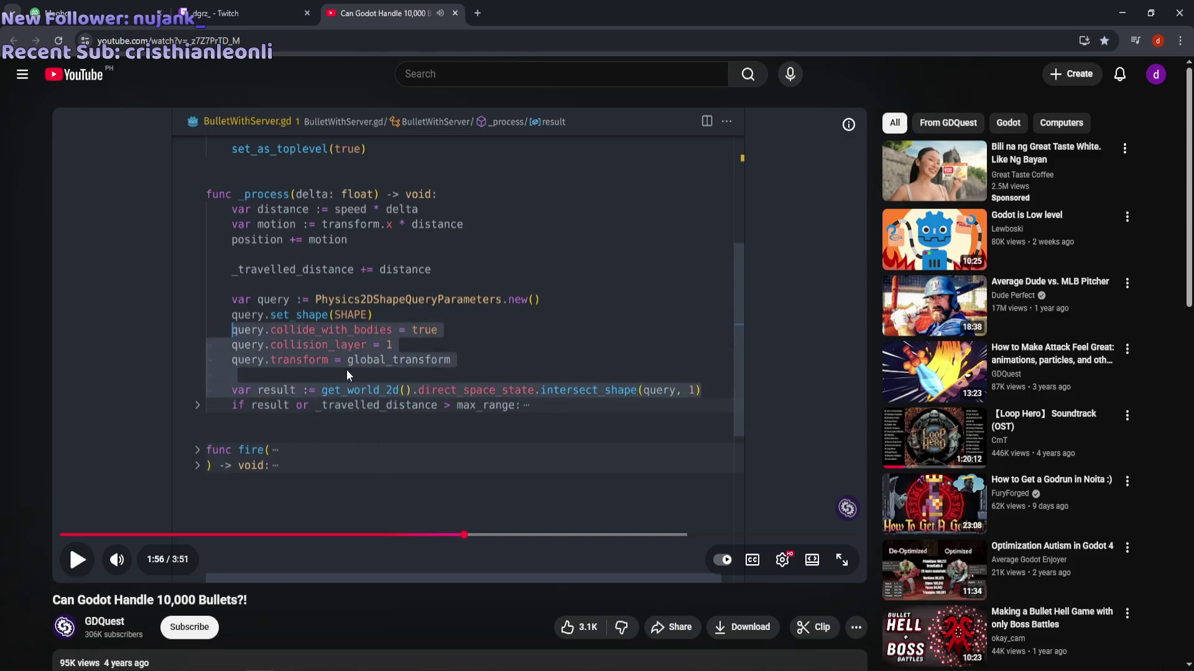
click(406, 400)
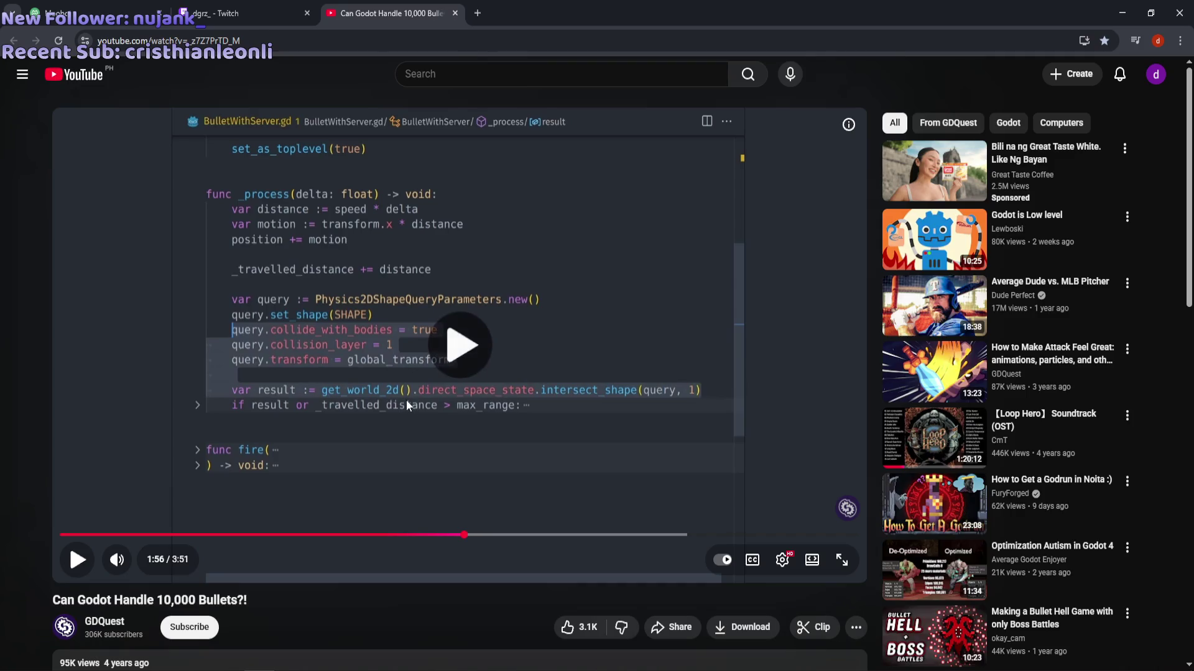
click(406, 399)
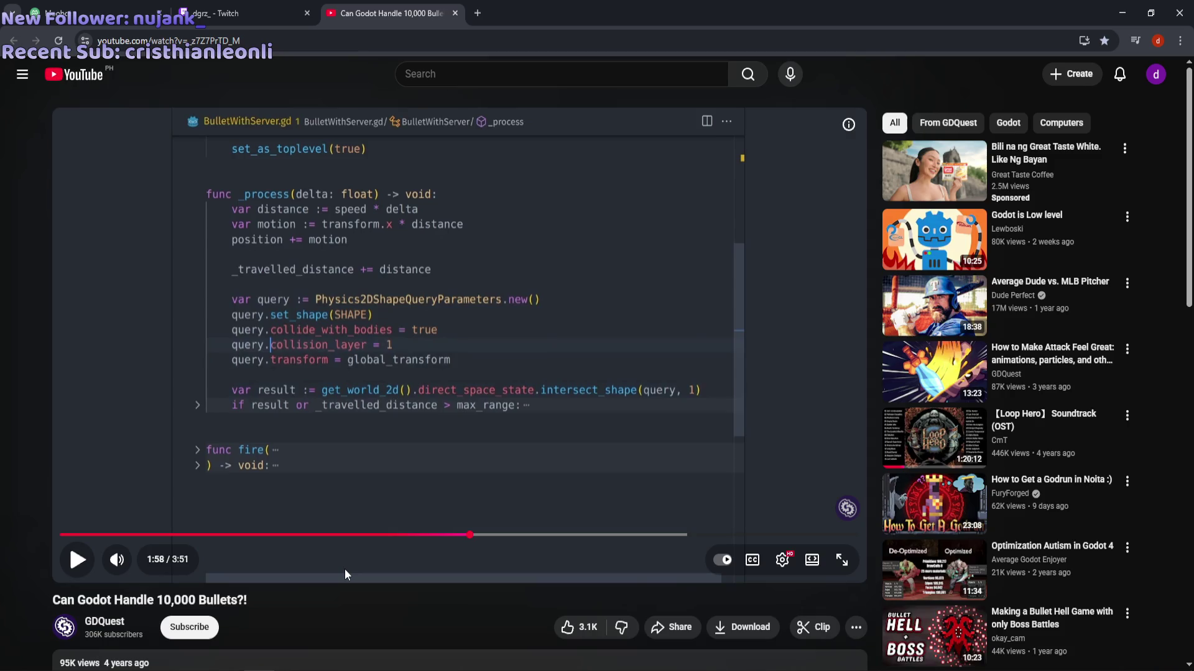
mouse_move(289, 669)
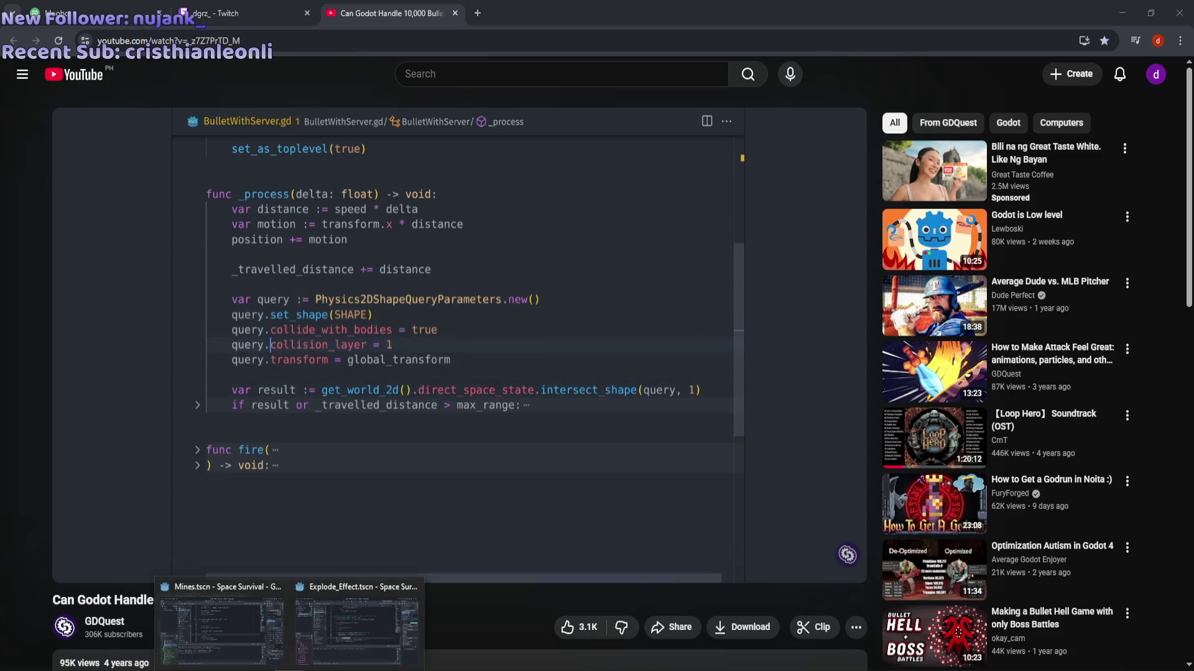
click(252, 617)
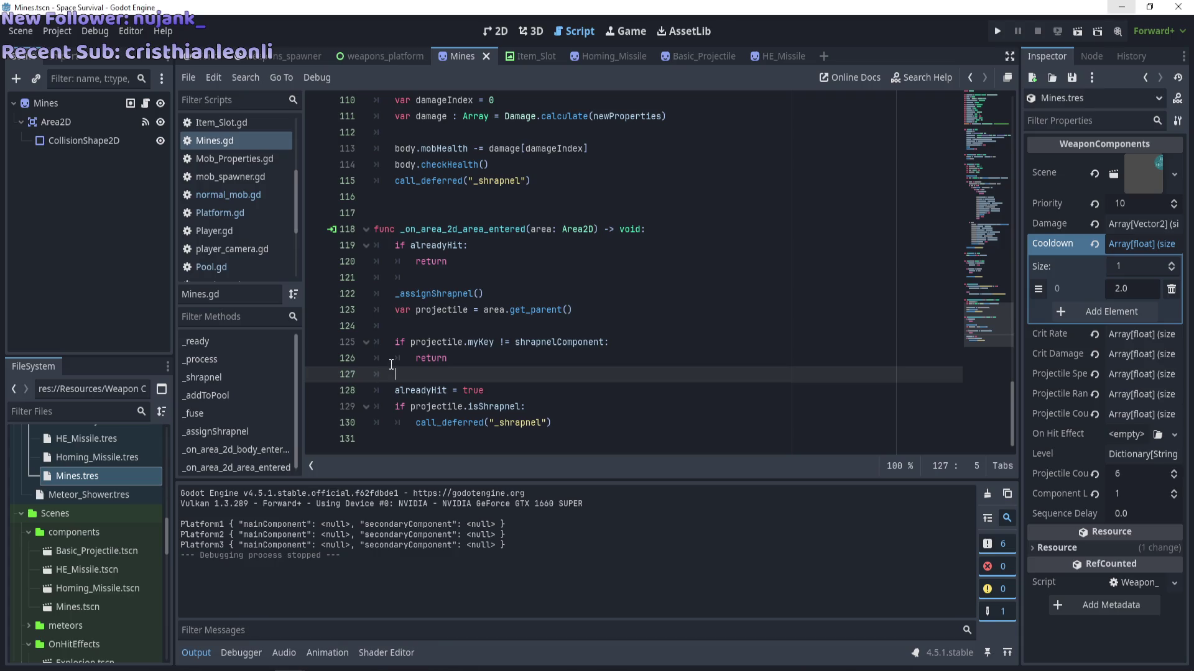
Switch back to the browser and read the intersect_shape code paused at 1:58.
click(284, 658)
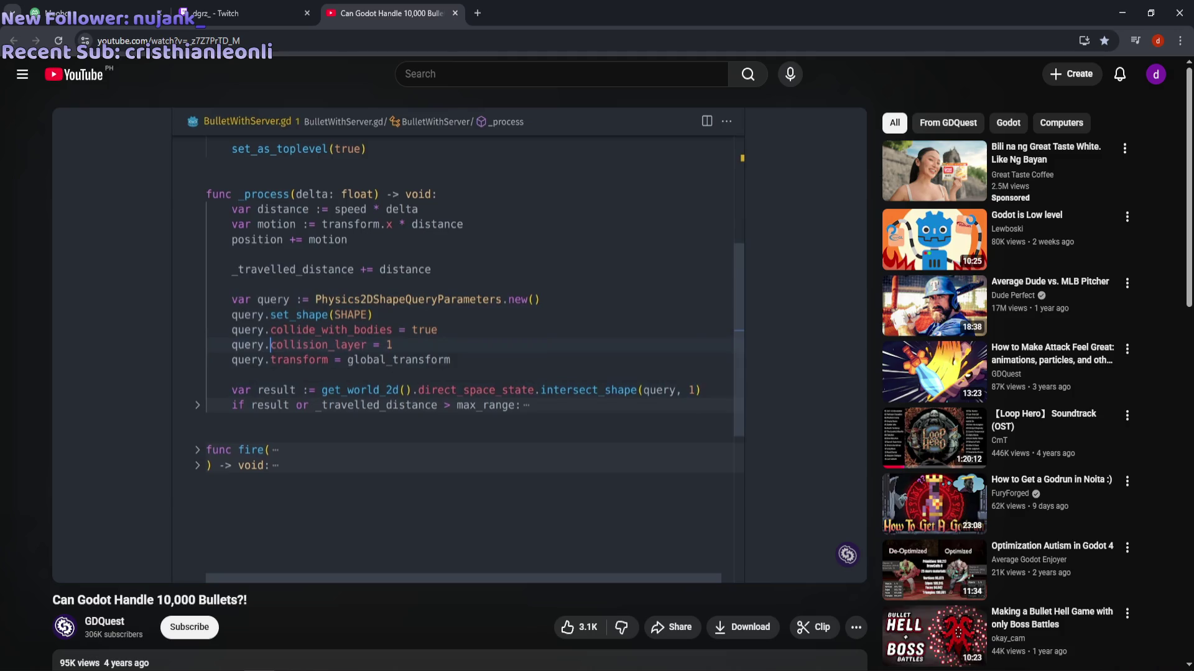
mouse_move(396, 368)
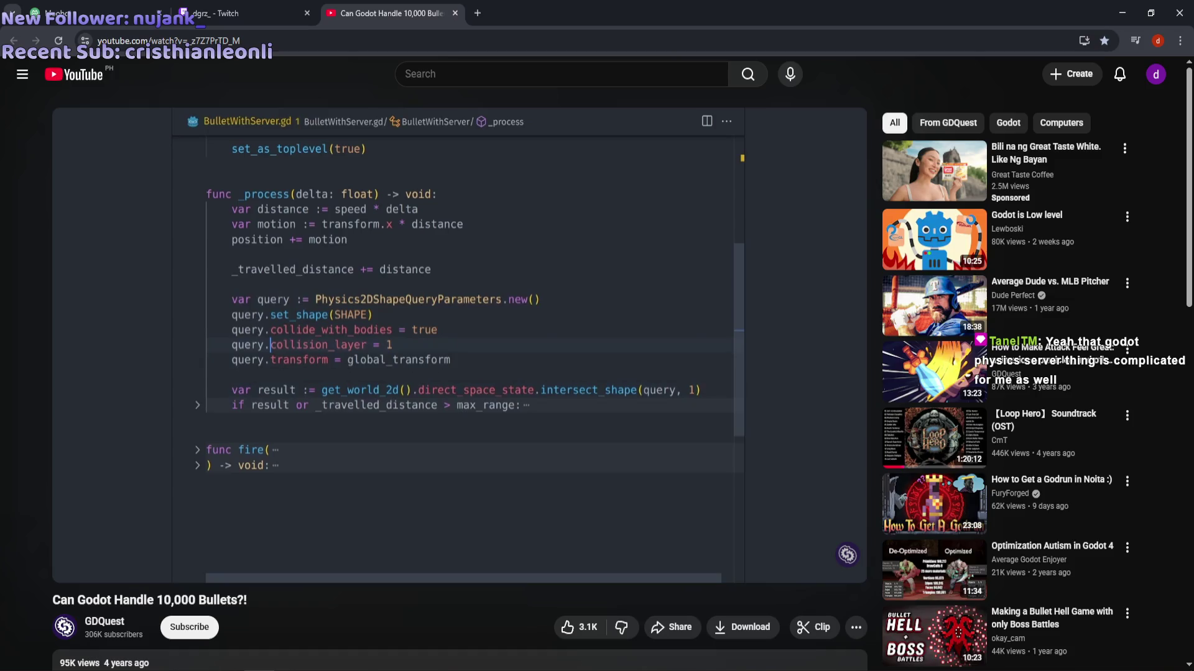
mouse_move(554, 427)
mouse_move(747, 406)
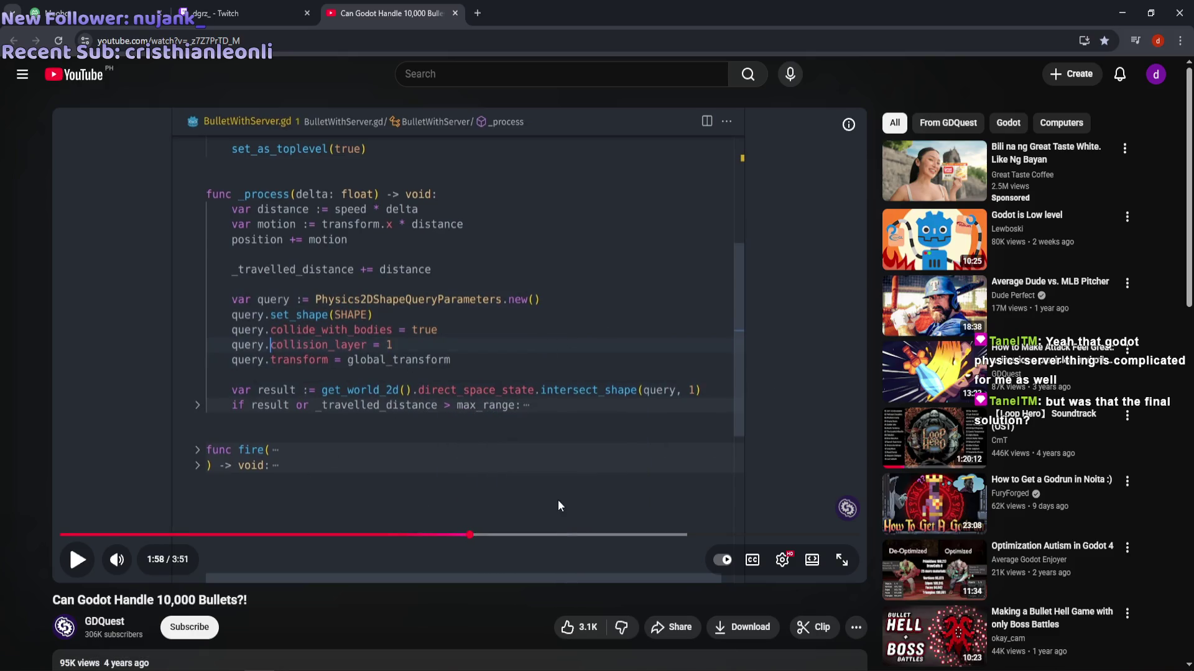
Seek the bullet video to 2:08, back to about 1:48 at the Bullet.gd pooling code, and resume.
click(505, 535)
click(593, 435)
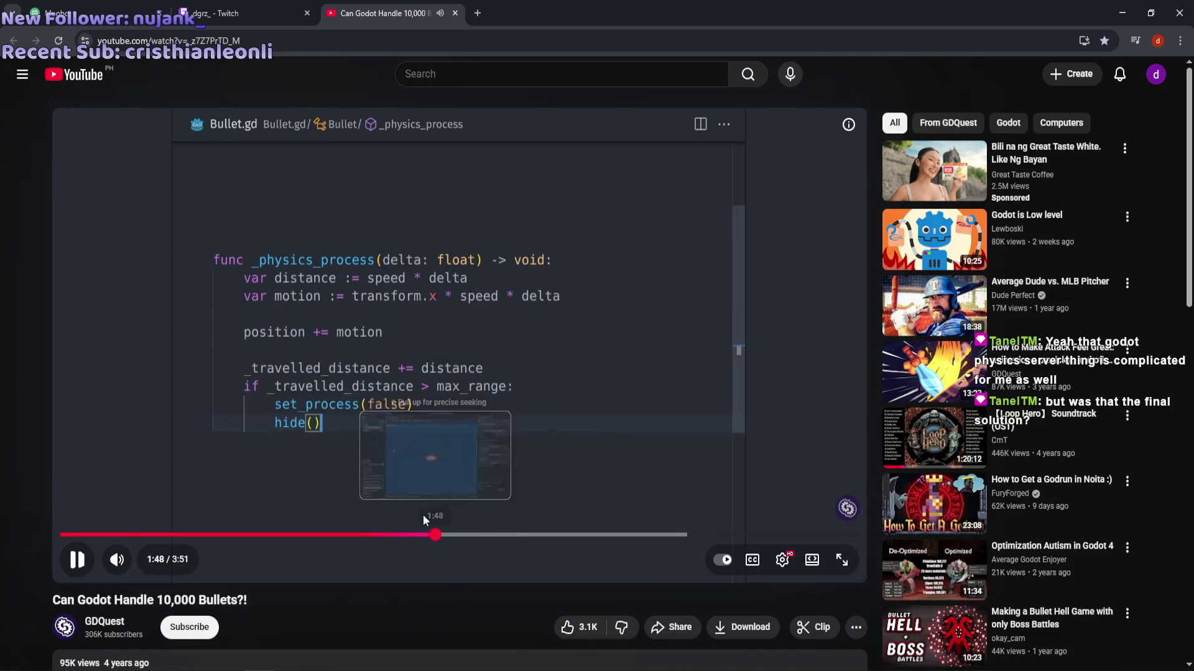
click(439, 534)
click(497, 380)
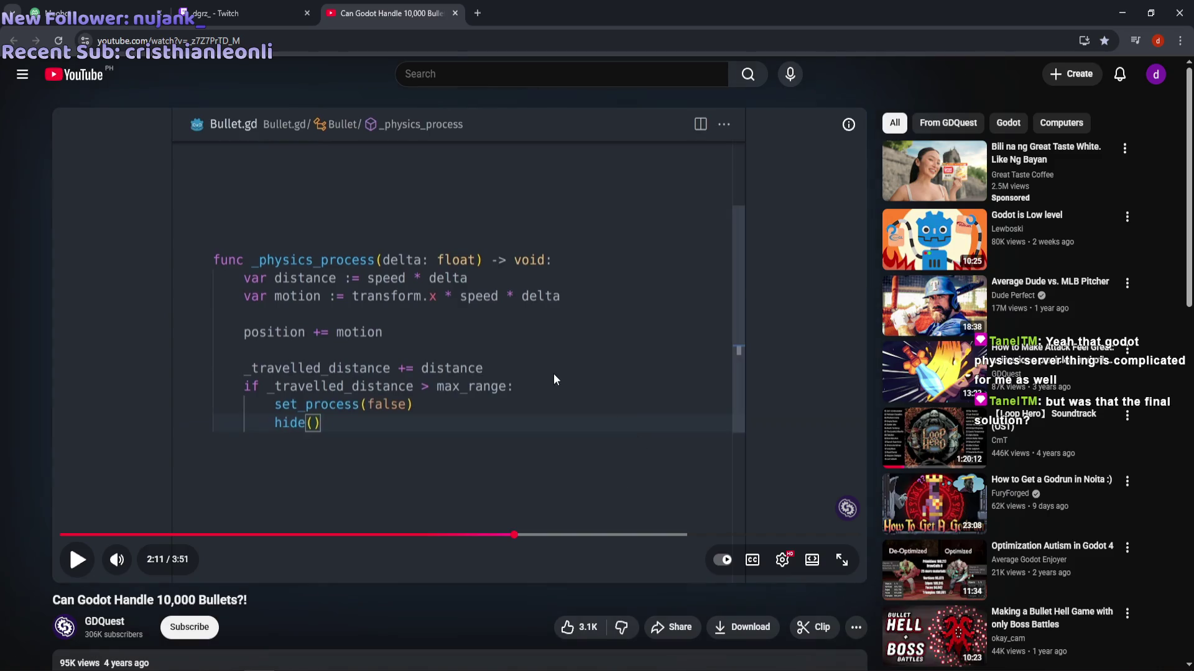
click(559, 357)
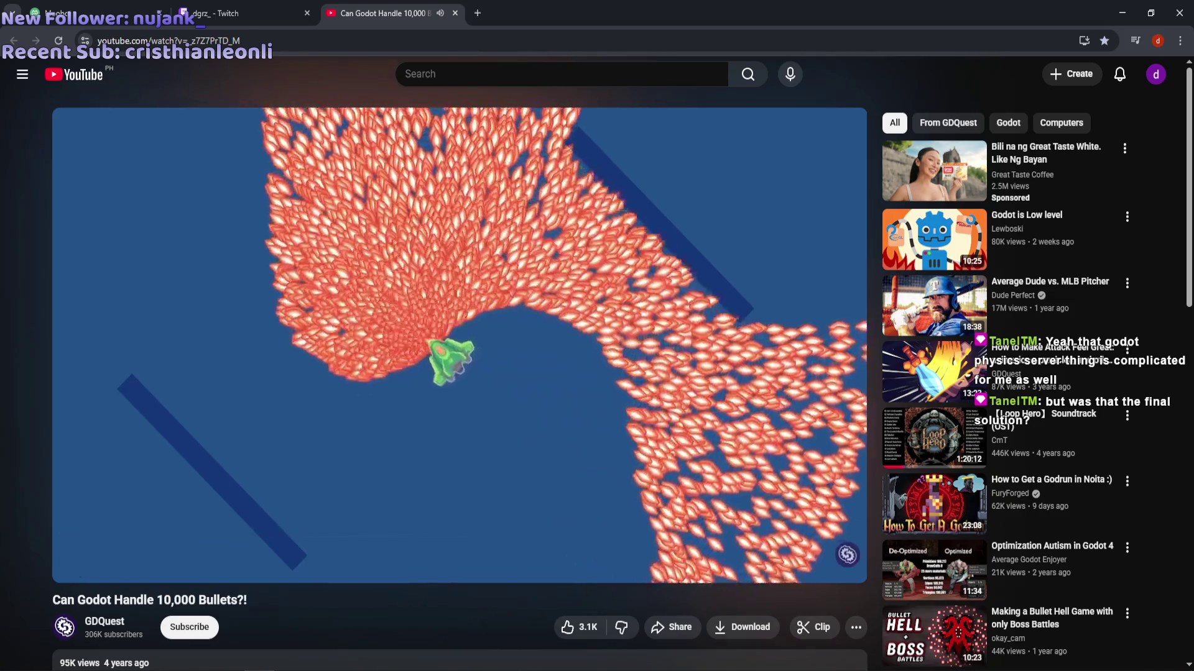
Pause on the bullet swarm at 2:22, resume it, then switch back to the Godot editor.
click(478, 305)
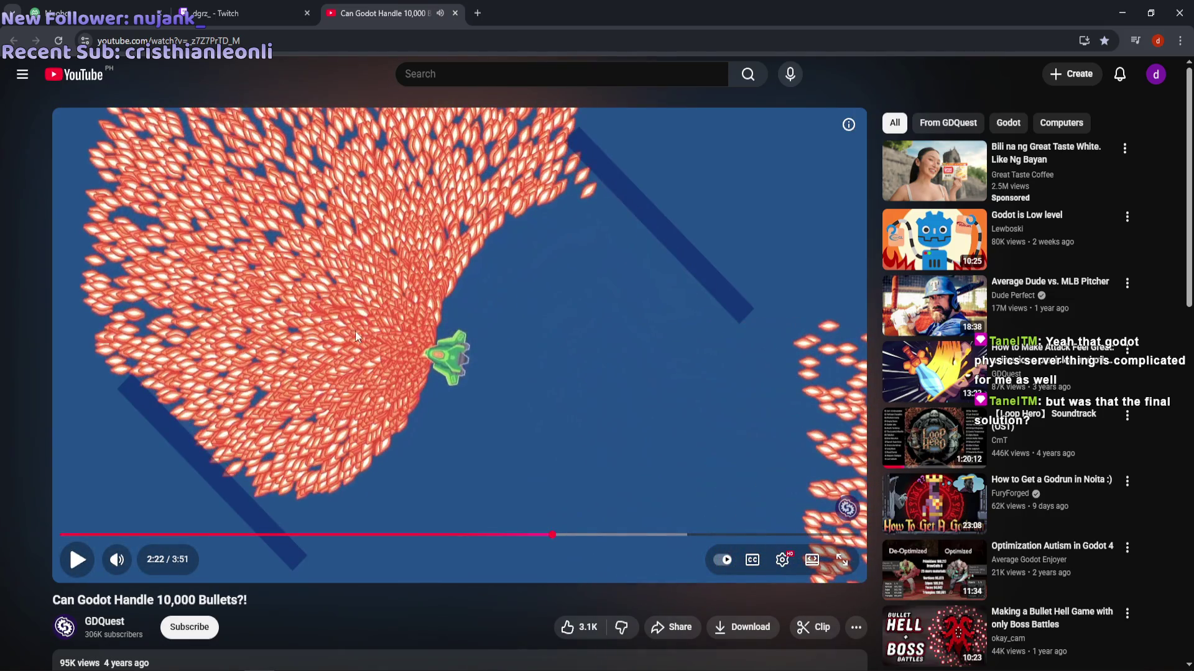
click(415, 301)
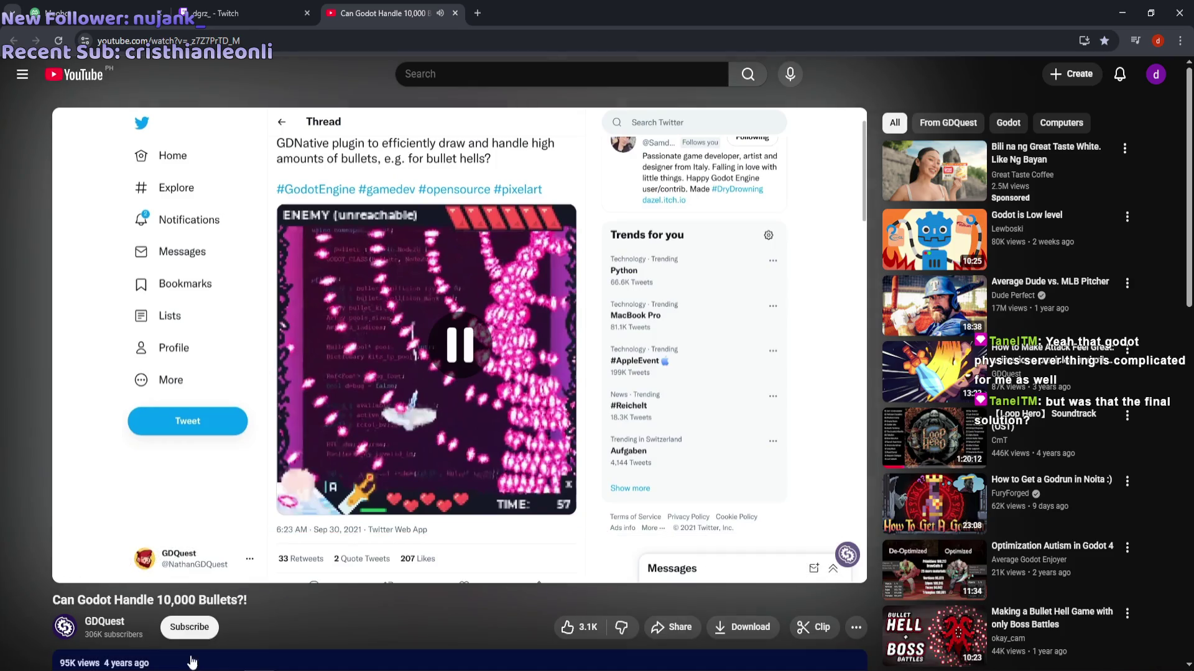
click(381, 621)
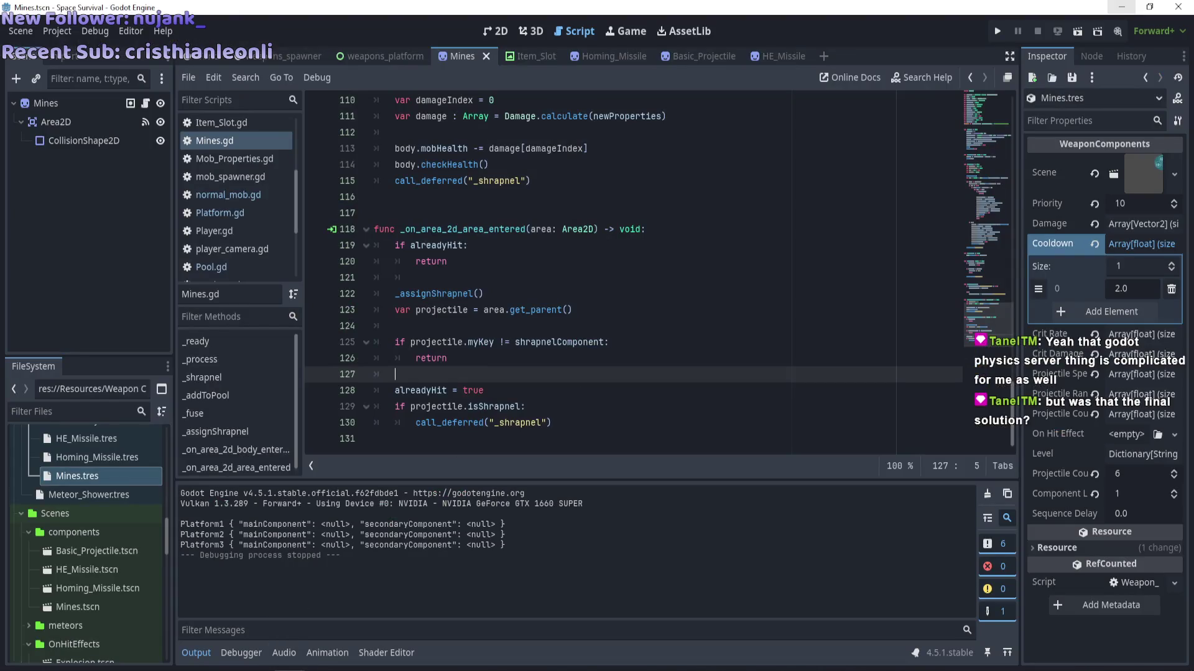
Set the first Cooldown array value to 0.1 in the Inspector.
click(373, 616)
click(1141, 291)
text(0.1)
key(Return)
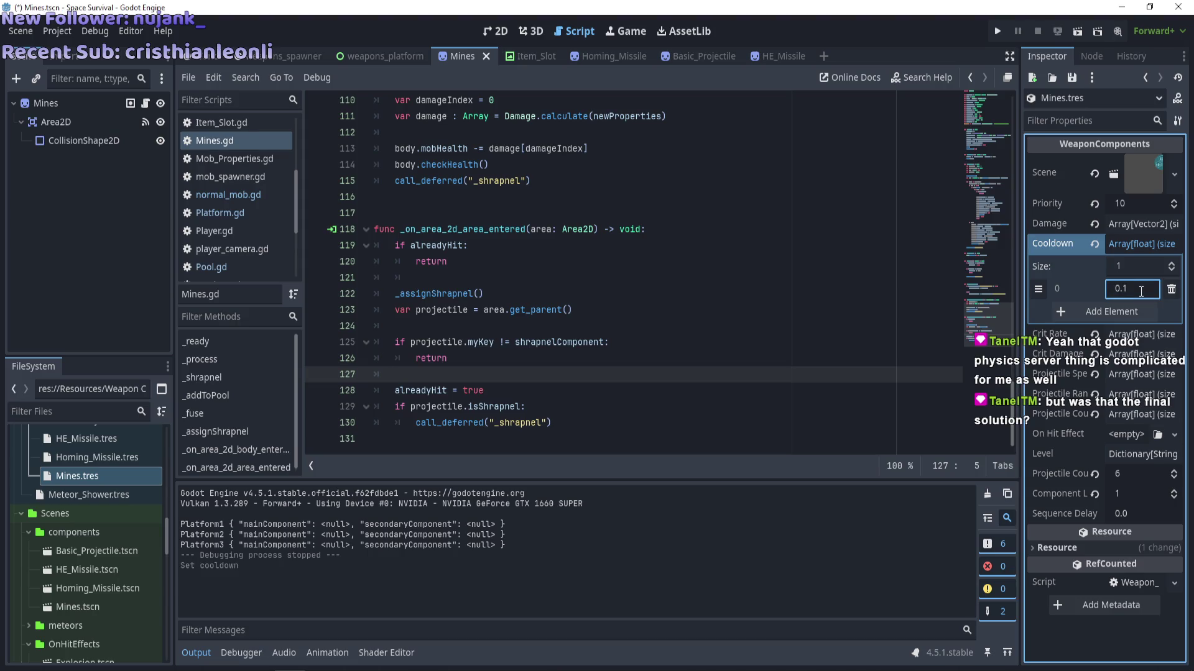
click(1143, 247)
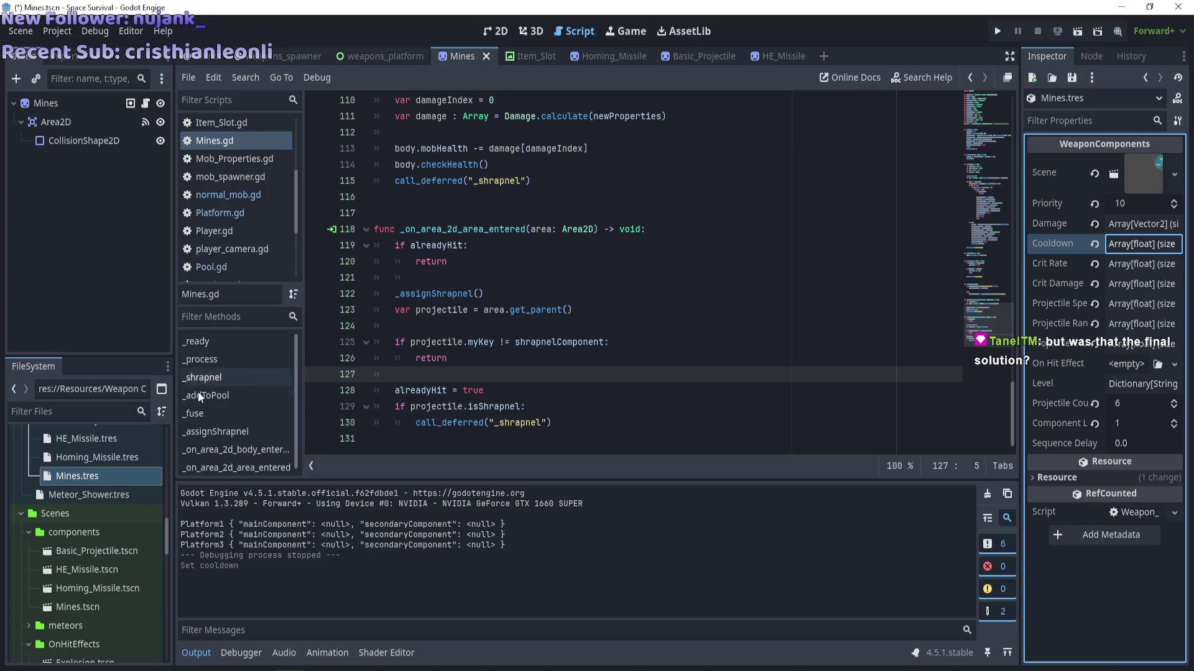
Change the fuse-time range on line 23 to randf_range(30.5, 5.0) and save.
click(233, 142)
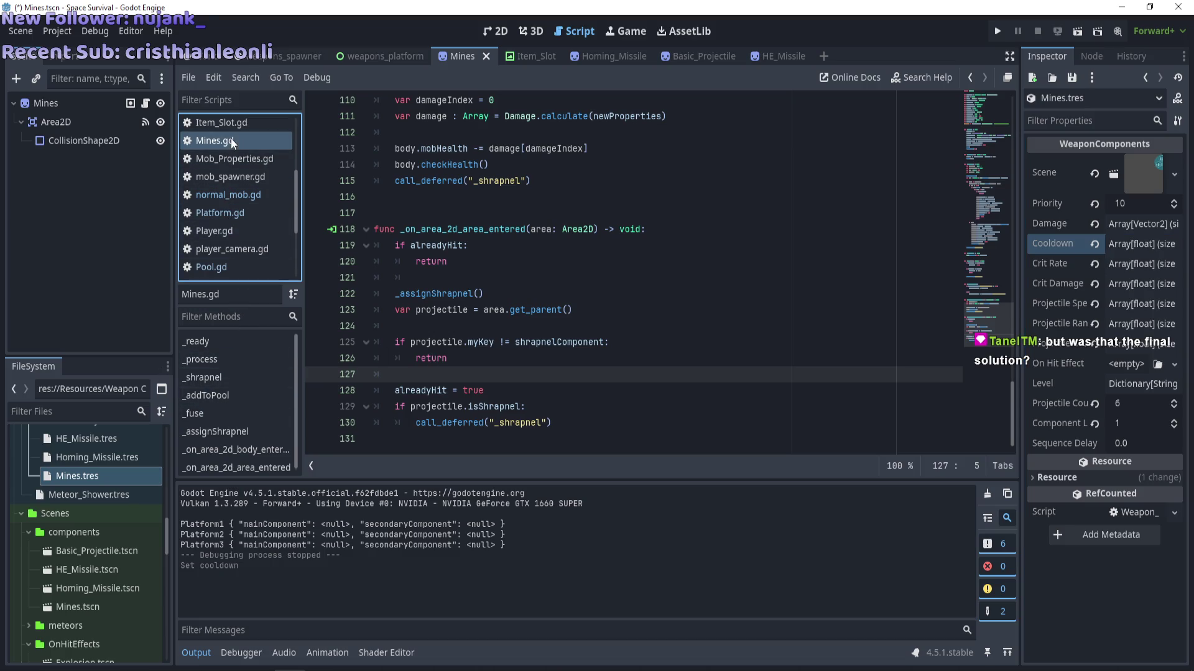
scroll(534, 345, up, 10)
scroll(534, 345, up, 20)
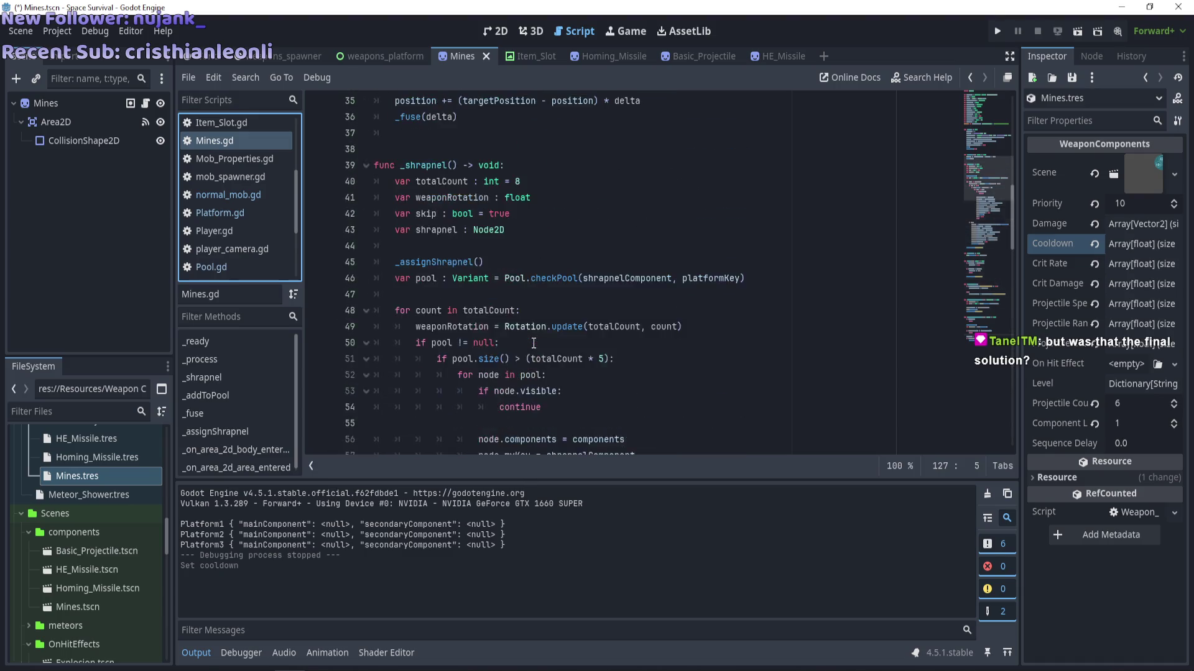
scroll(523, 335, up, 3)
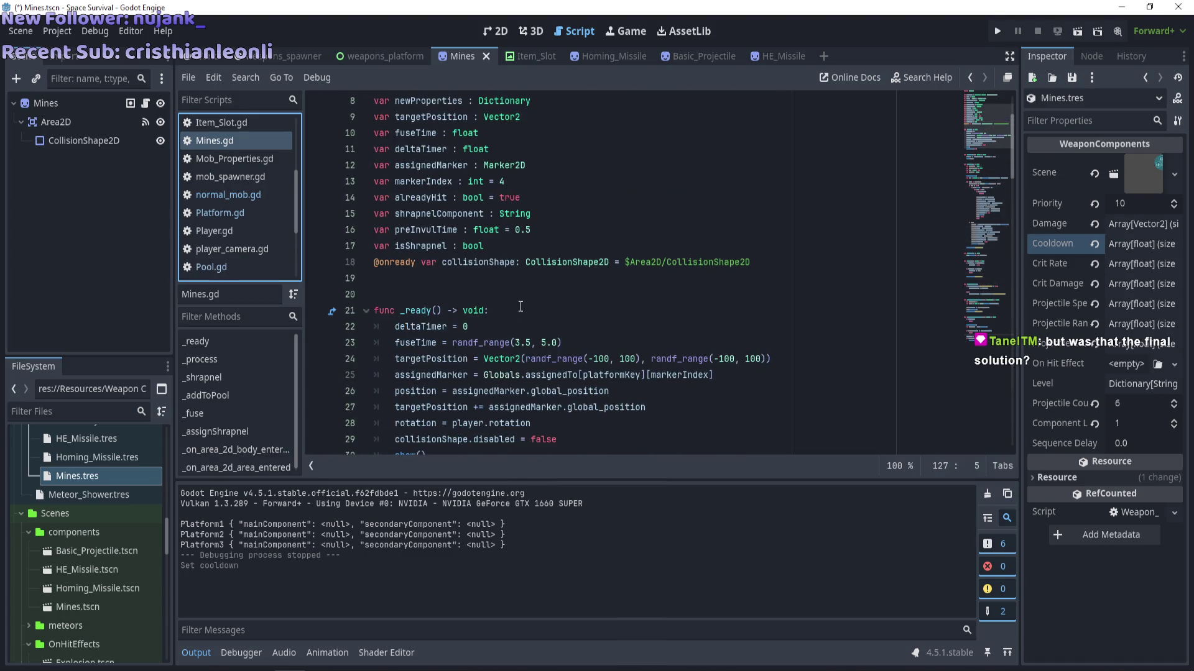
click(522, 343)
text(0)
key(Right)
key(Right)
key(Right)
text(0)
key(ctrl+s)
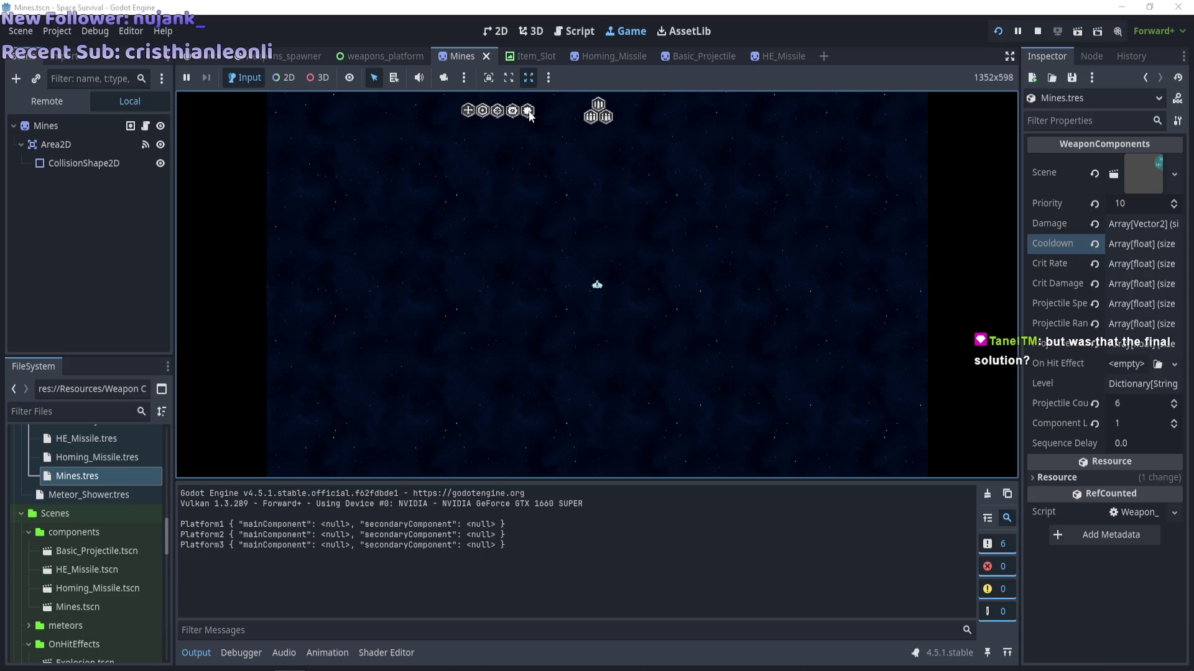
Drag the mine component onto a weapon platform slot, watch the shrapnel, then stop the game.
mouse_move(529, 116)
mouse_down()
mouse_move(616, 133)
mouse_move(607, 147)
mouse_up()
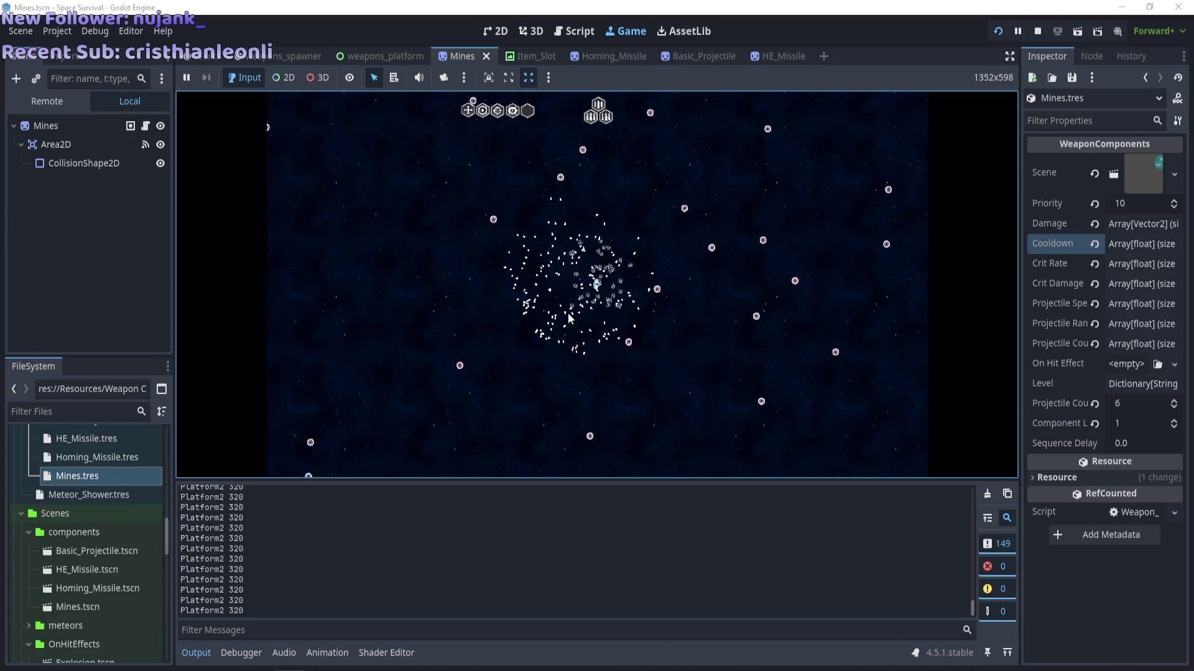
mouse_move(585, 129)
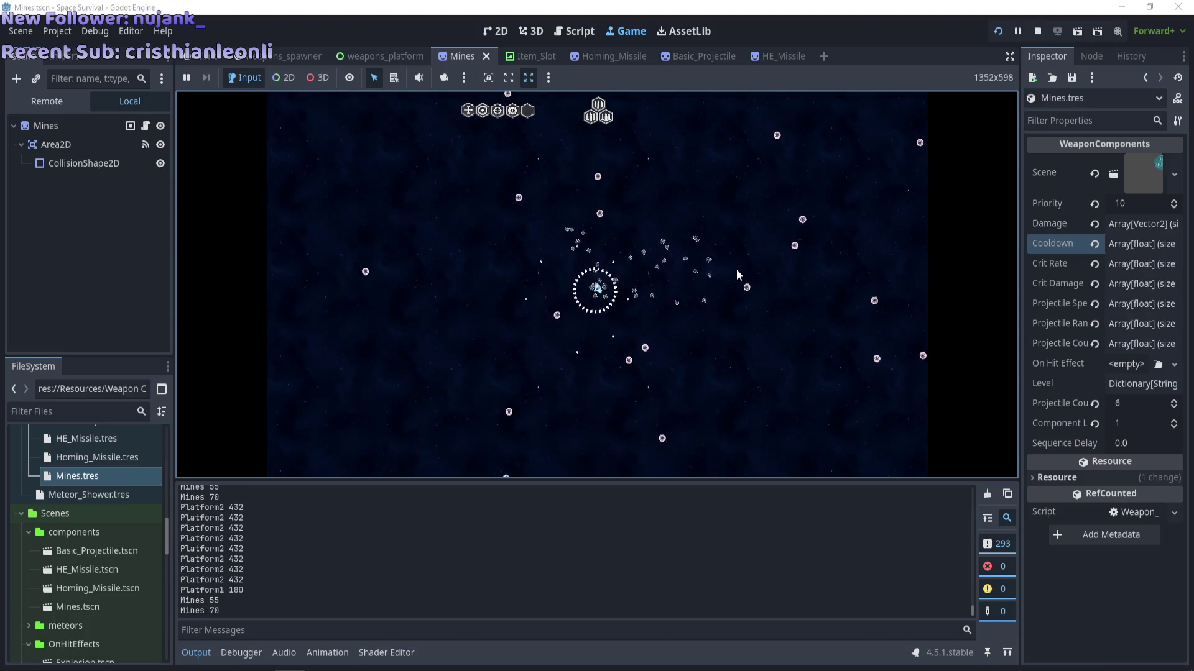
key(F8)
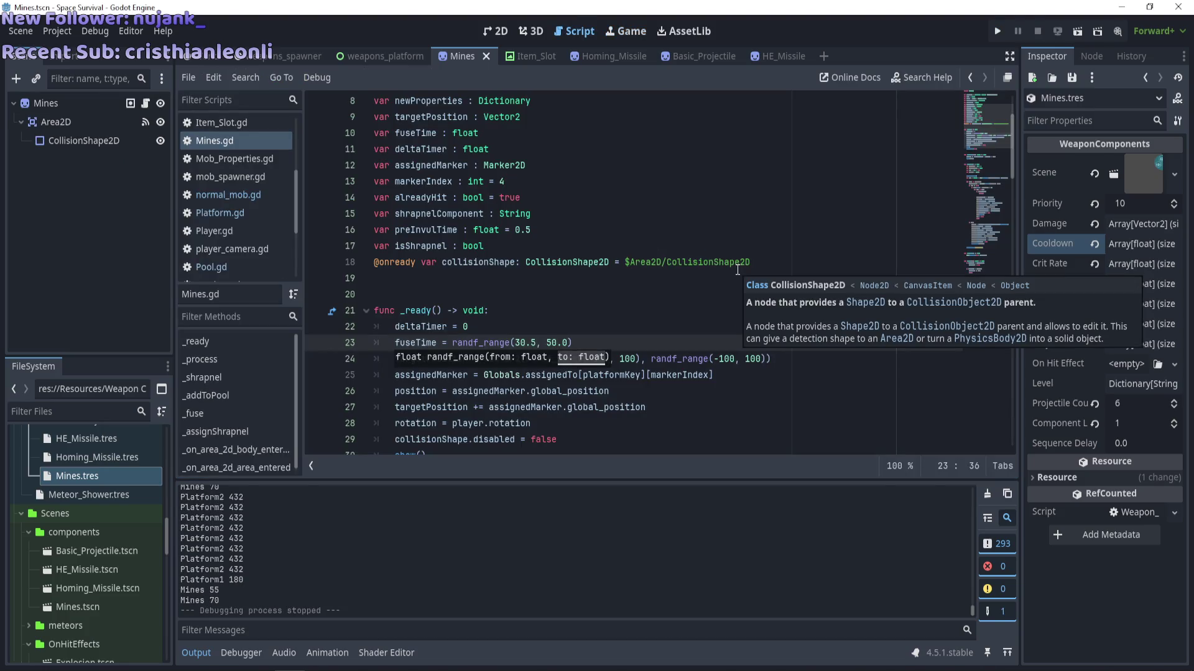
Enlarge the Output log, then briefly run and stop the game to log Platform2 and Platform3.
scroll(675, 242, down, 13)
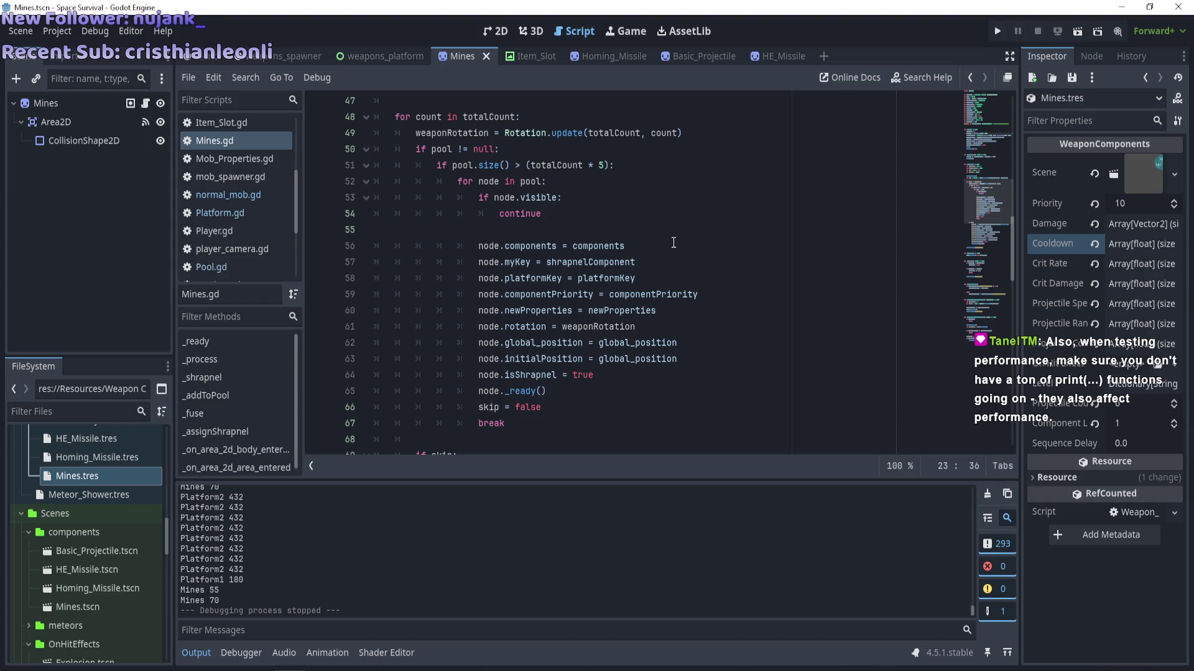
scroll(348, 550, up, 3)
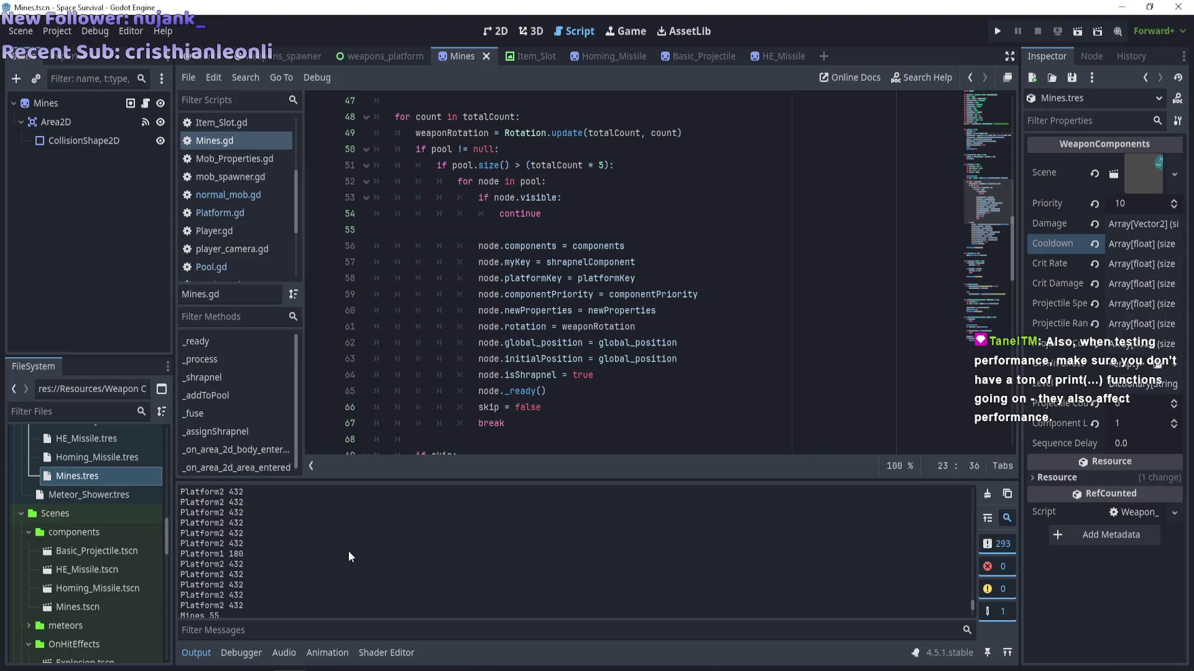
mouse_move(966, 611)
mouse_down()
mouse_move(988, 492)
mouse_move(964, 514)
mouse_move(938, 633)
mouse_move(941, 461)
mouse_up()
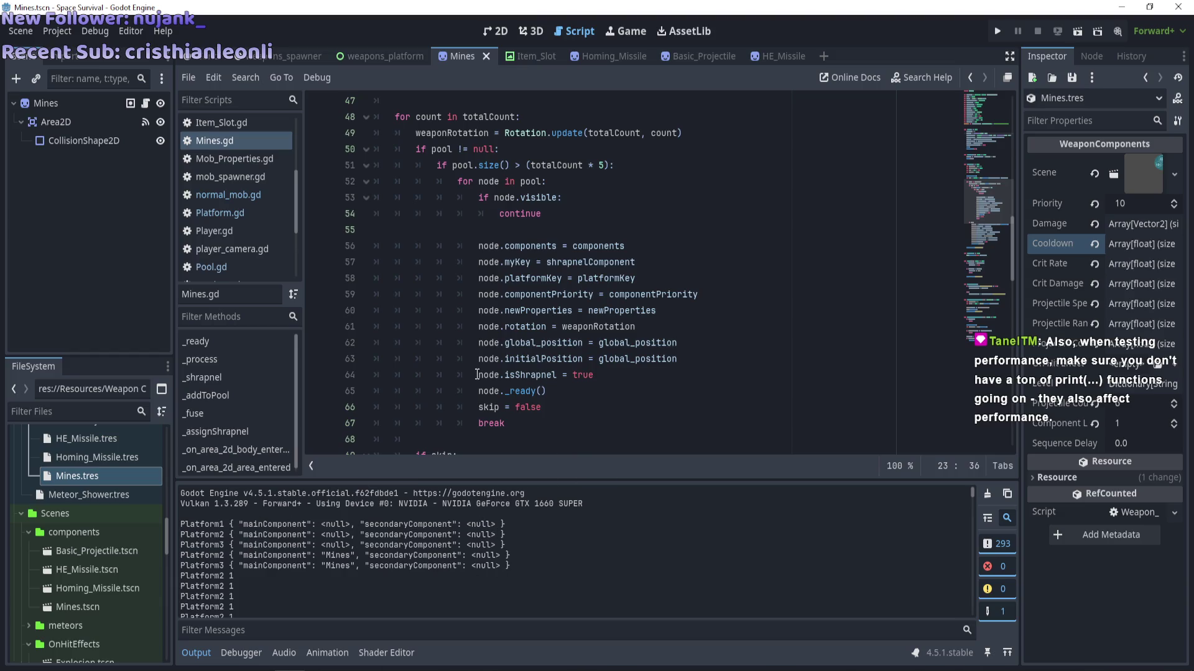
key(F5)
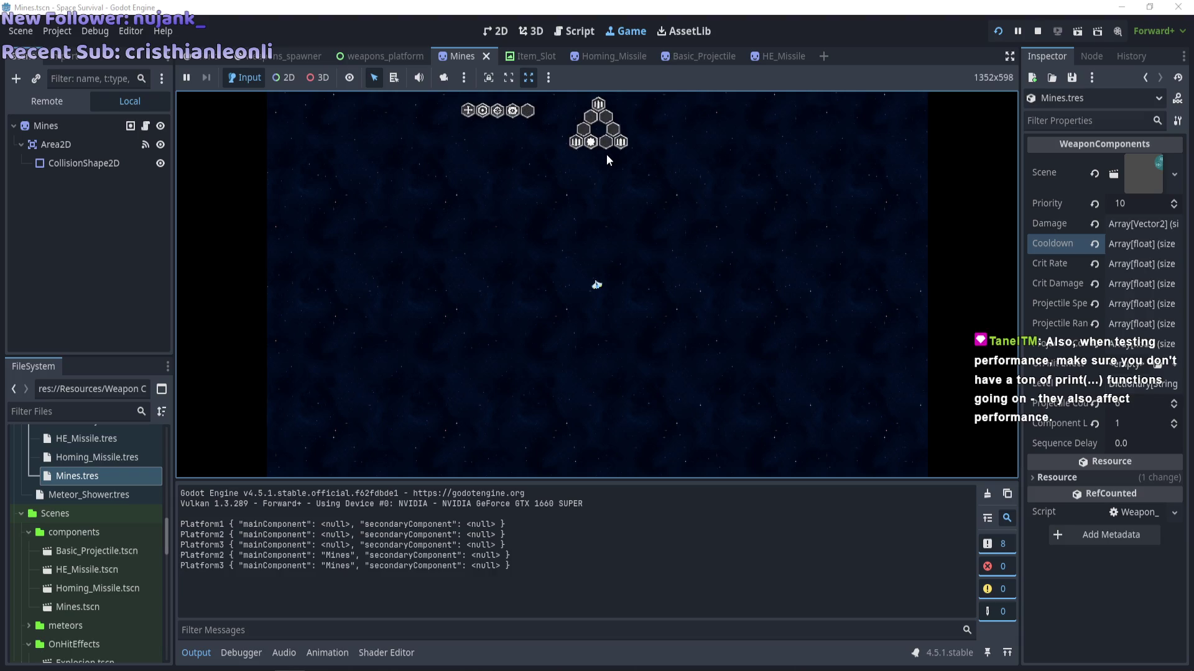
key(F8)
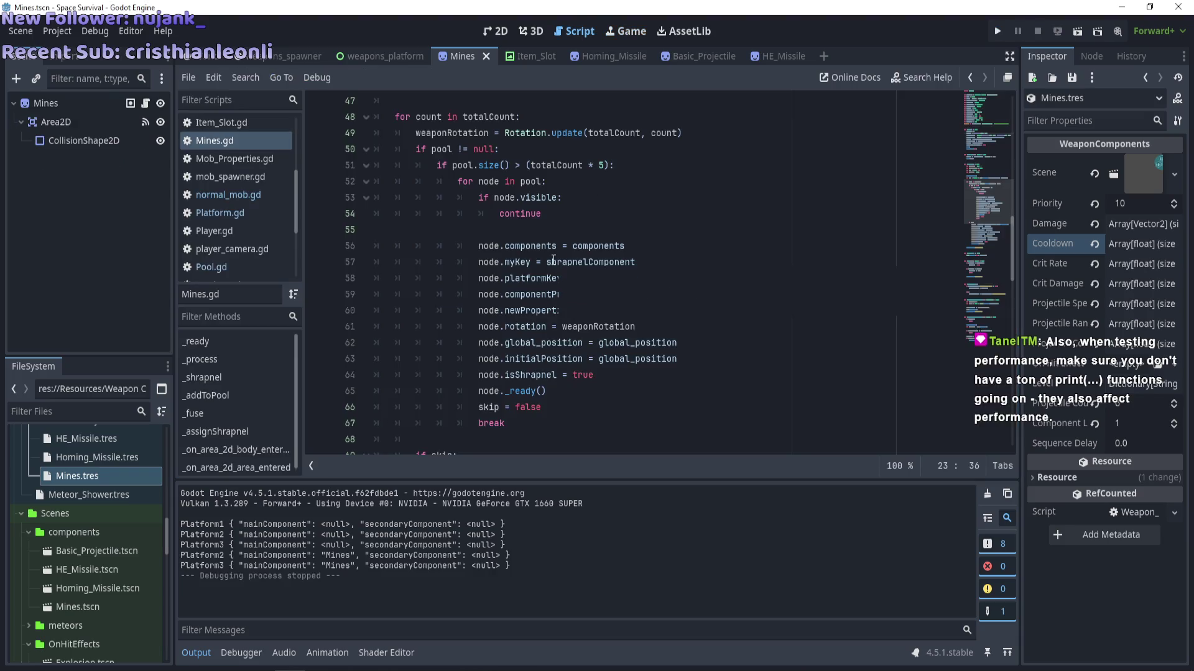
mouse_move(553, 259)
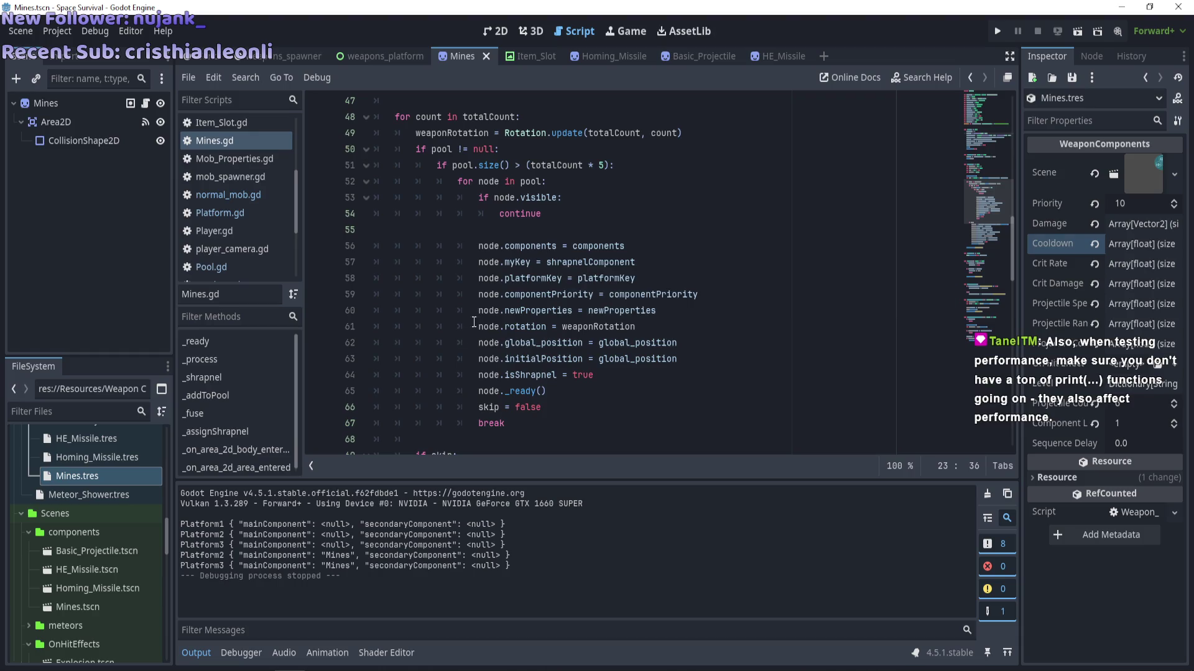
Remove the early return after the shrapnel key check and indent the following lines.
scroll(473, 322, up, 8)
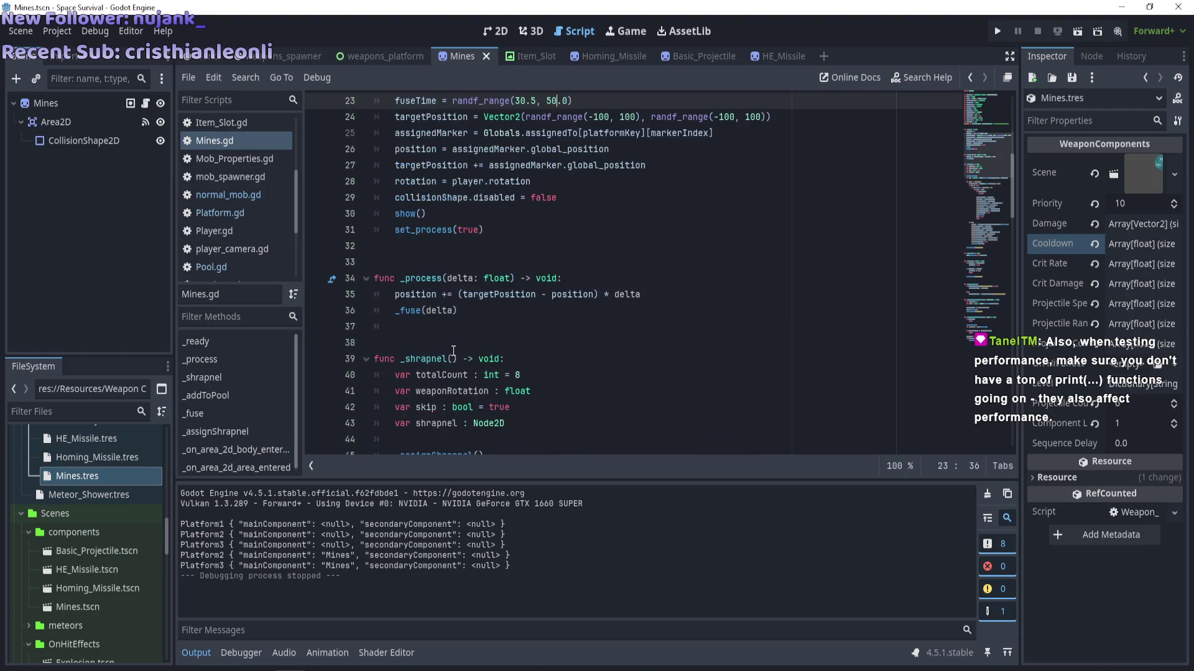
scroll(453, 350, down, 4)
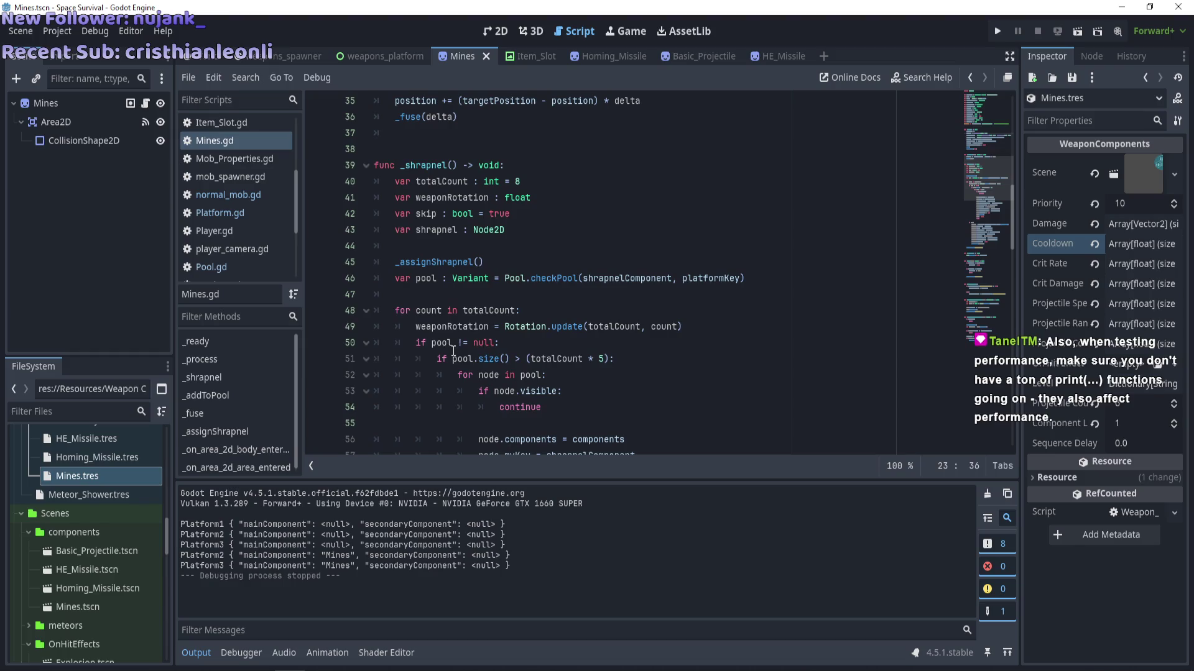
scroll(453, 350, down, 3)
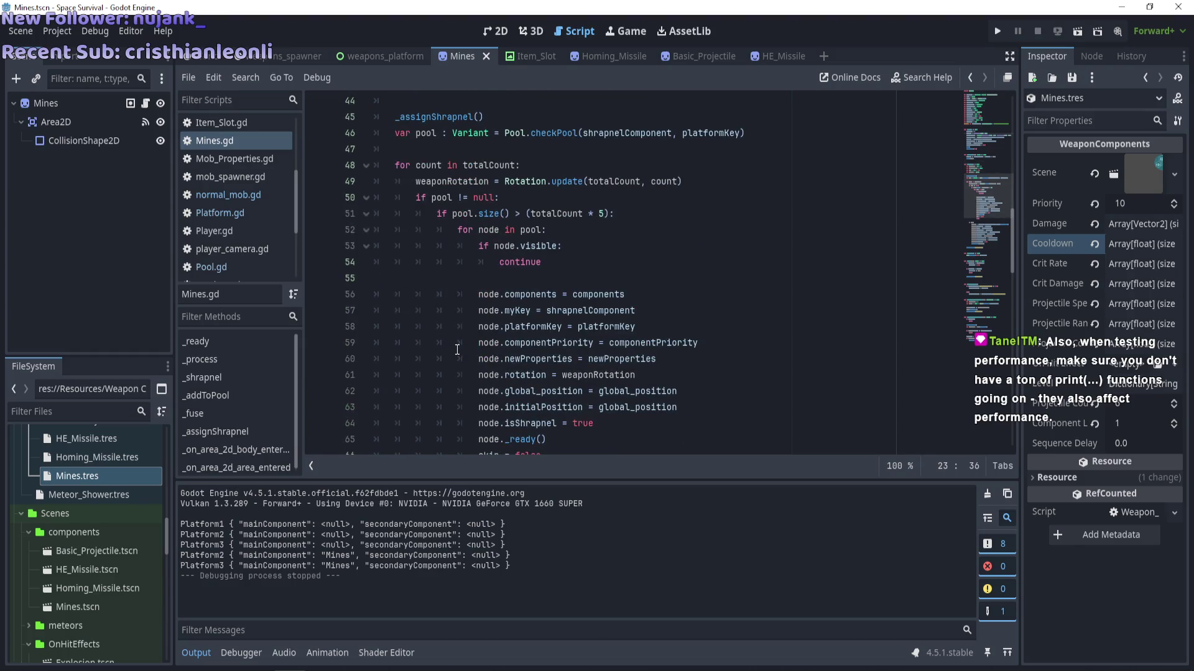
scroll(459, 348, down, 17)
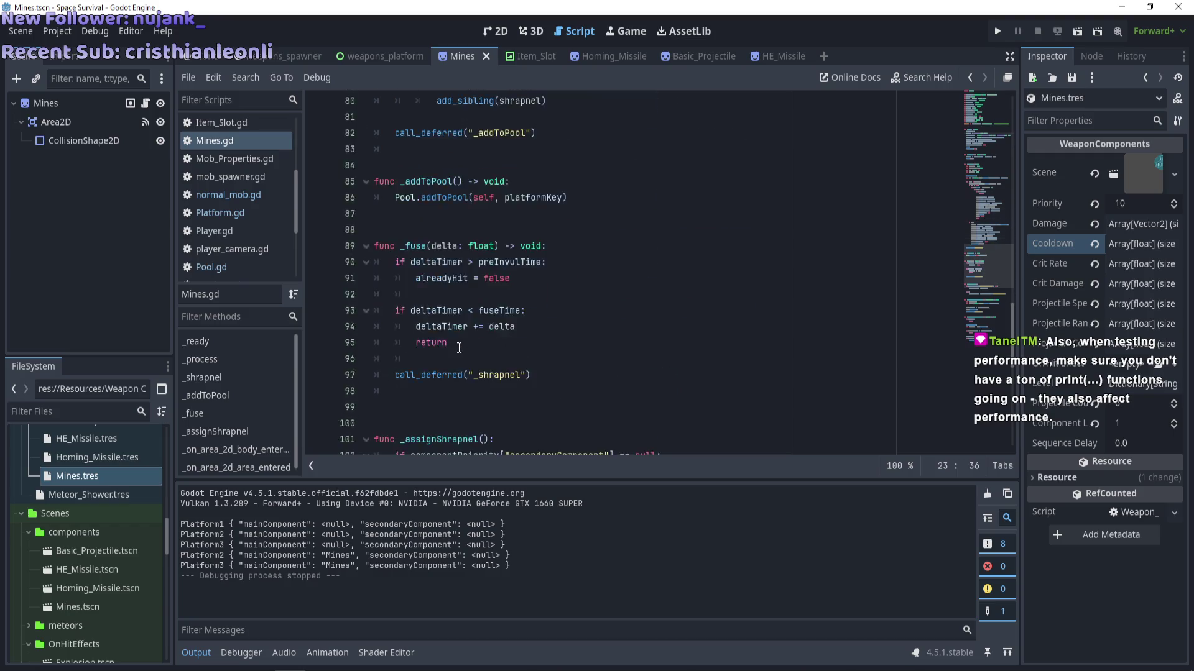
scroll(459, 348, down, 5)
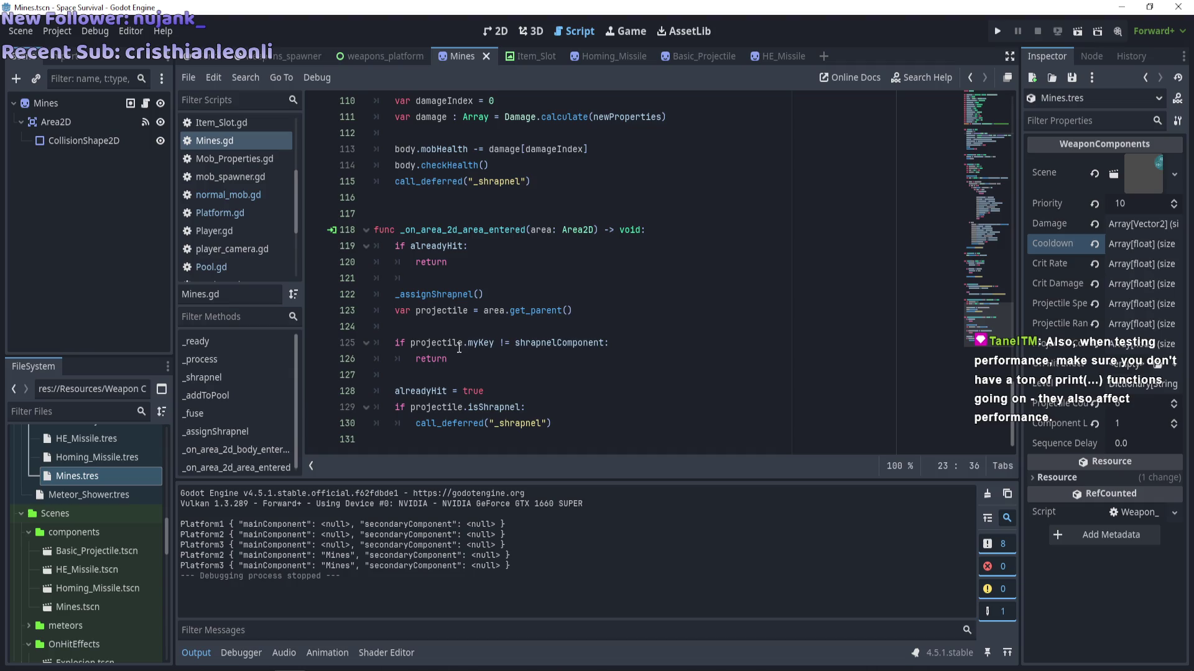
click(505, 344)
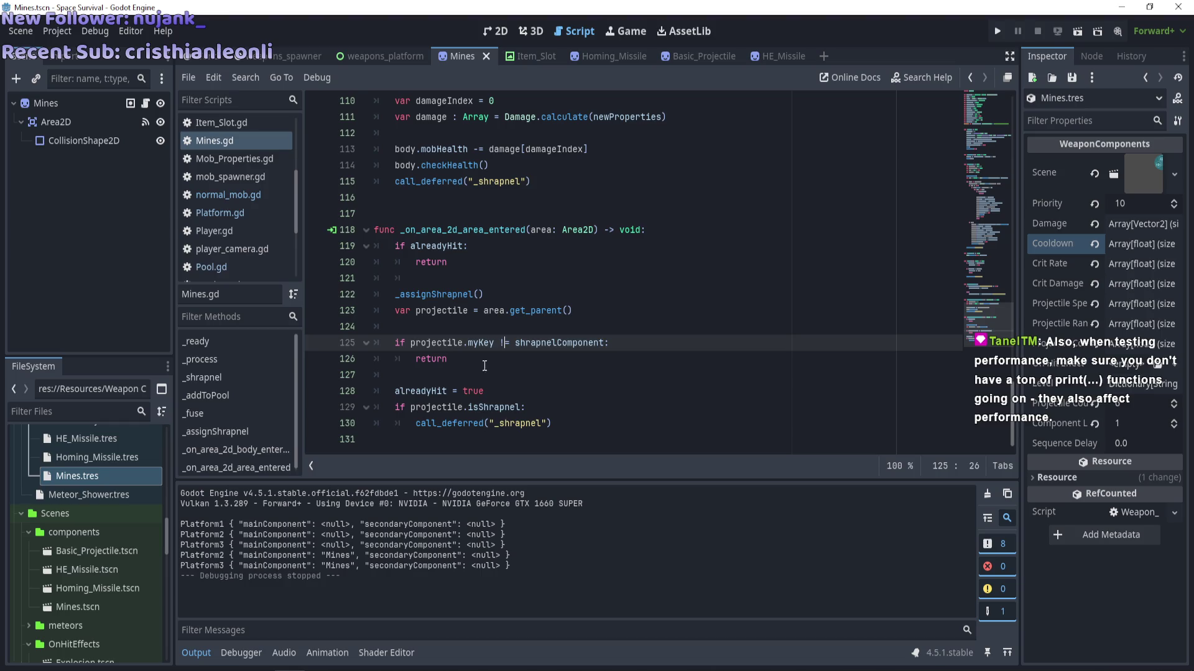
drag(394, 391, 552, 424)
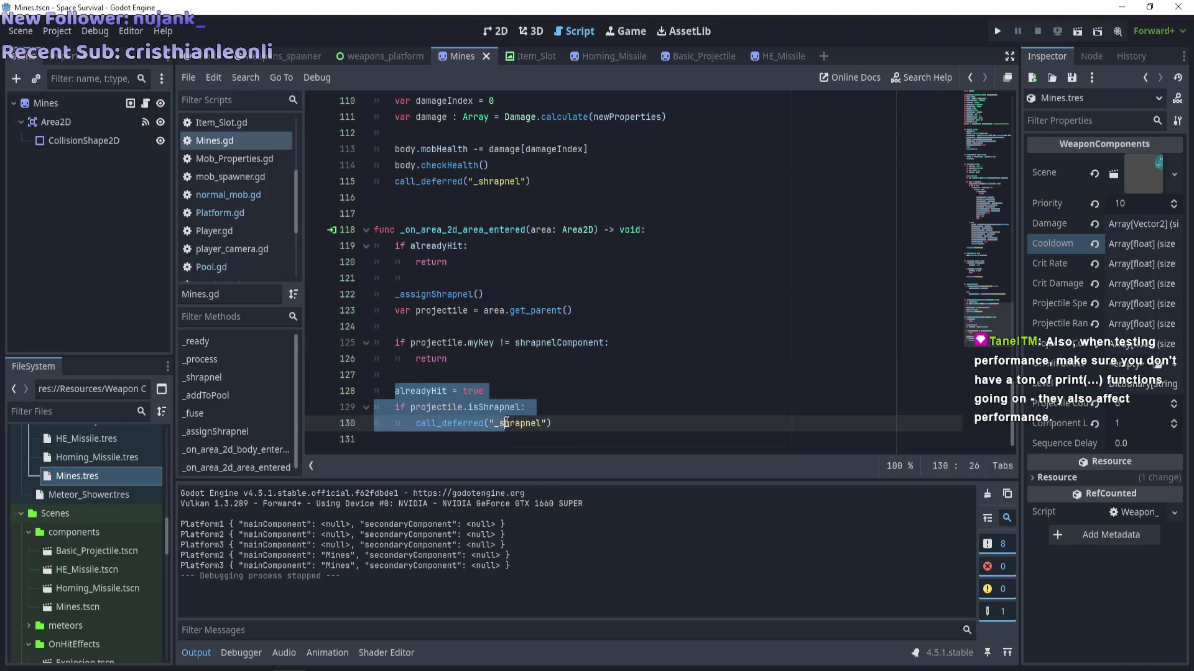
key(Tab)
click(459, 360)
key(BackSpace)
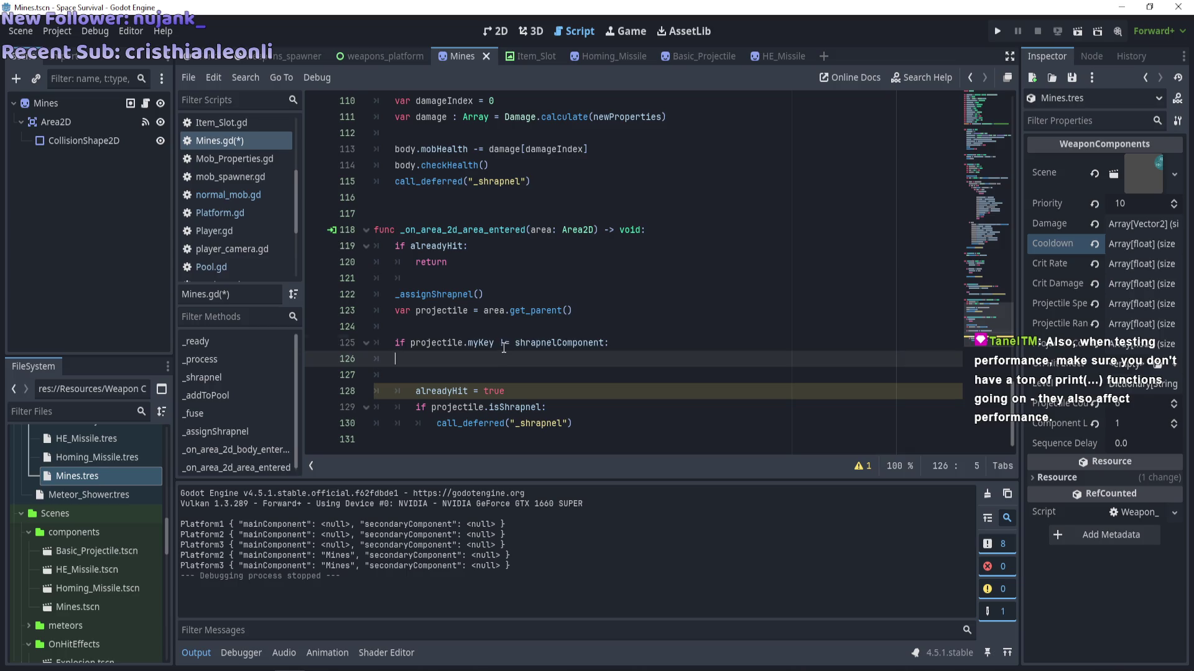
Change the check so projectile.myKey equals "Platform3" or "Platform2" instead of shrapnelComponent.
click(506, 344)
key(BackSpace)
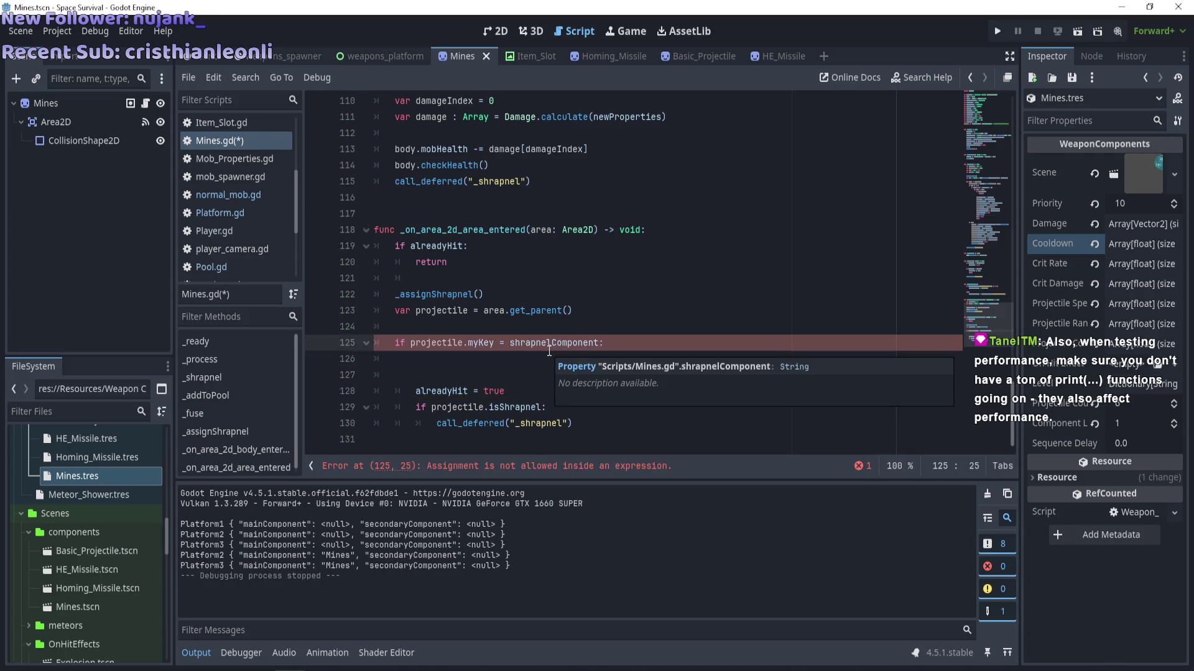
text(=)
double_click(593, 339)
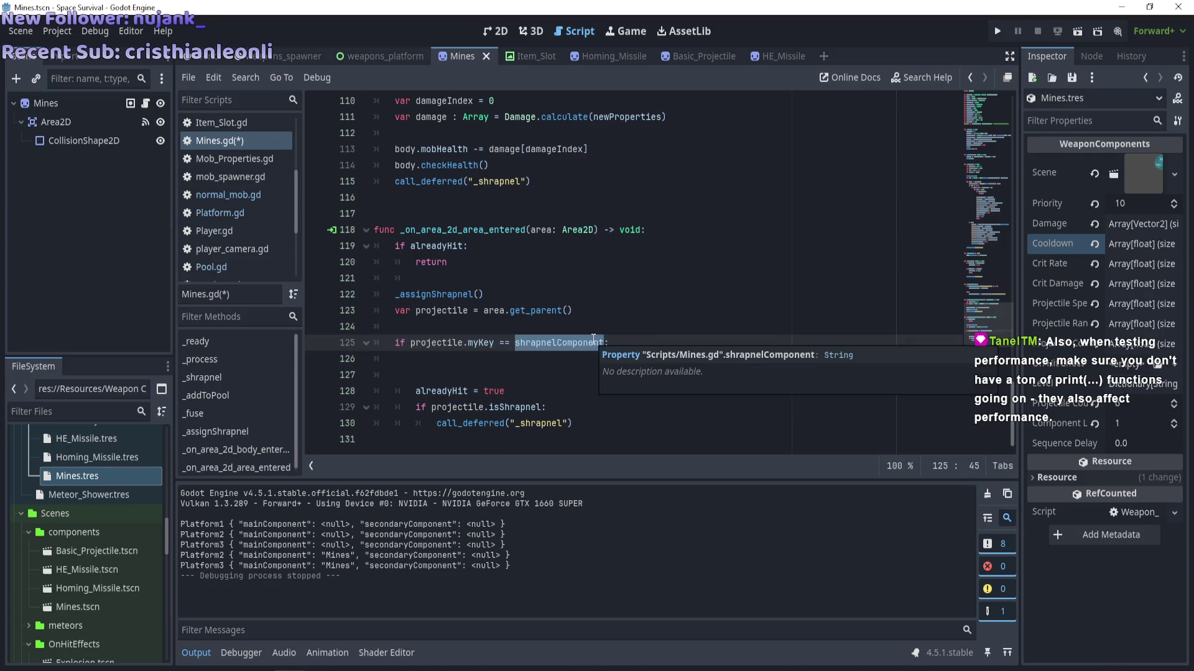
text(")
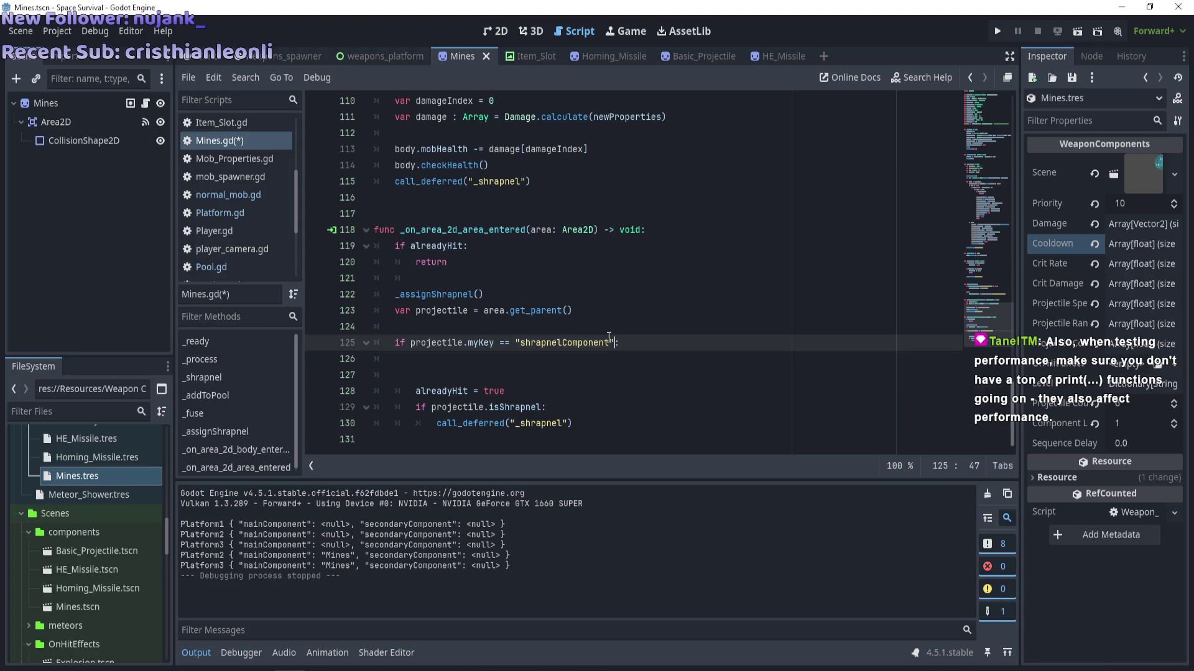
drag(610, 343, 523, 346)
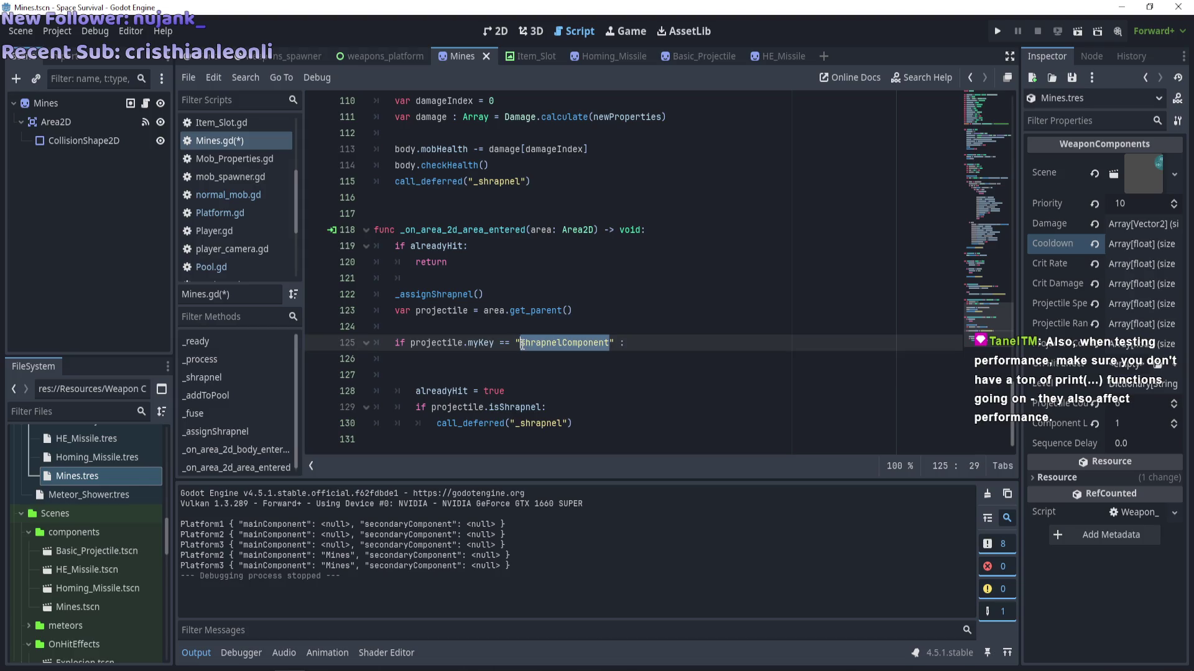
text(Platform1)
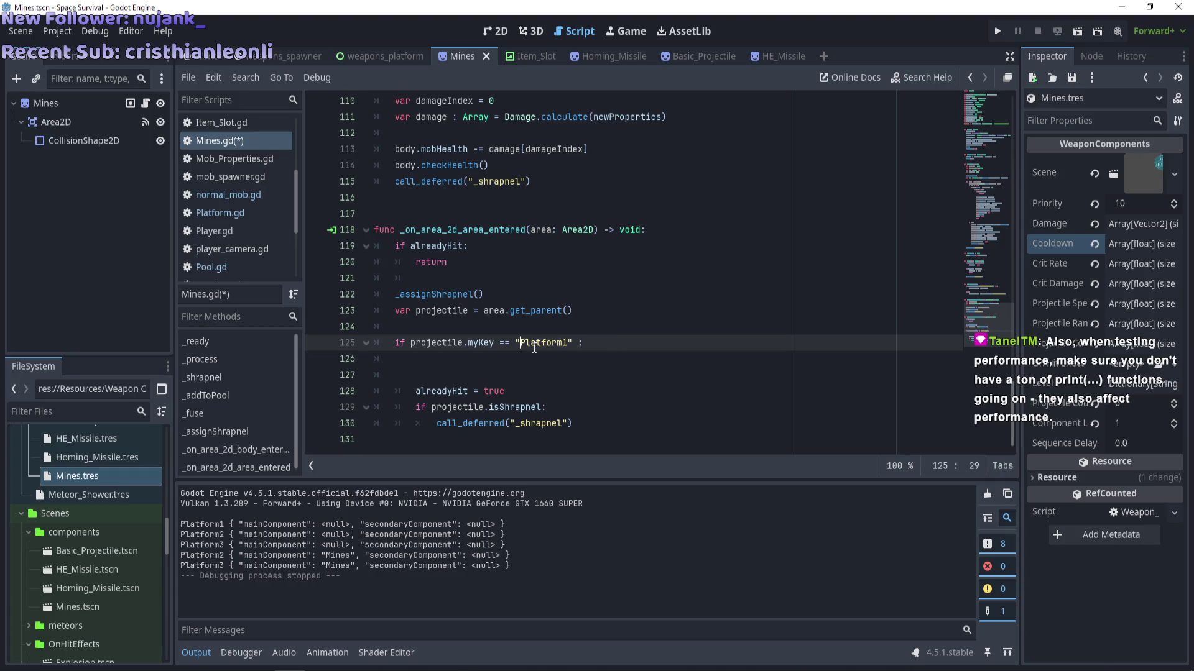
drag(573, 343, 410, 344)
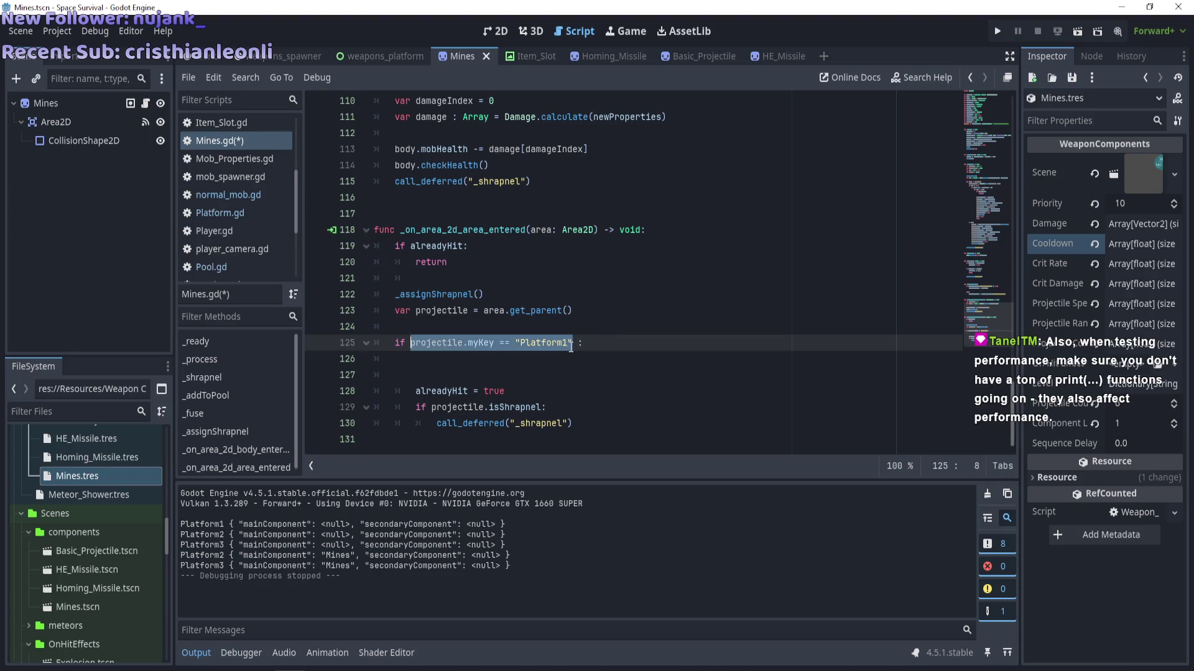
click(574, 344)
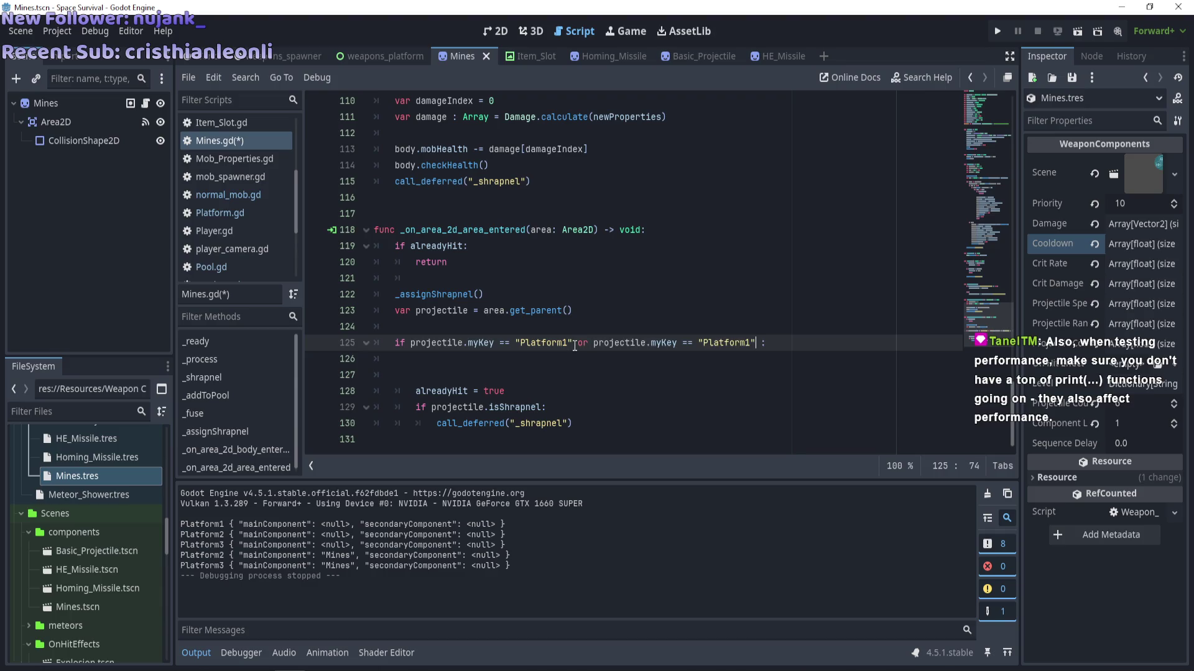
Save Mines.gd and run the game to playtest the mines.
click(724, 381)
key(ctrl+s)
click(558, 341)
click(573, 382)
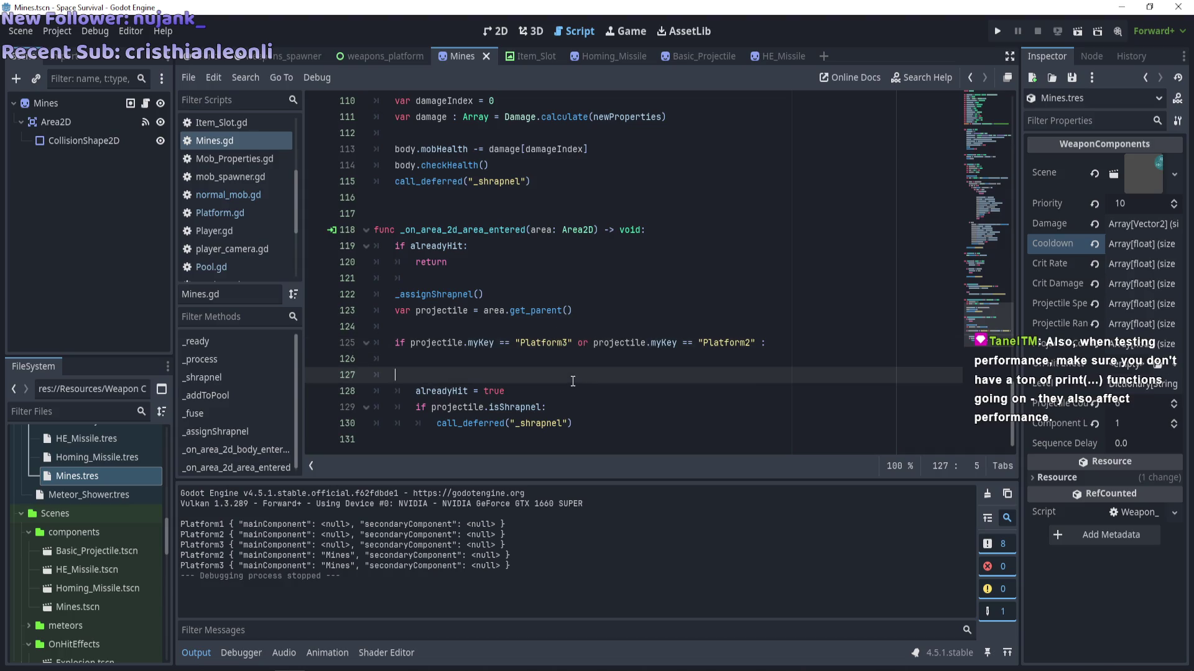
key(F5)
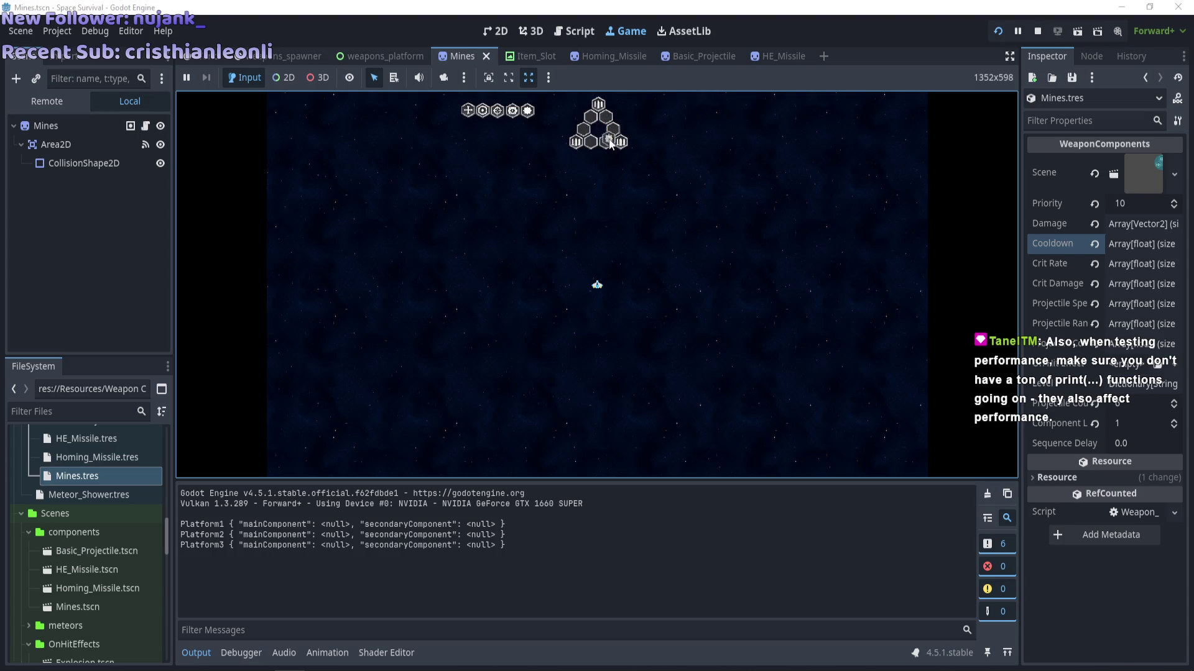
Equip Mines on Platform2 and Platform3 in the running game and mark the Platform damage lines in Output.
click(610, 143)
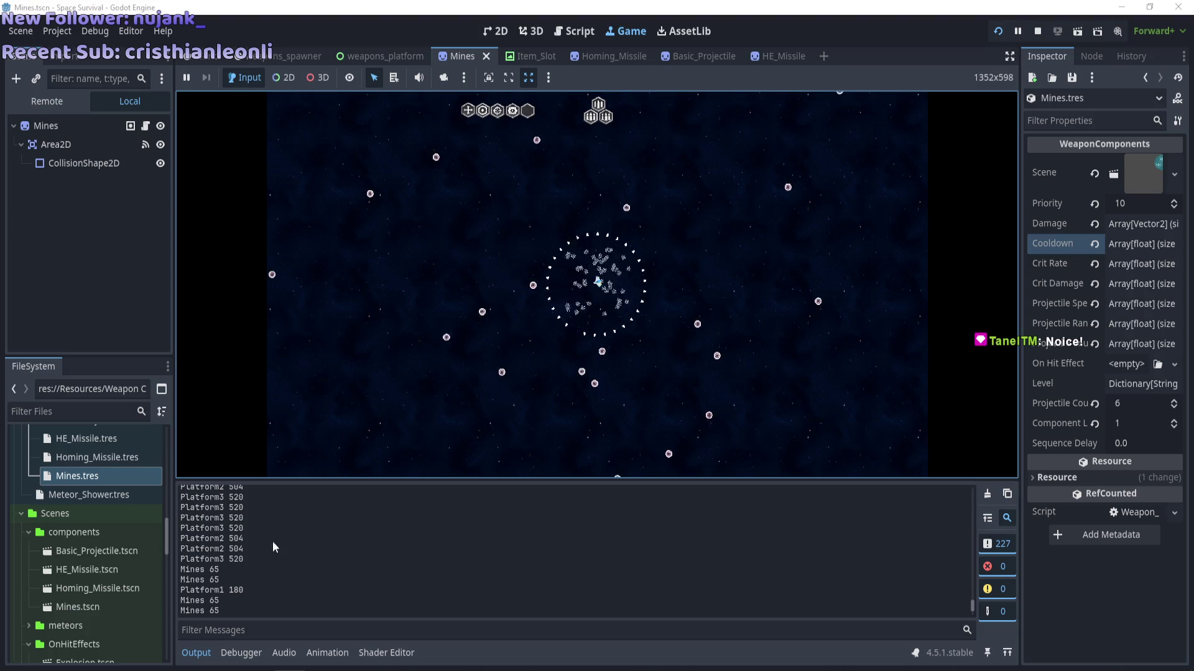
mouse_move(248, 555)
mouse_down()
mouse_move(215, 544)
mouse_move(222, 533)
mouse_up()
click(486, 409)
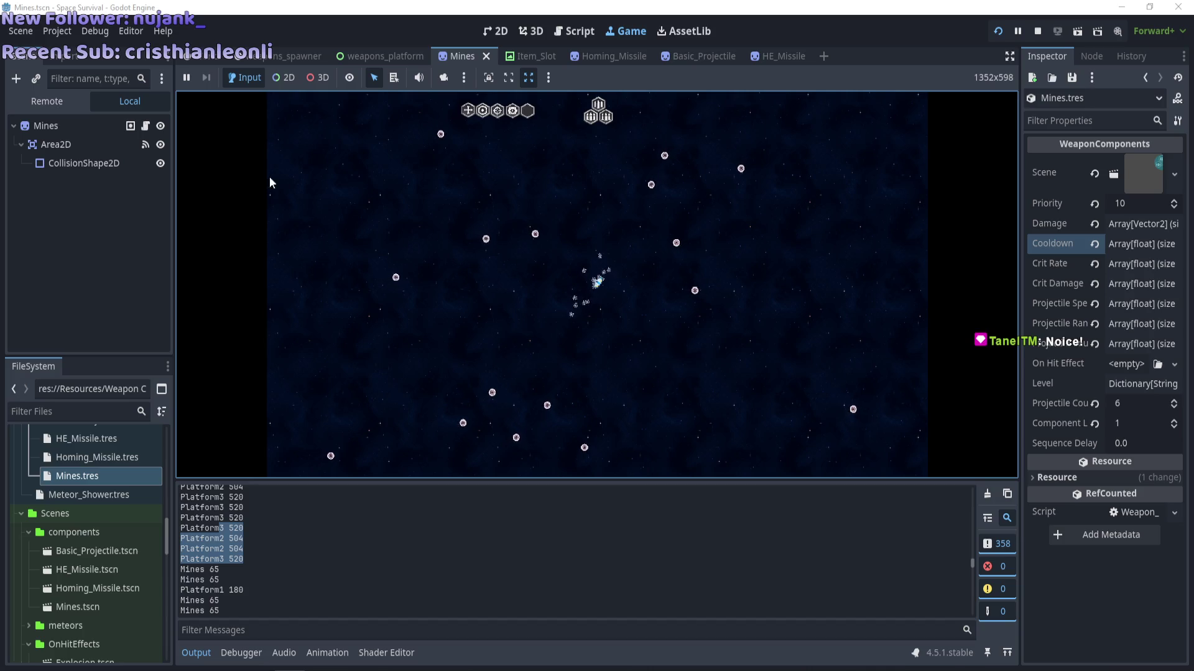
Pause the game and expand World and weapons_spawner1 in the Remote scene tree.
click(1018, 31)
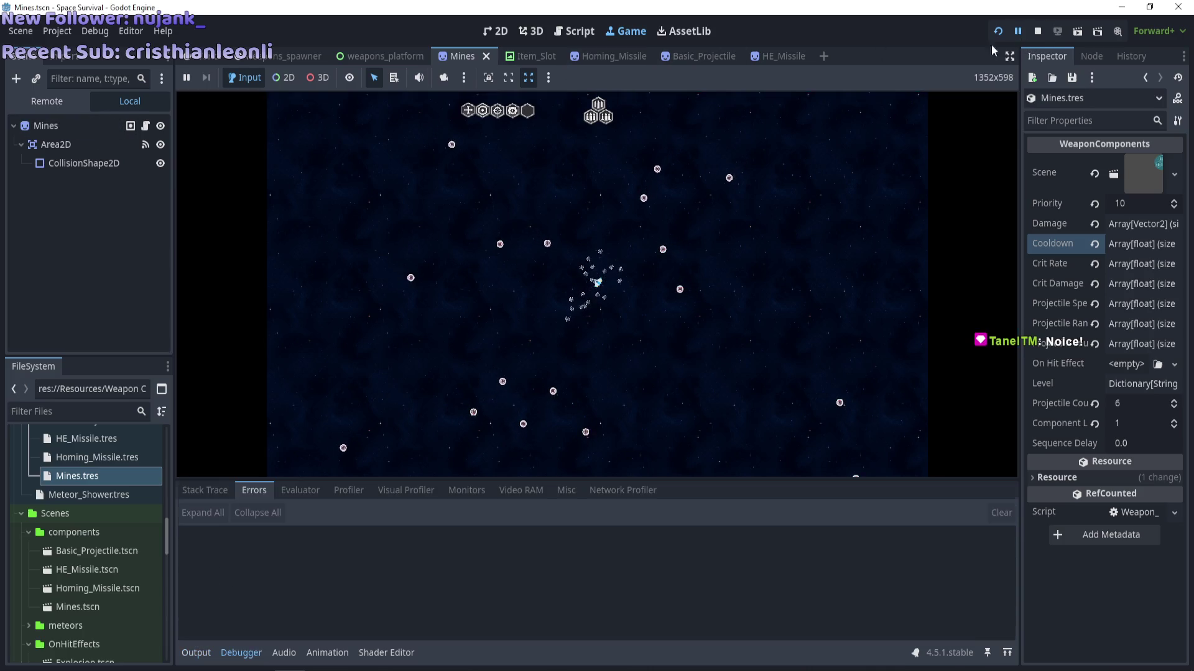
click(46, 100)
click(16, 164)
scroll(96, 266, down, 10)
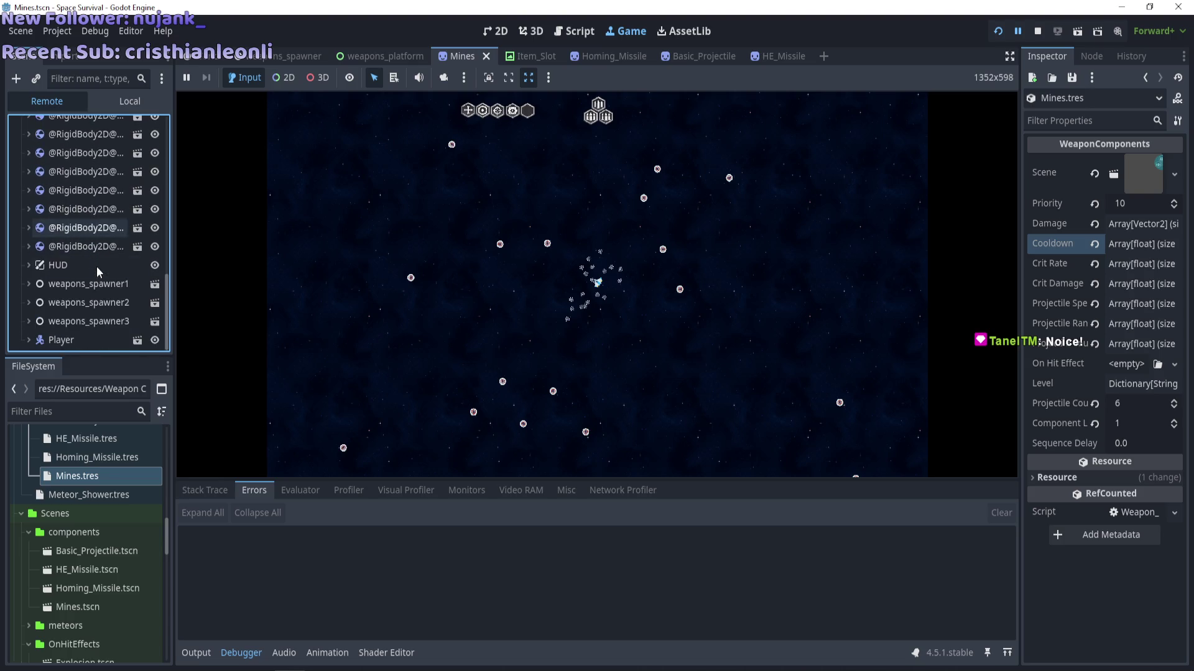
click(29, 285)
scroll(83, 300, down, 4)
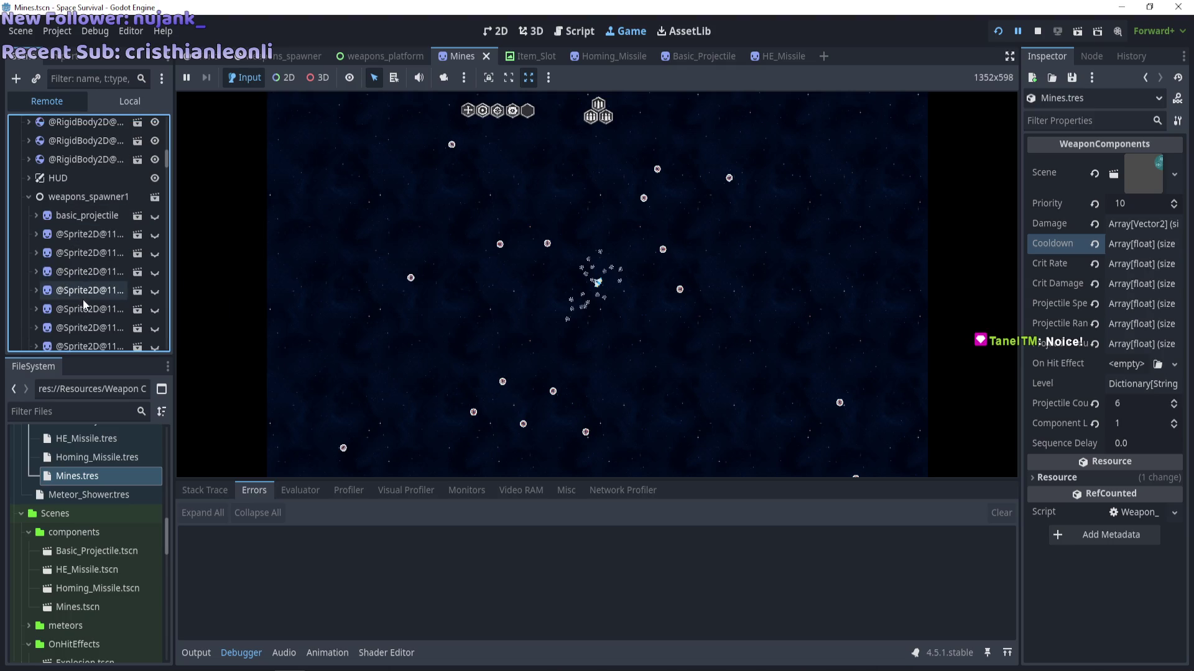
scroll(166, 178, down, 10)
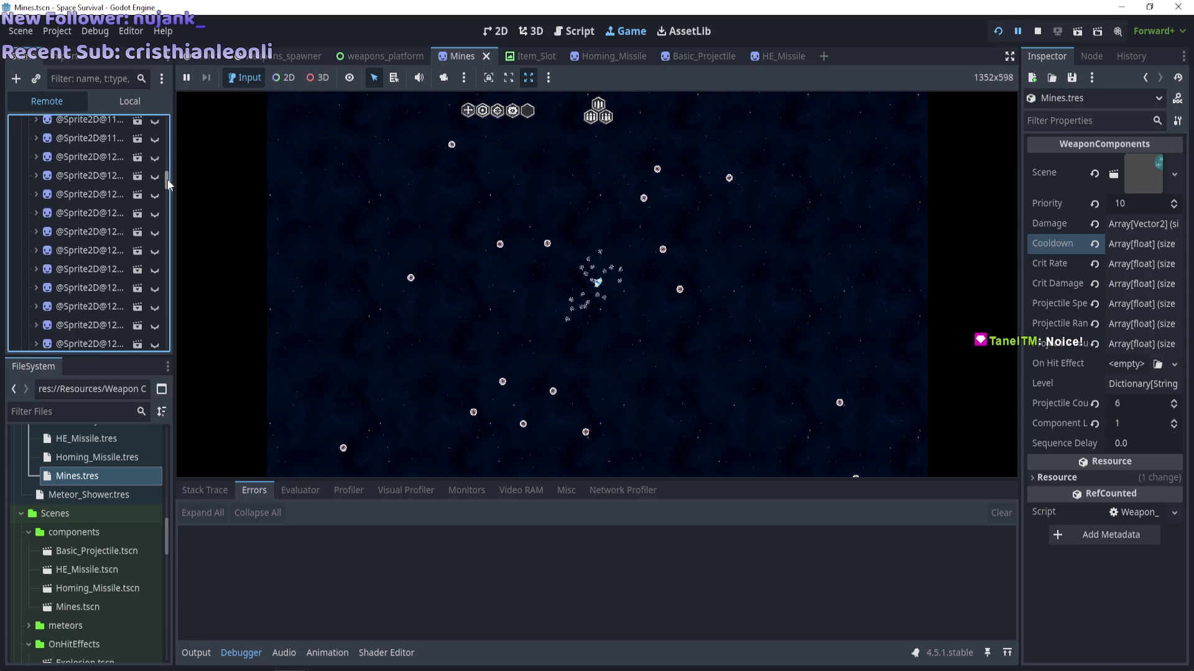
drag(173, 222, 167, 348)
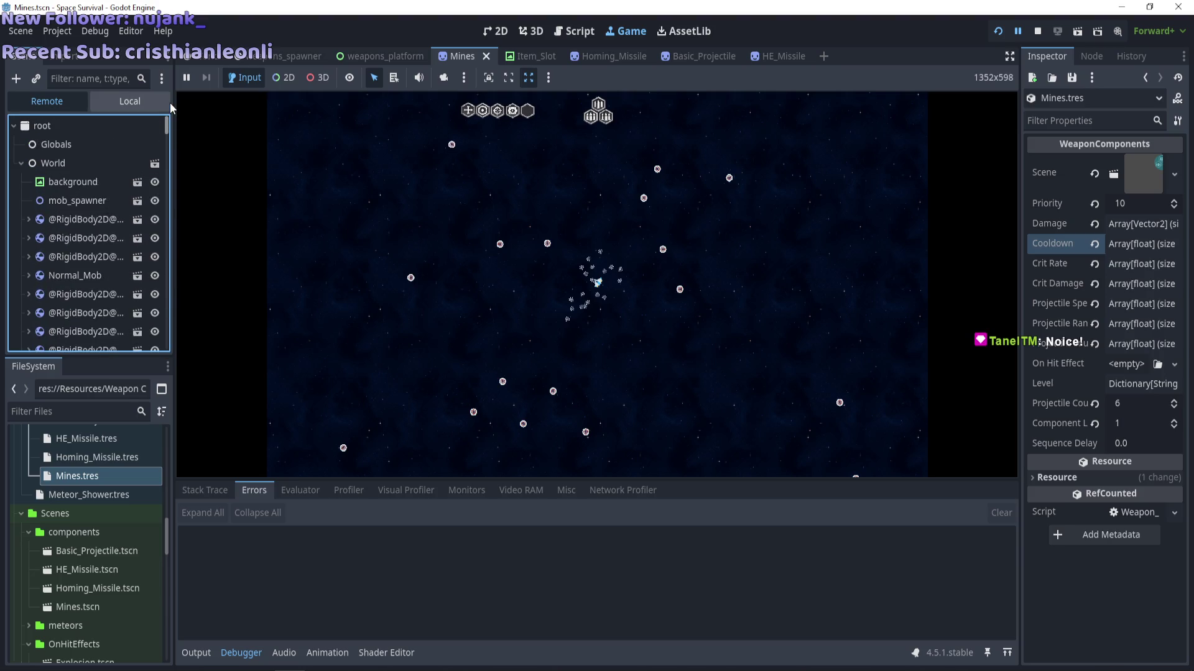
scroll(95, 234, down, 3)
scroll(96, 234, down, 5)
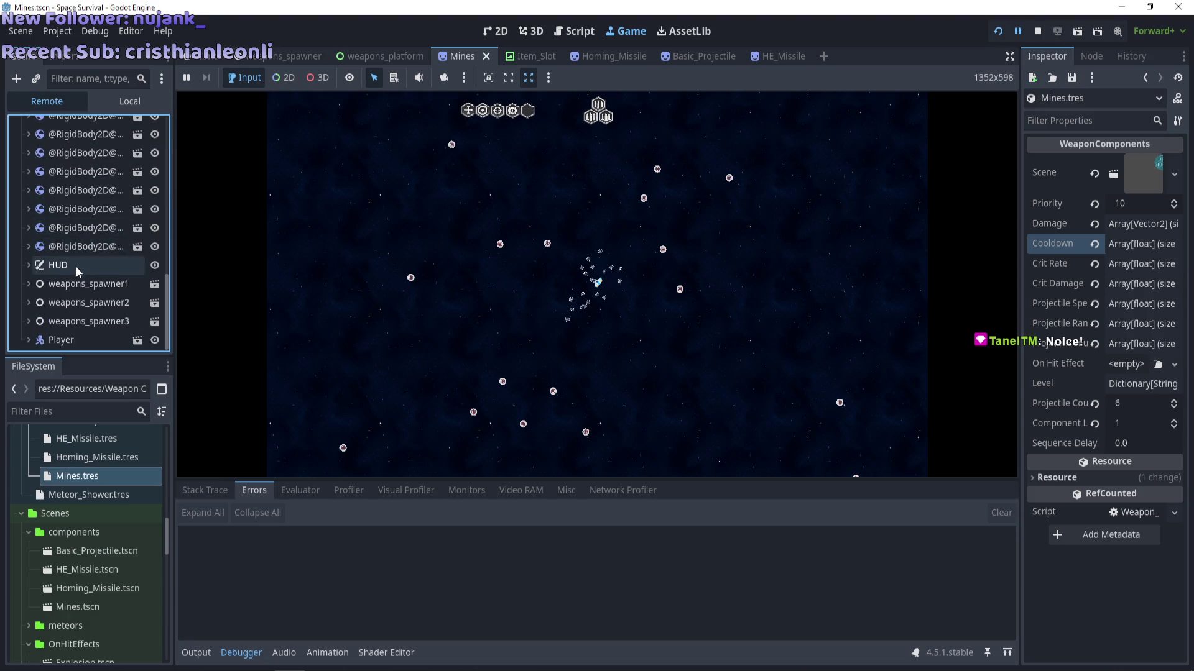
Inspect weapons_spawner2's pooled shrapnel sprites, then stop the game.
click(28, 304)
scroll(167, 137, down, 5)
mouse_move(166, 136)
mouse_down()
mouse_move(167, 155)
mouse_move(169, 116)
mouse_up()
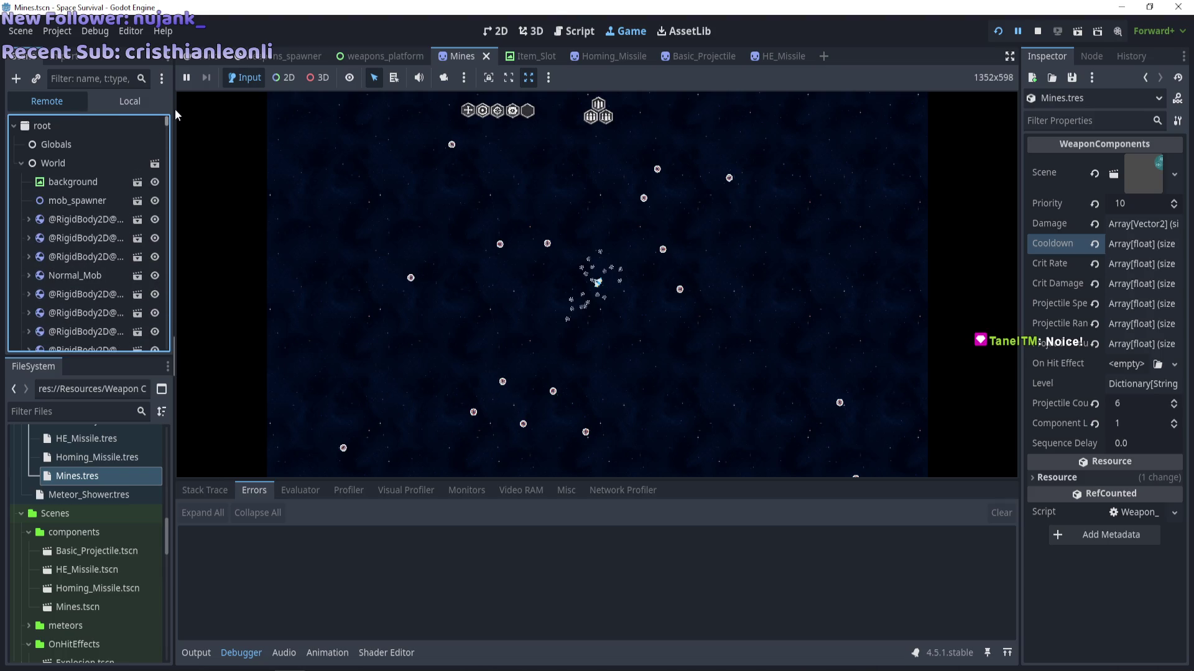
scroll(28, 244, down, 5)
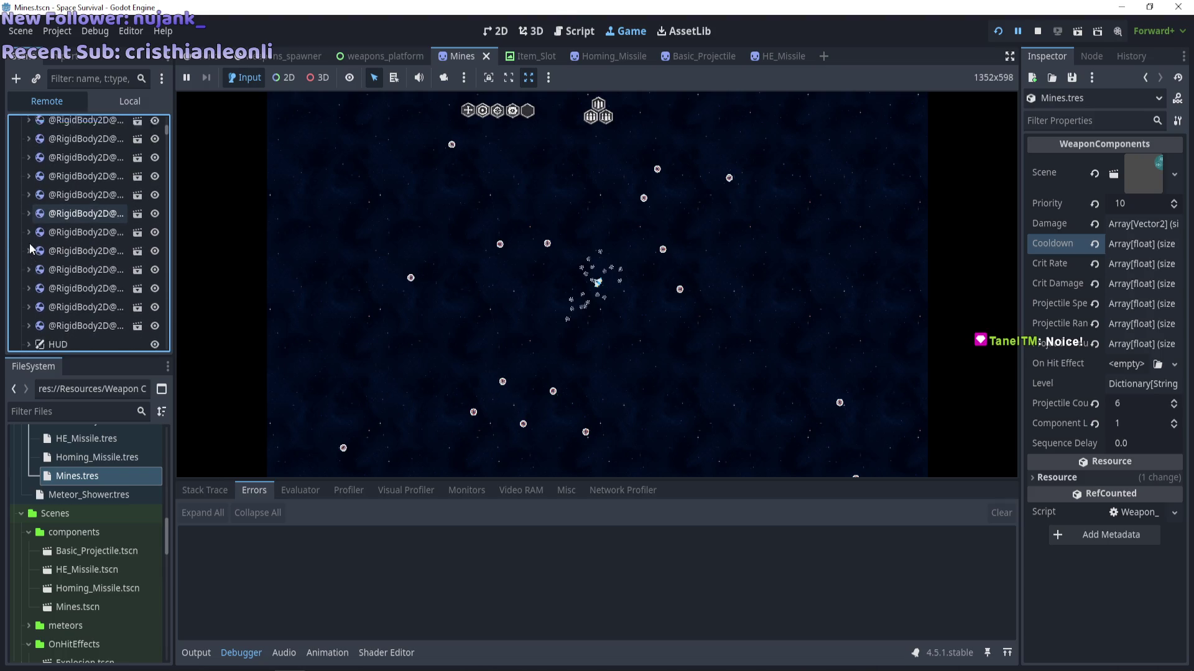
click(29, 239)
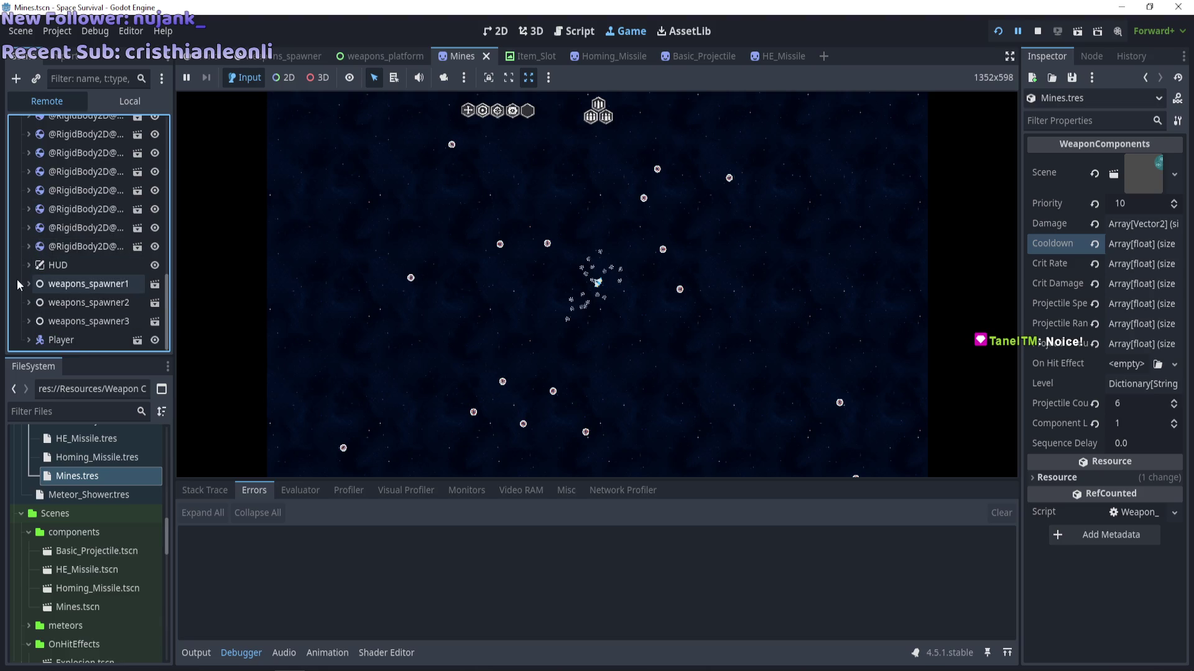
mouse_move(167, 129)
mouse_down()
mouse_move(156, 334)
mouse_move(163, 117)
mouse_up()
scroll(44, 240, down, 5)
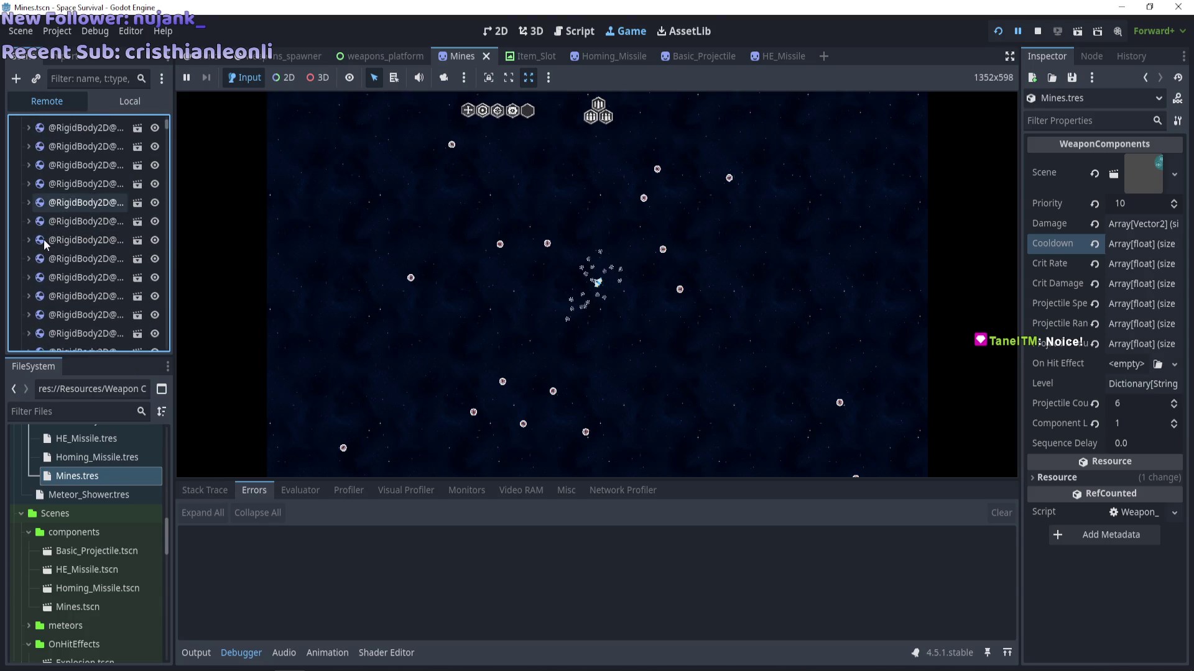
scroll(44, 243, down, 3)
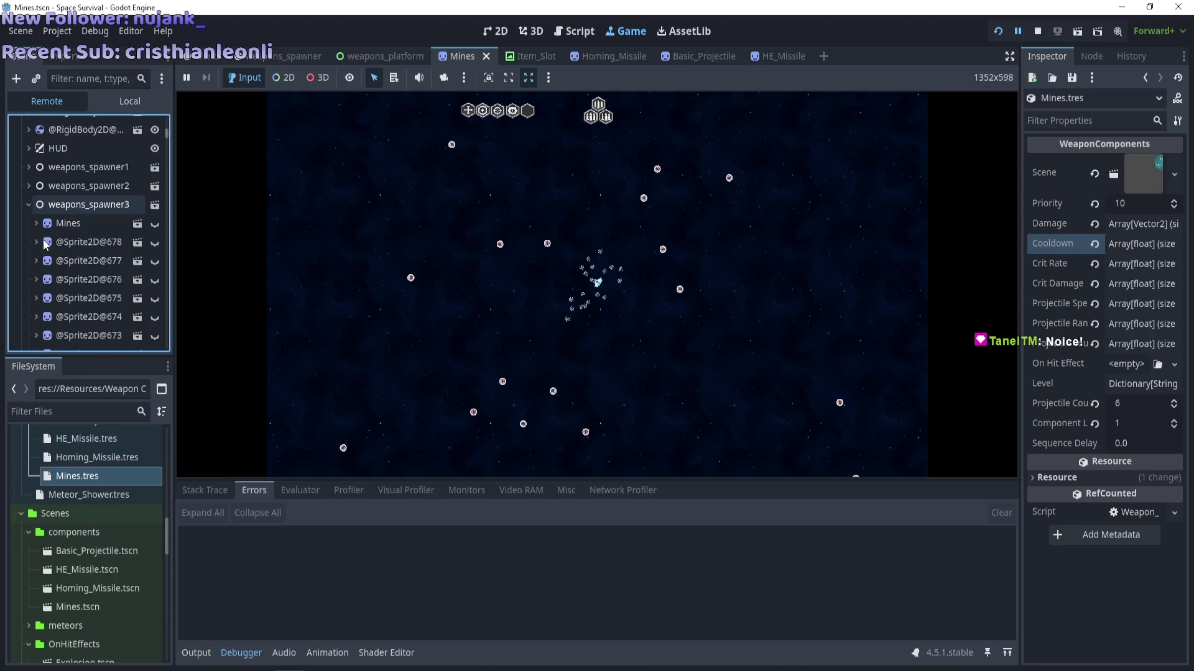
click(538, 311)
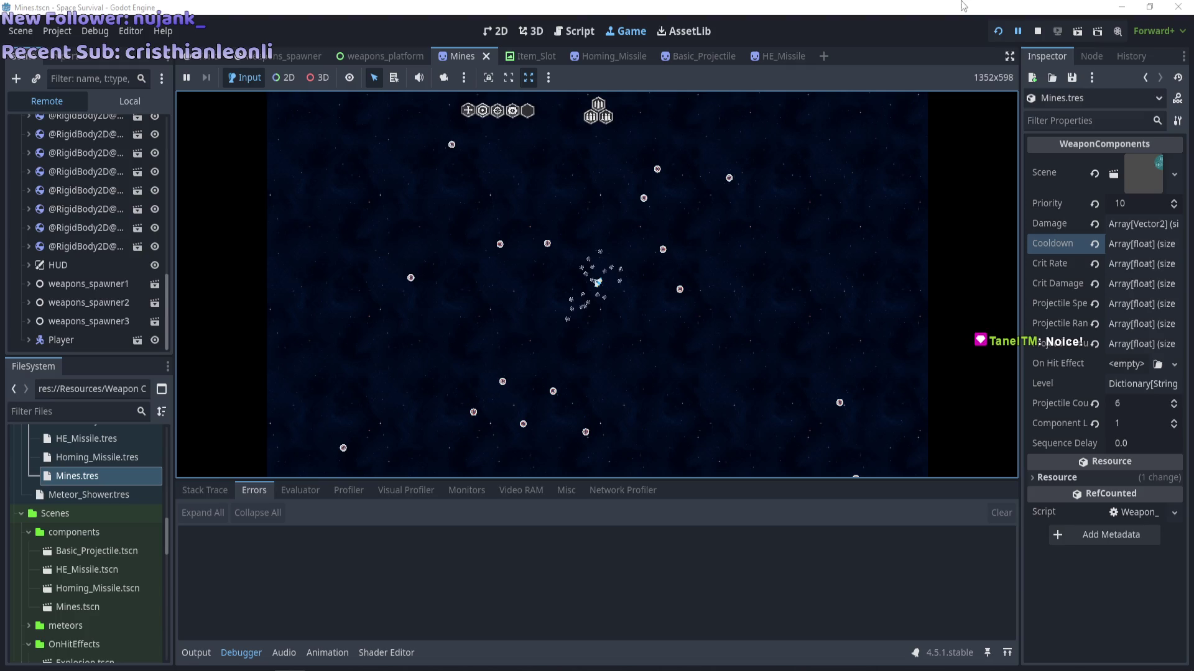
click(1030, 22)
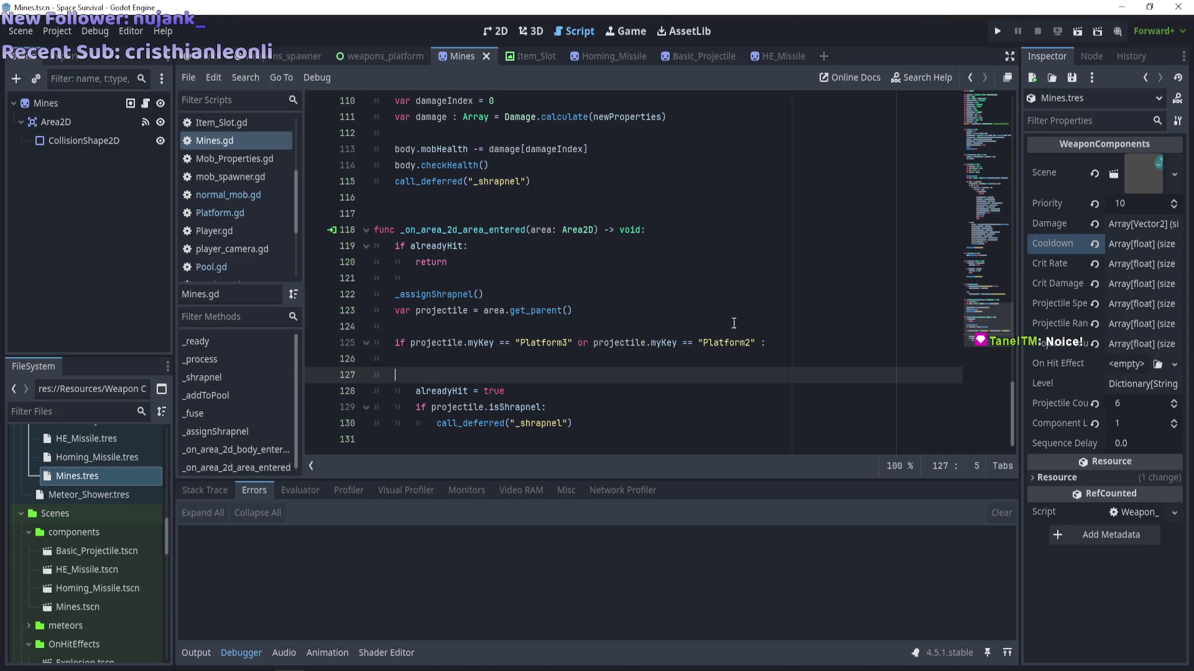
Undo back to the != shrapnelComponent check with return and the code below unindented.
click(505, 343)
click(756, 337)
drag(755, 338, 505, 343)
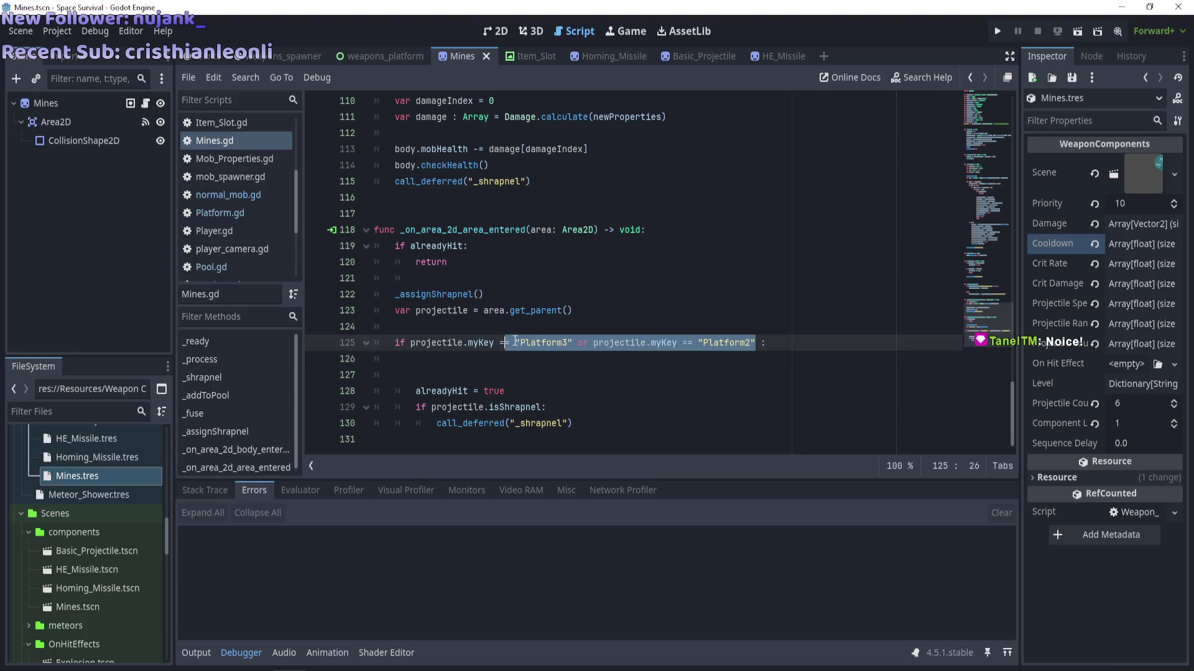
click(506, 375)
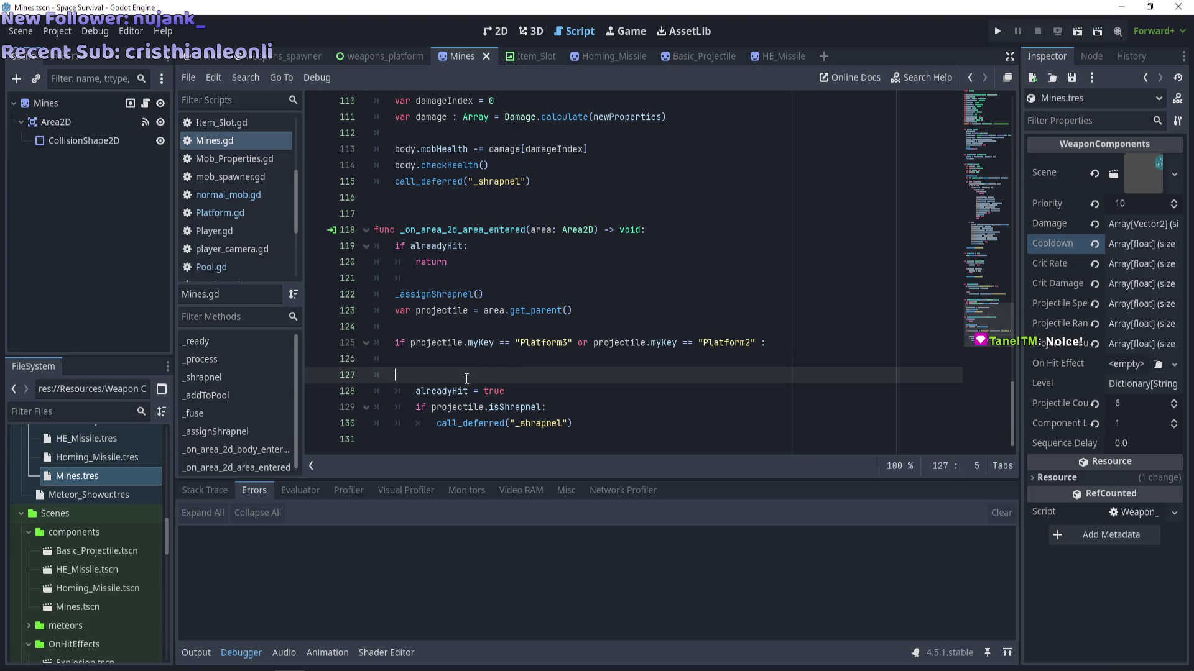
key(ctrl+z)
key(ctrl+z)
key(ctrl+z)
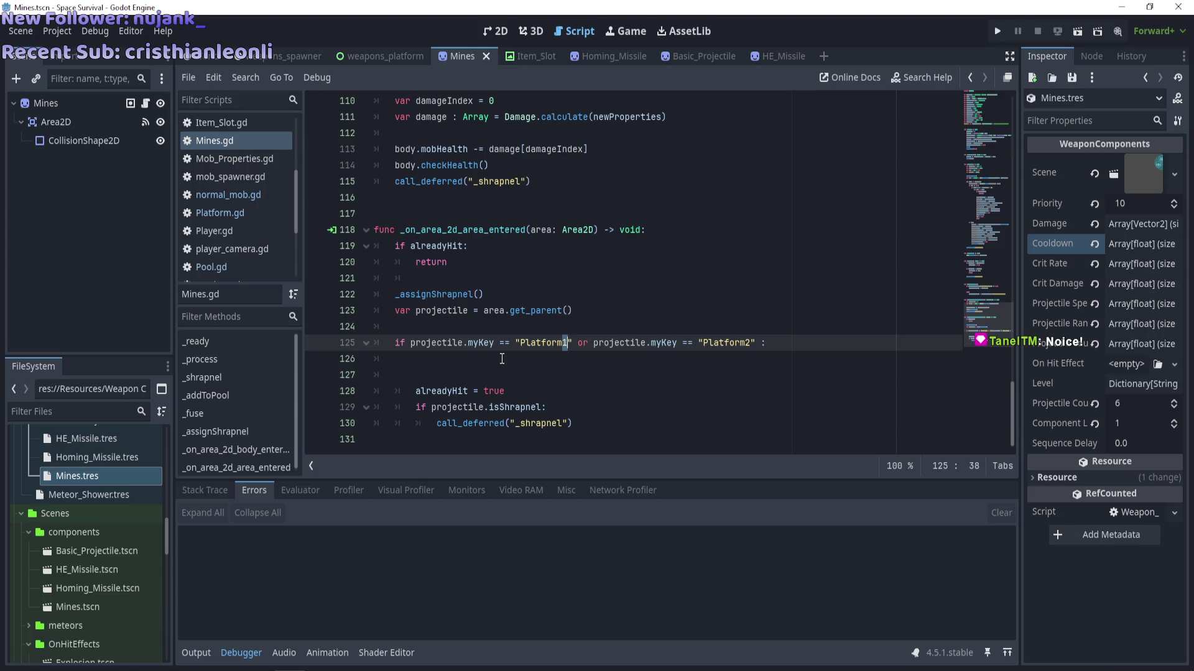
key(ctrl+z)
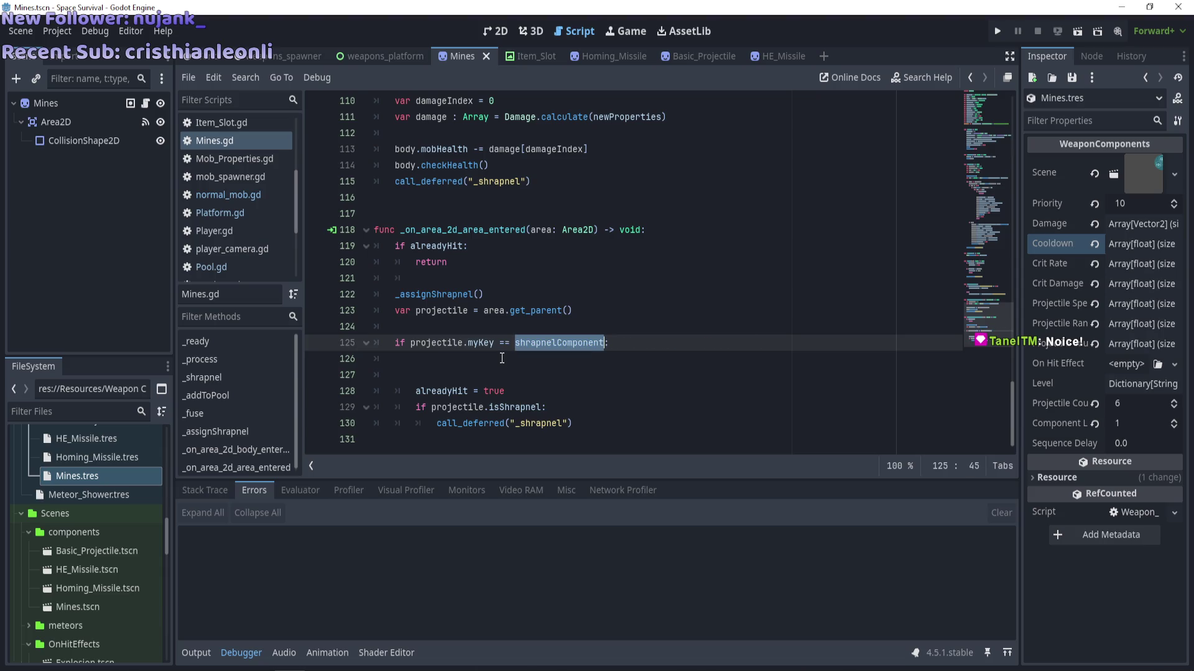
key(ctrl+z)
key(ctrl+z)
key(ctrl+z)
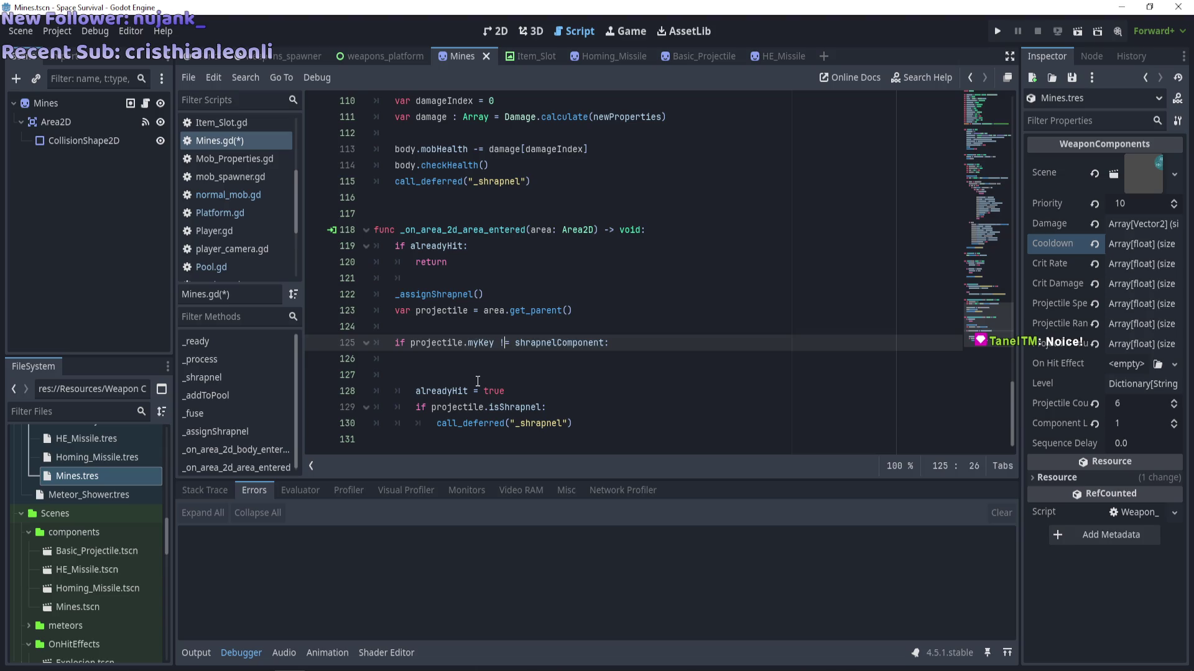
key(ctrl+z)
key(ctrl+z)
key(ctrl+z)
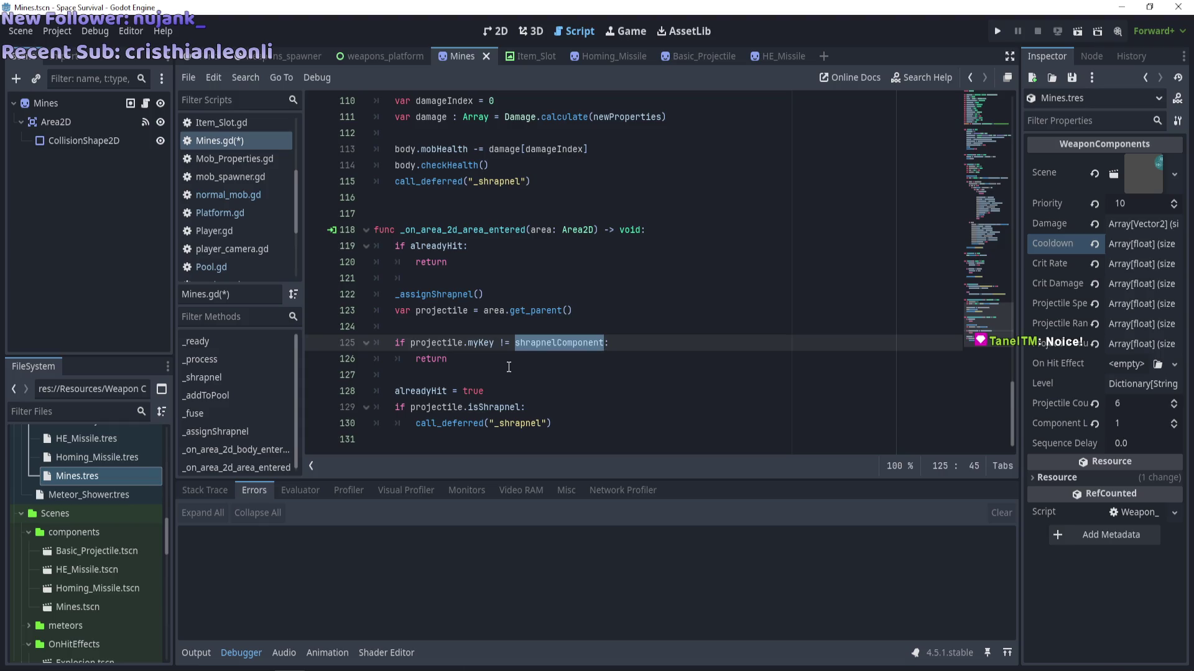
scroll(540, 347, up, 19)
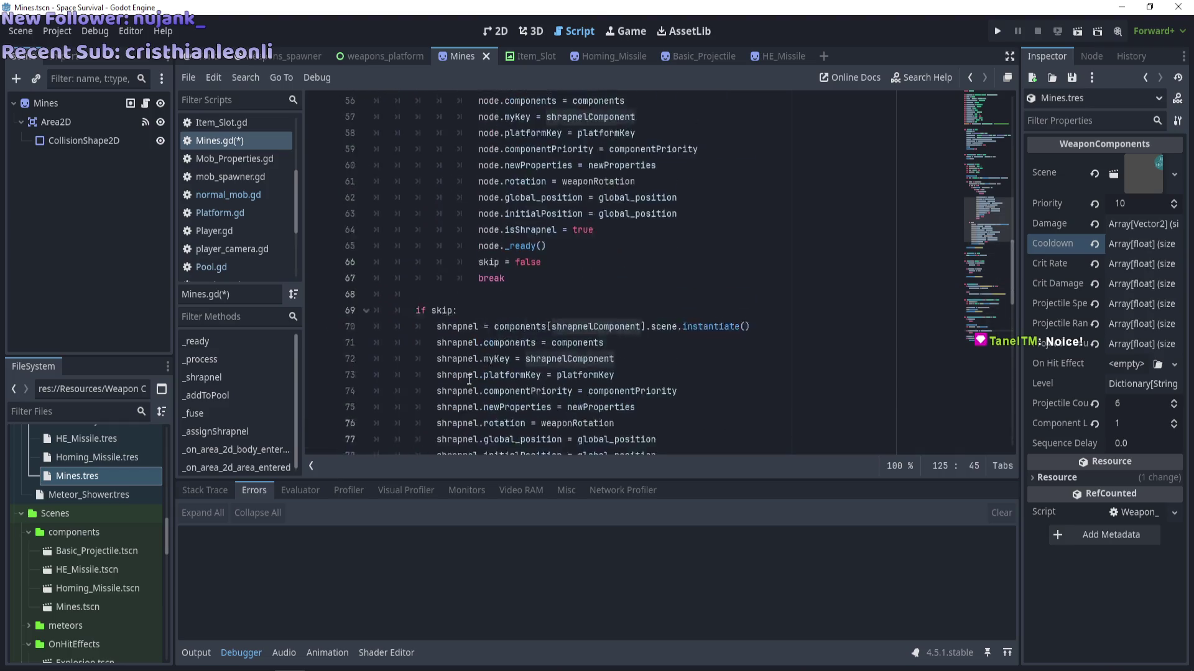
Append "or projectile.myKey" after the shrapnelComponent condition on line 125.
scroll(469, 379, down, 19)
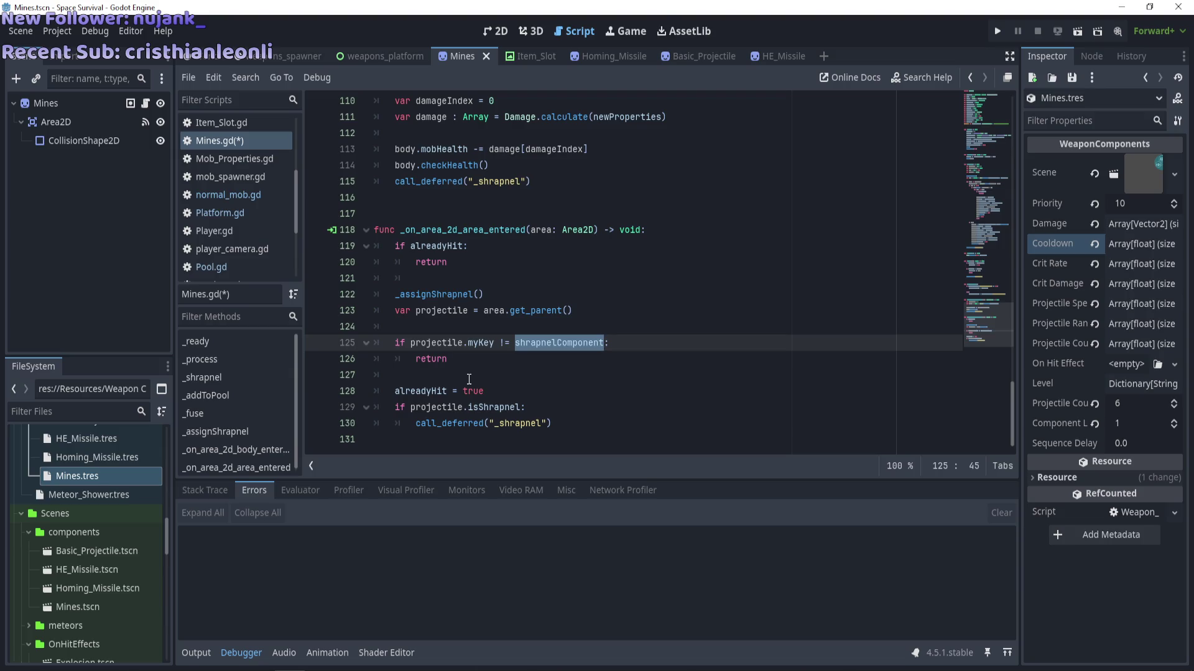
key(Right)
text(or)
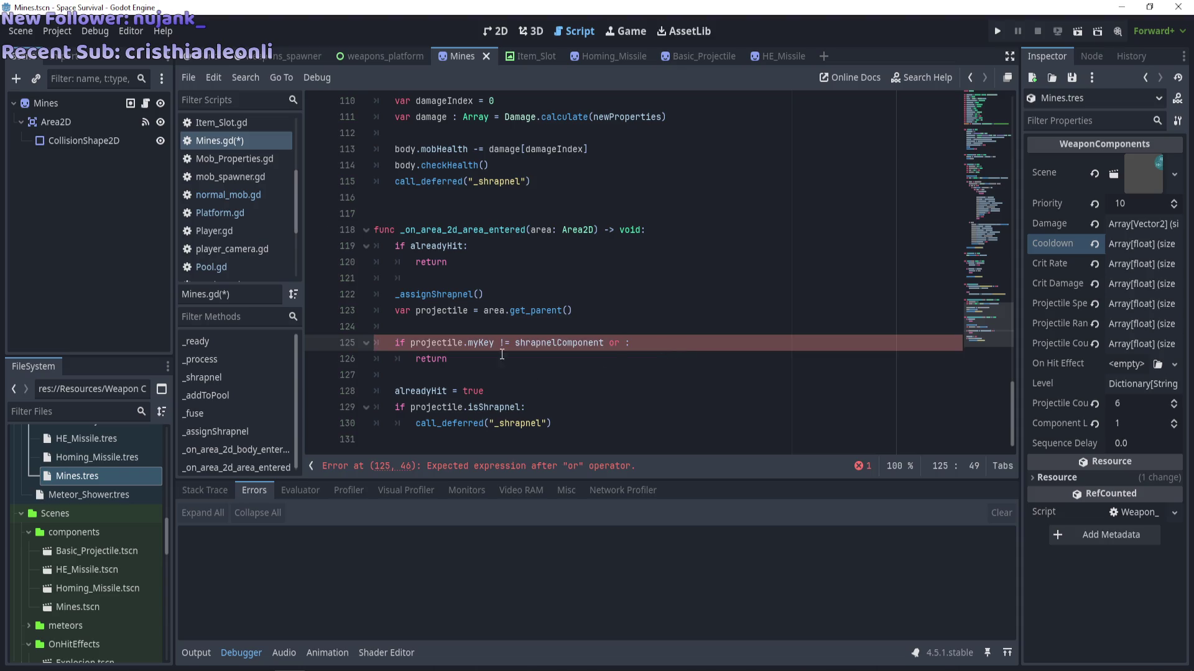
drag(494, 343, 411, 339)
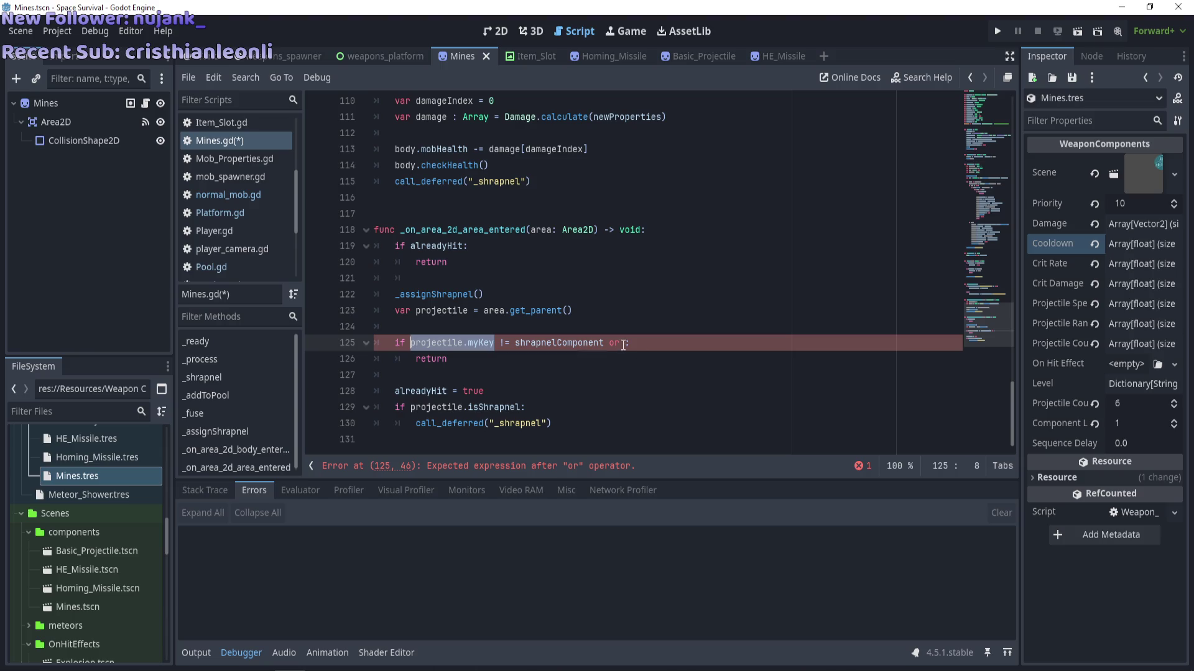
middle_click(623, 345)
click(553, 231)
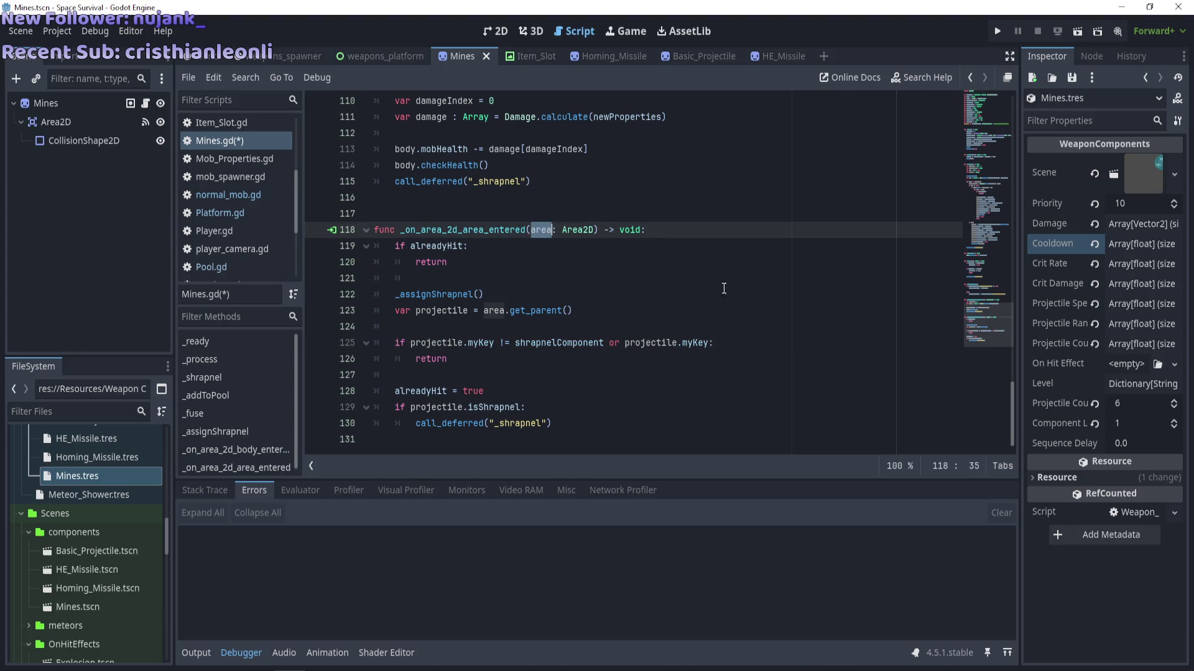
double_click(441, 311)
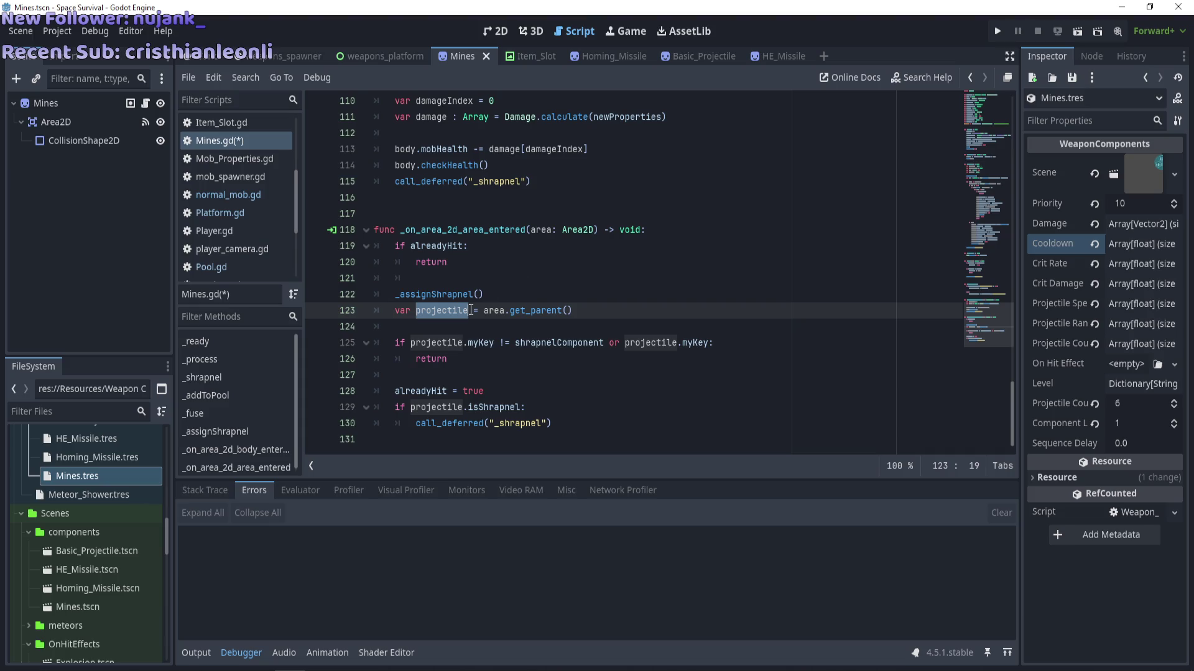
Change the second key on line 125 to myKey and move the caret to just before the colon.
double_click(539, 232)
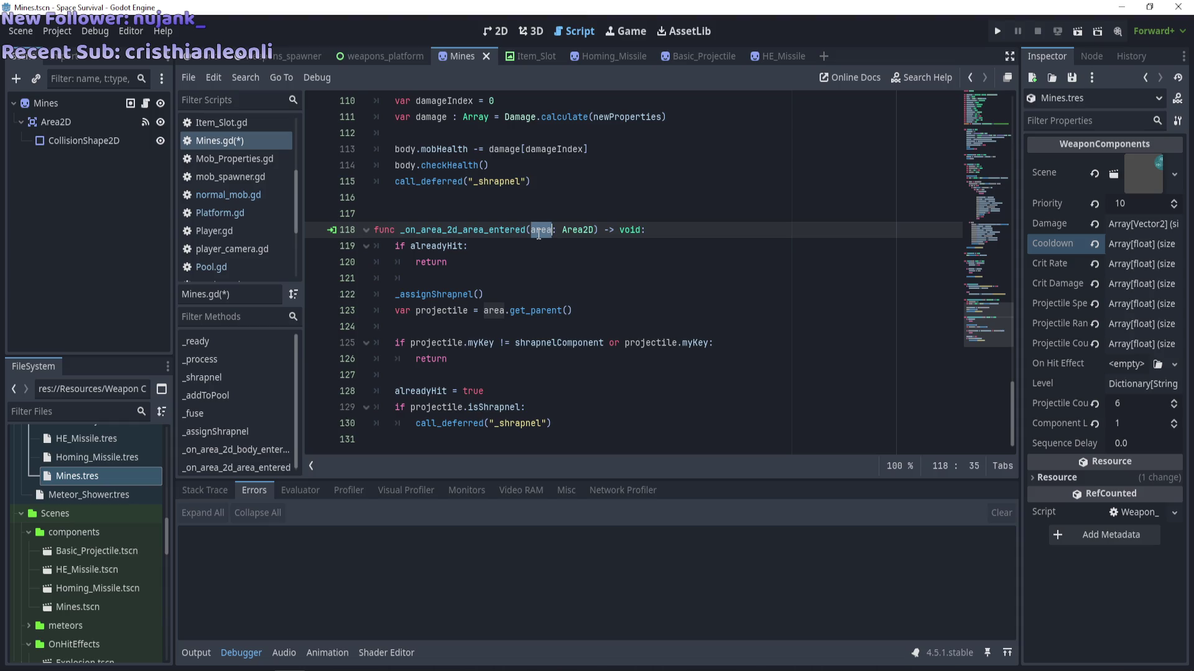
double_click(651, 343)
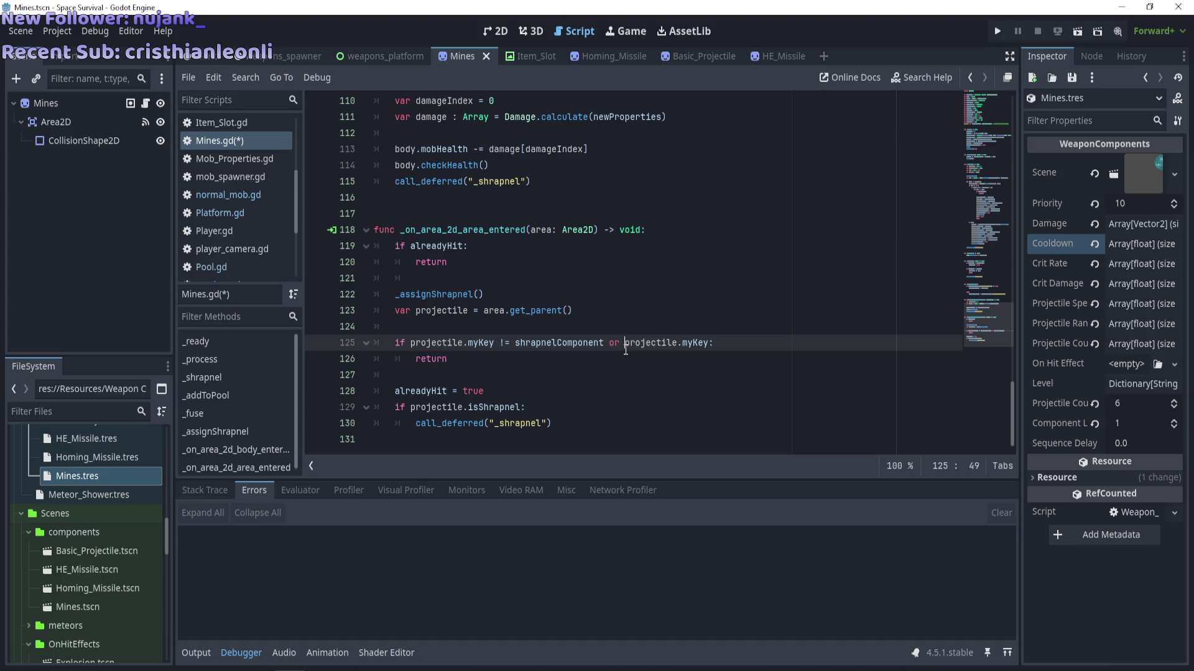
double_click(696, 343)
text(myKey)
text(=)
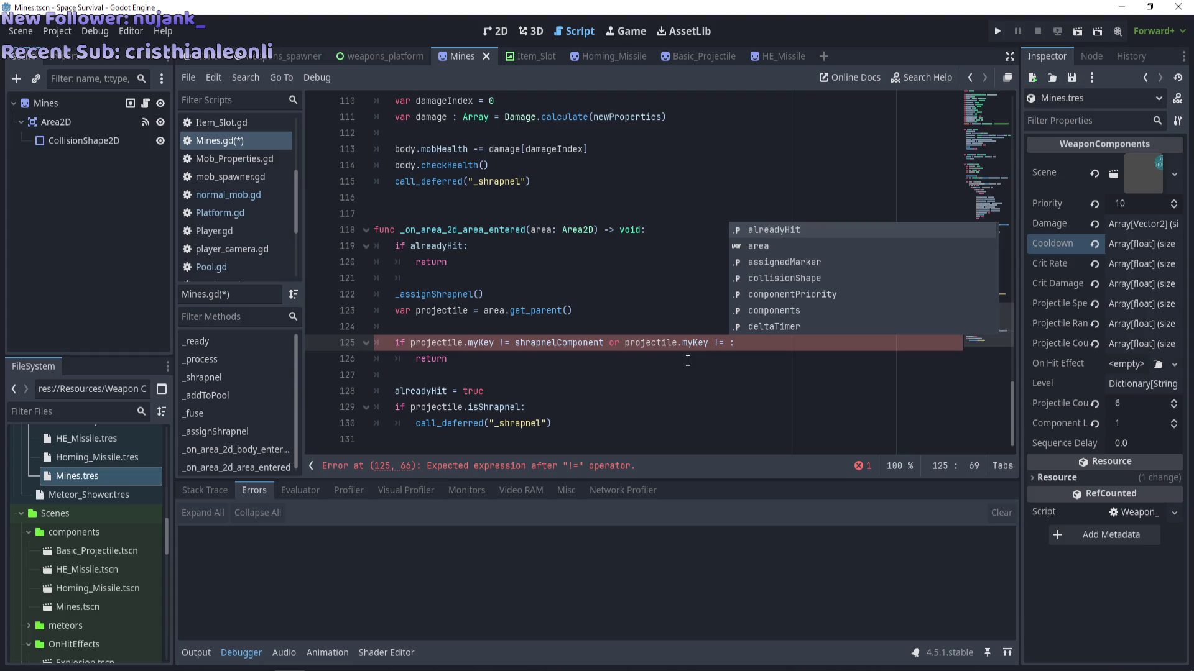
drag(730, 346, 620, 349)
click(620, 349)
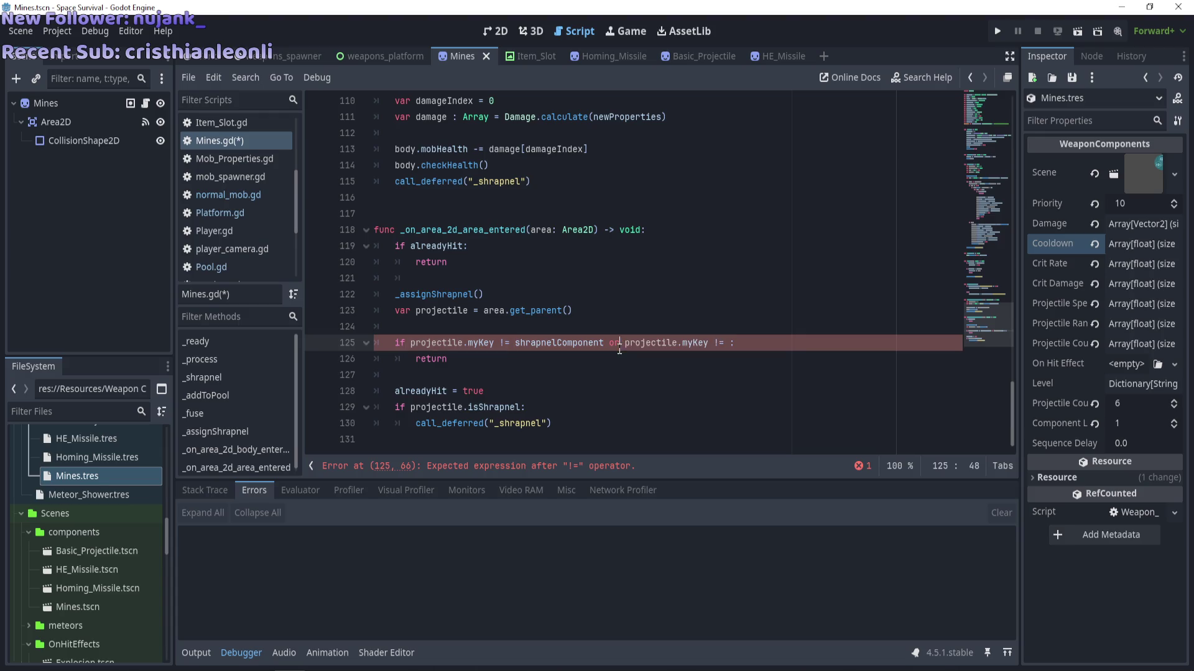
double_click(609, 344)
drag(730, 344, 611, 345)
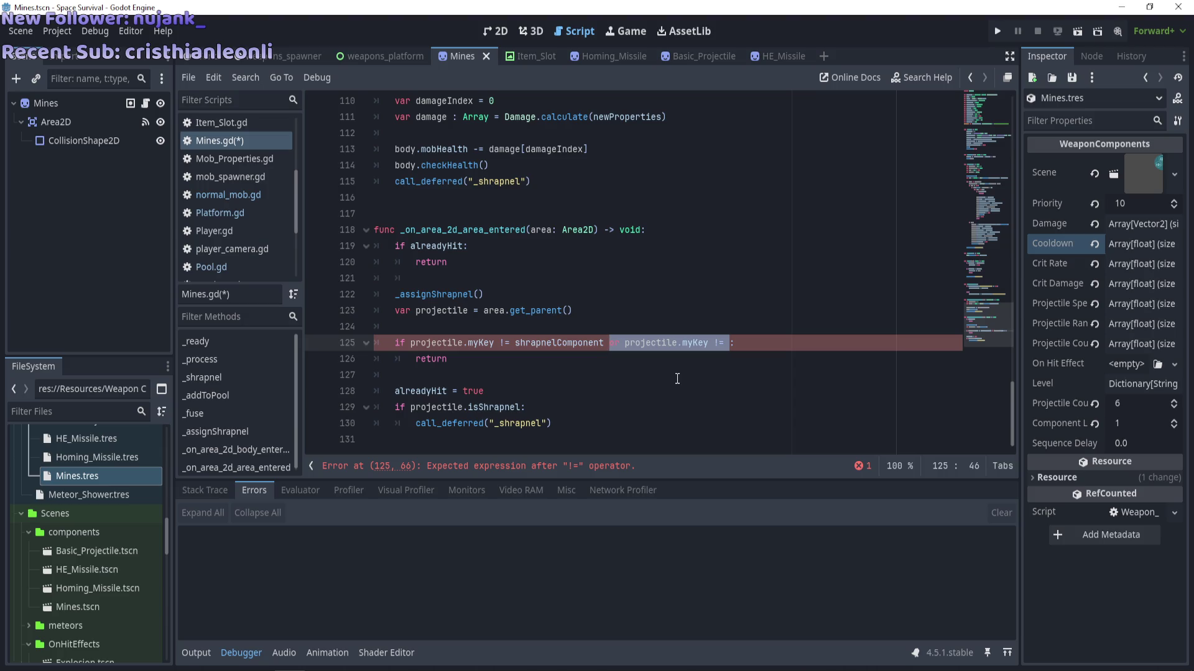
key(Right)
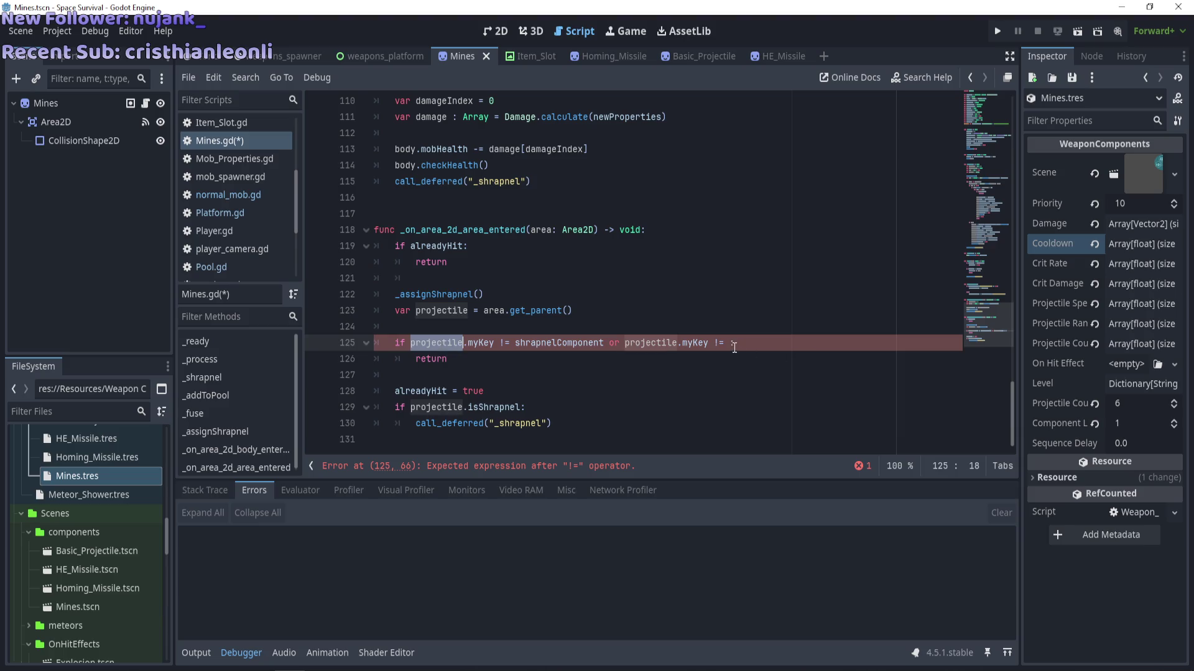
Complete the added comparison with projectile.shrapnelComponent, then save and launch the game.
text(projectile.)
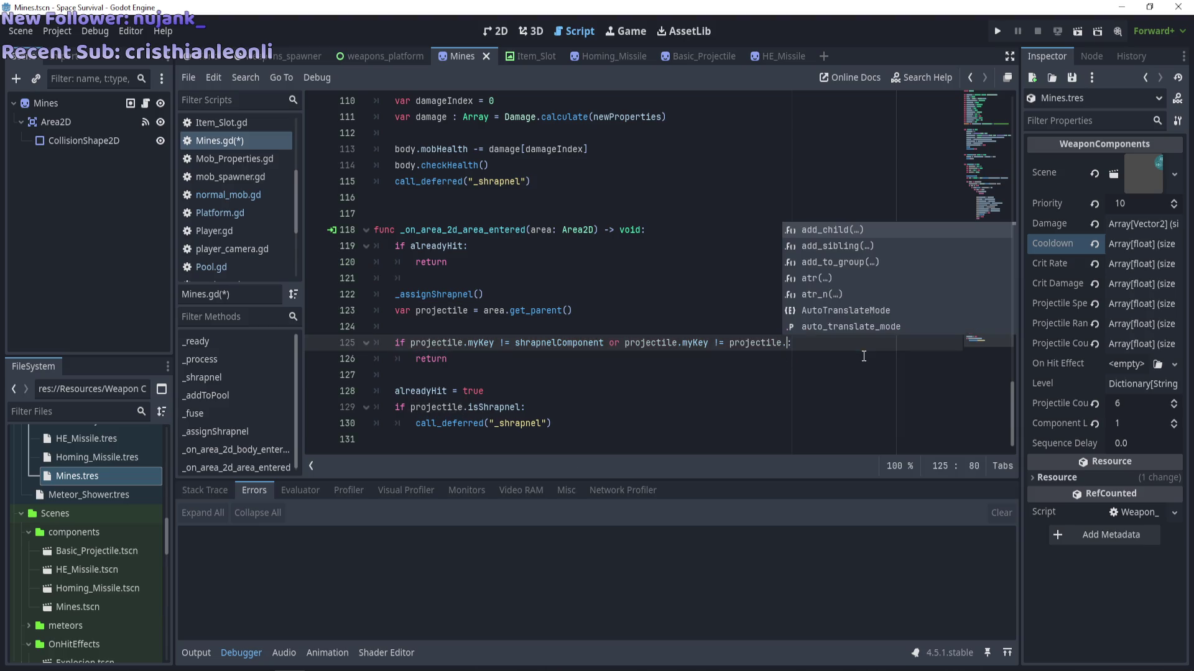
double_click(559, 343)
key(ctrl+c)
click(787, 343)
key(ctrl+v)
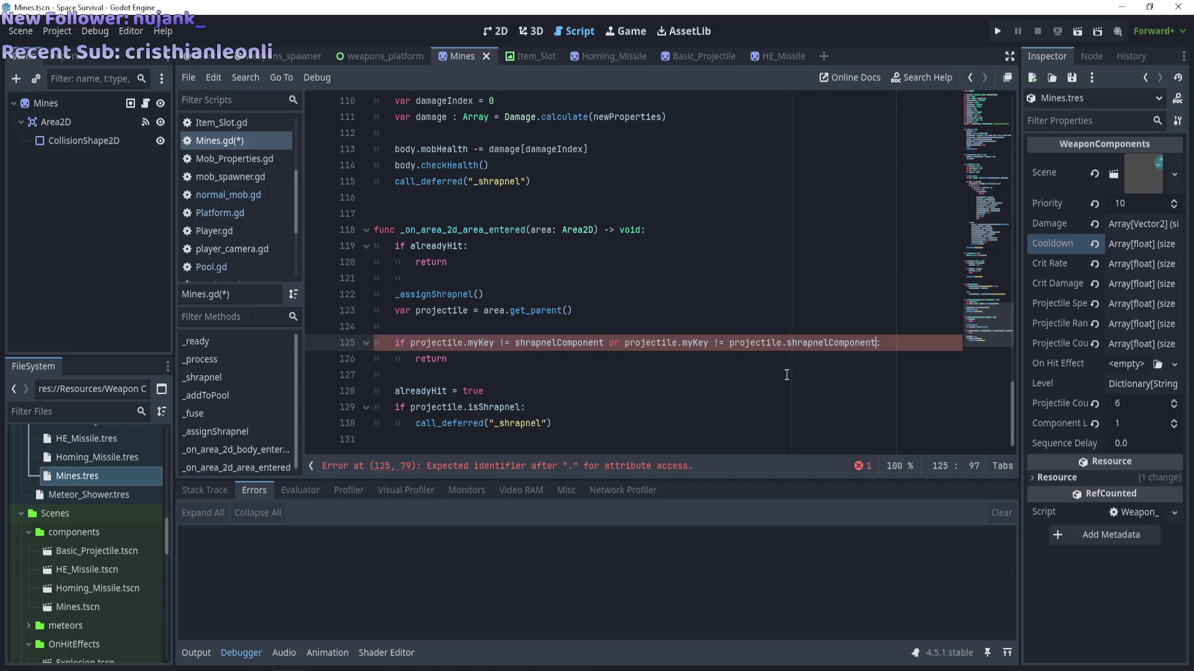
click(786, 375)
key(ctrl+s)
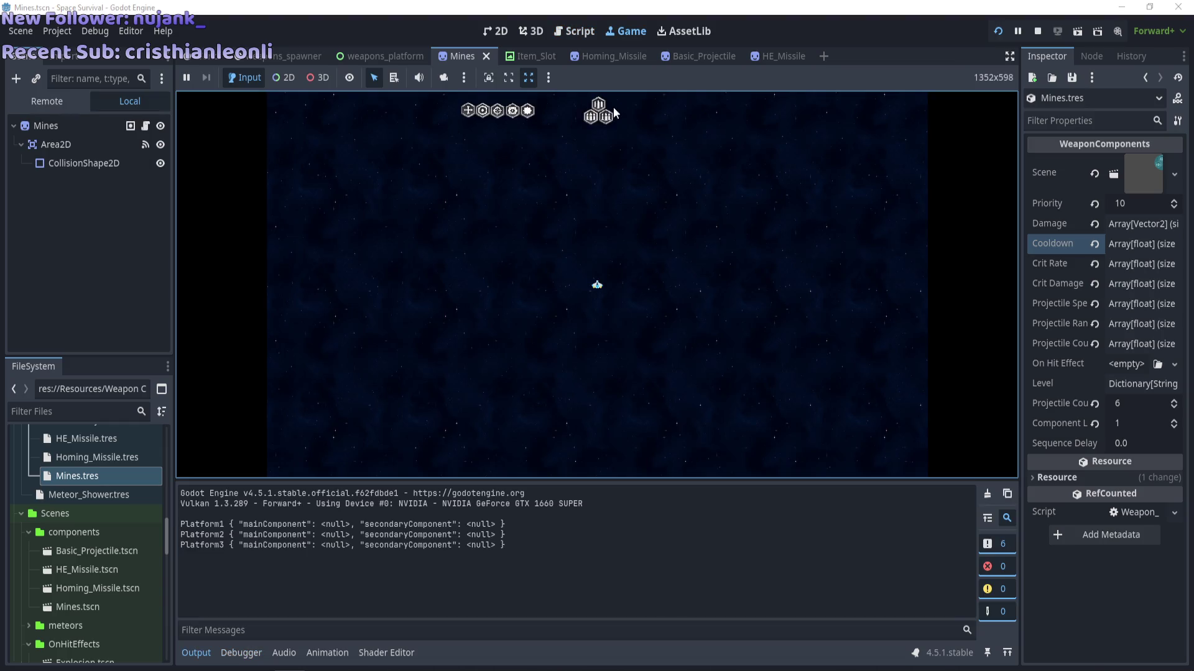
Equip a weapon in the running game until the debugger breaks on Mines.gd:125, then stop the game.
mouse_move(614, 109)
mouse_down()
mouse_move(624, 133)
mouse_move(600, 140)
mouse_up()
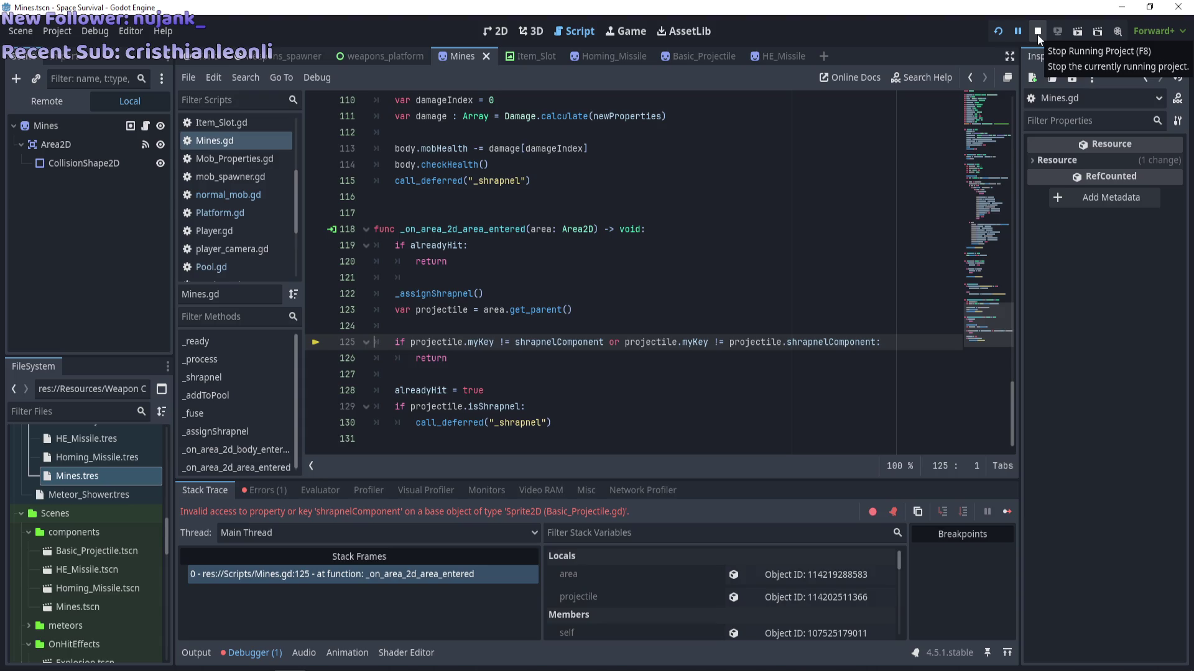
click(1037, 35)
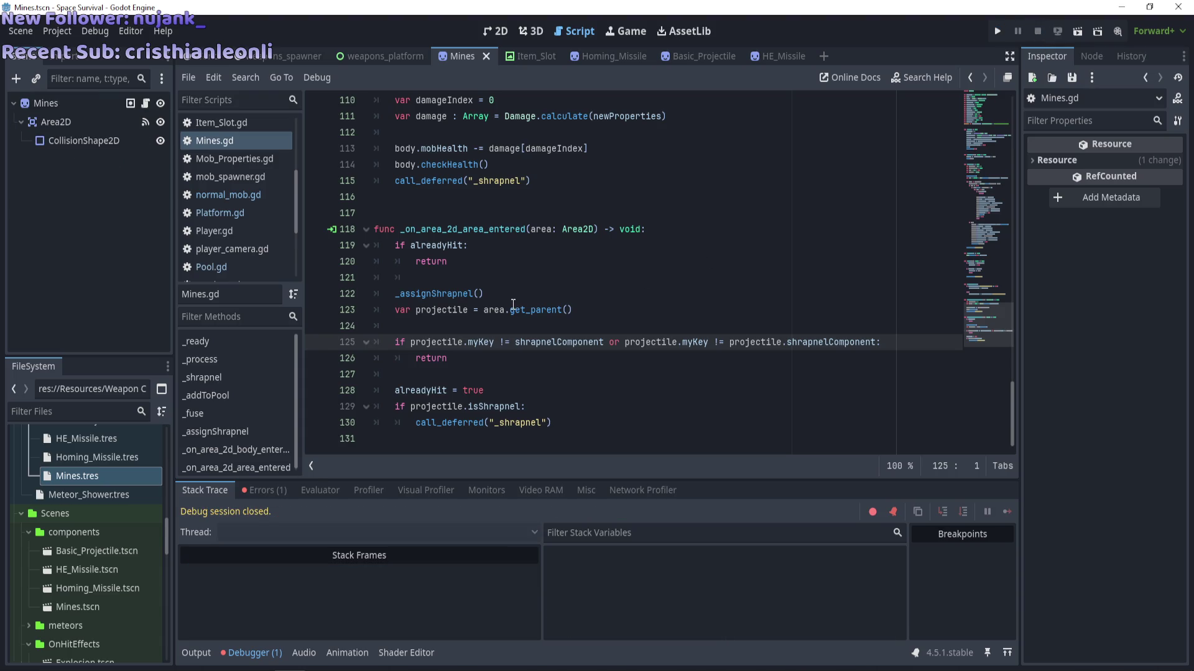
Review the second projectile reference on line 125 and the myKey variable declaration.
click(607, 408)
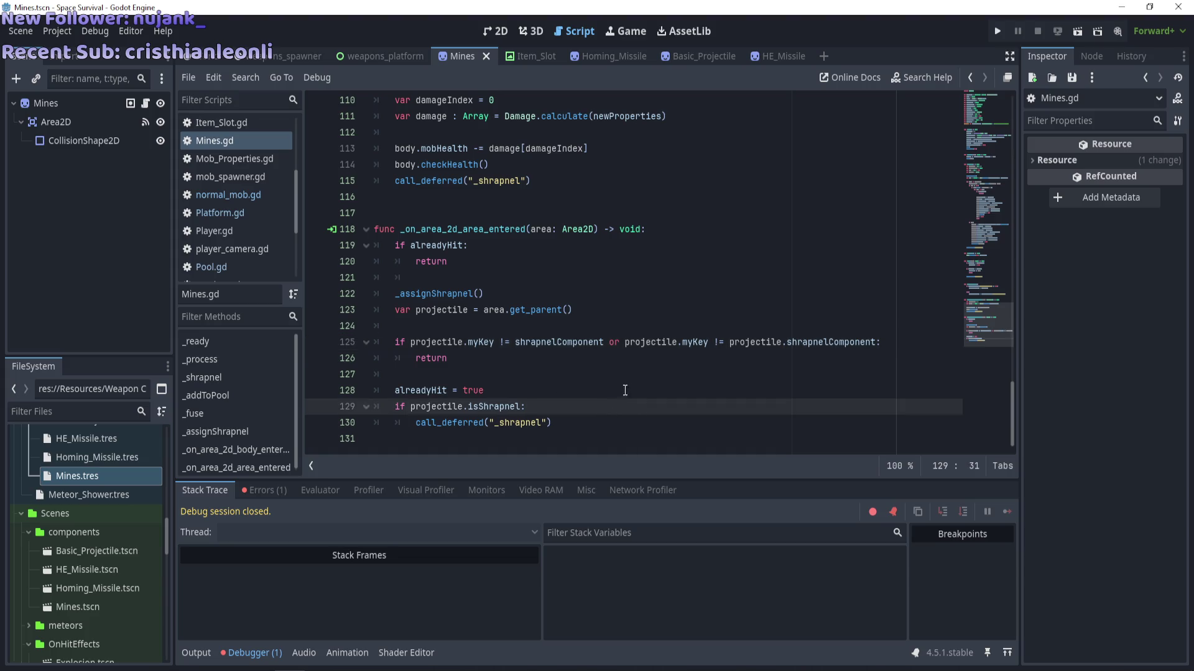
drag(672, 343, 627, 343)
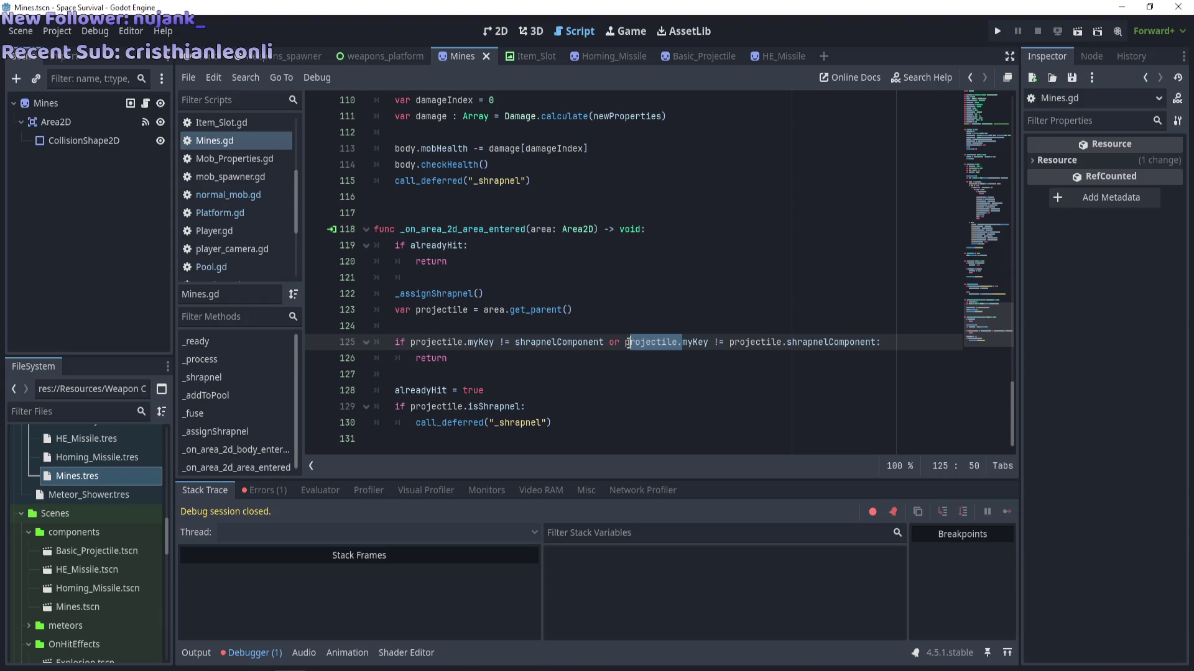
scroll(591, 381, up, 20)
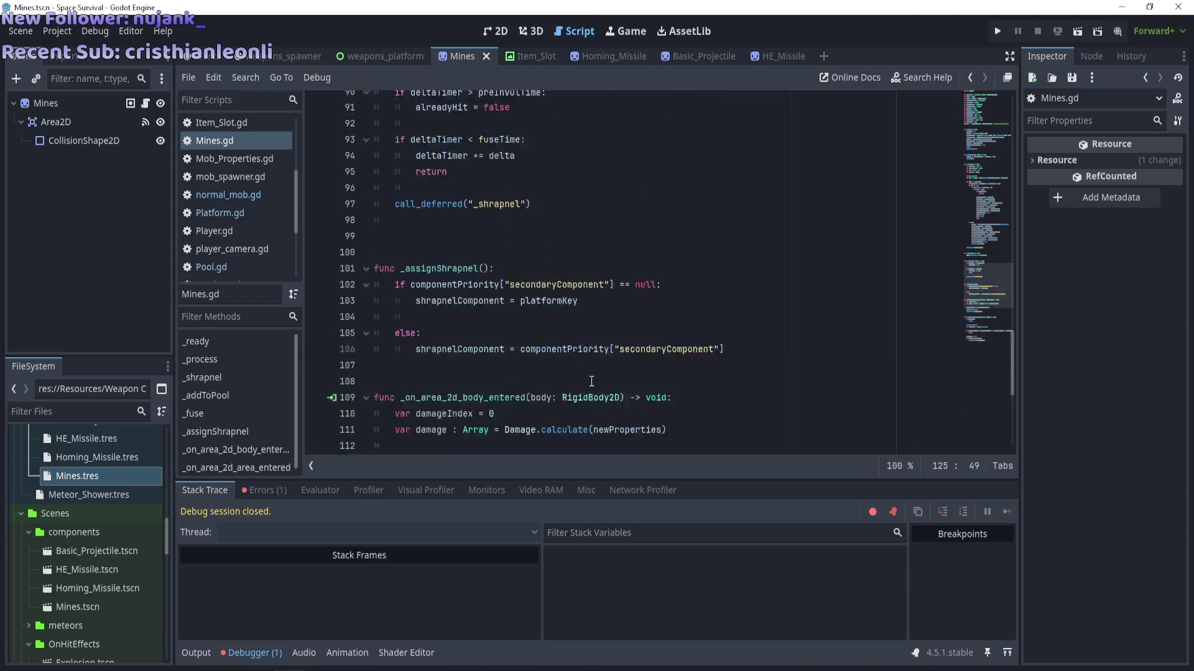
scroll(591, 382, up, 10)
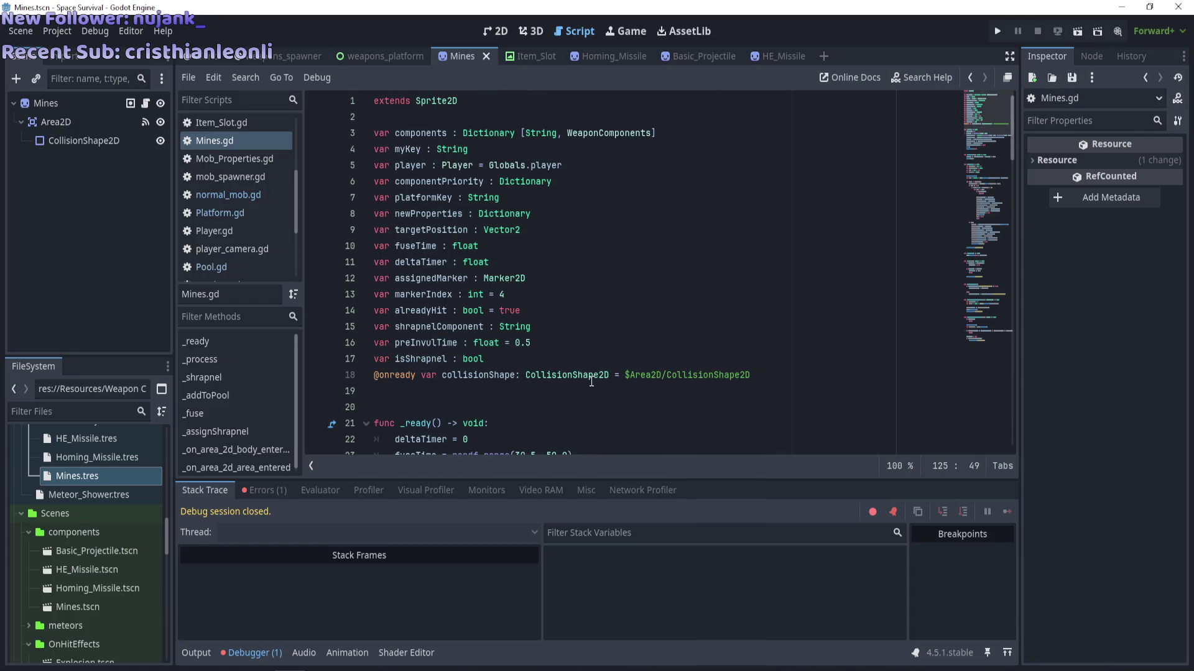
double_click(403, 150)
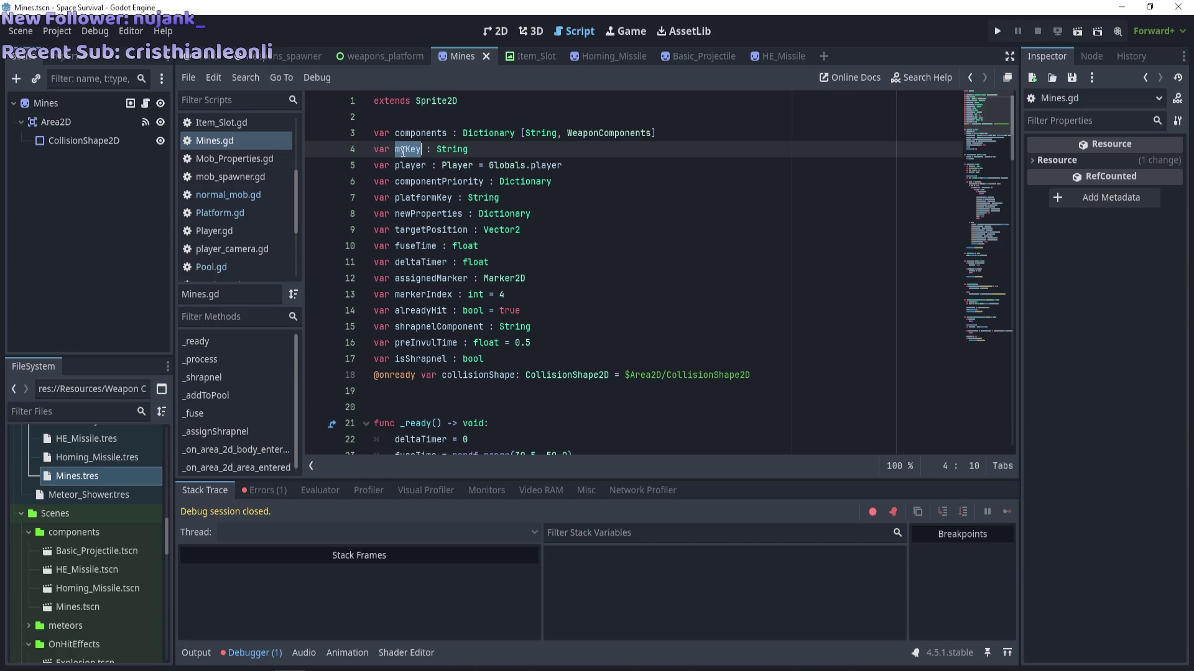
scroll(428, 263, down, 4)
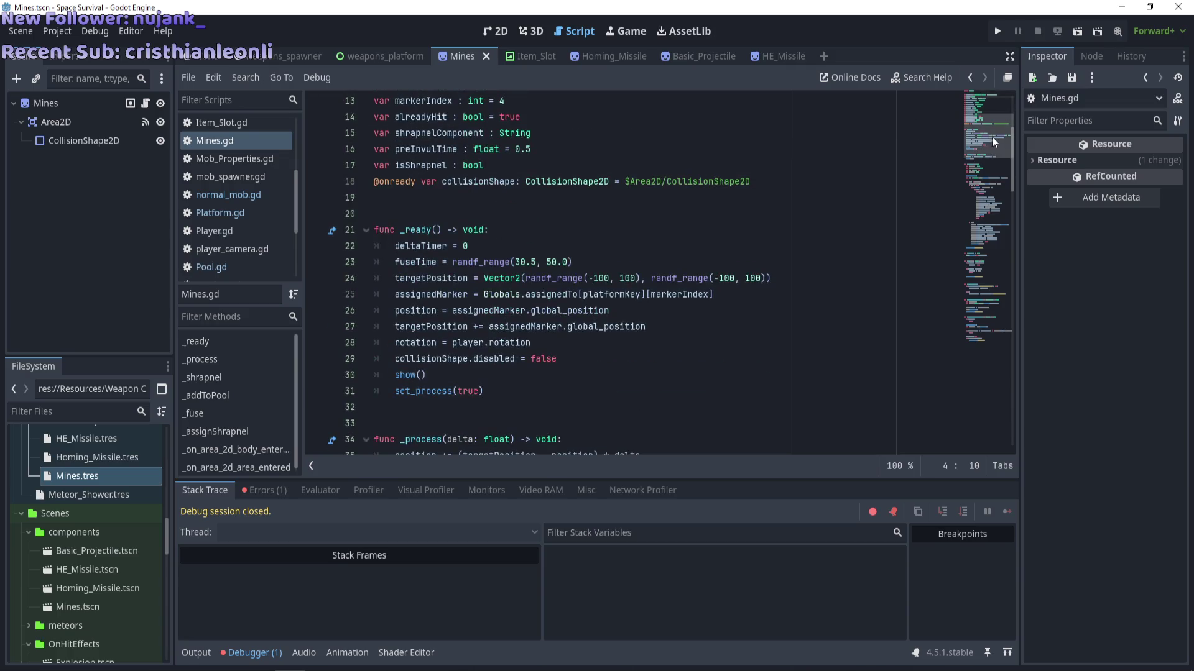
drag(1011, 155, 1017, 417)
Delete the second clause so line 125 only checks projectile.myKey != shrapnelComponent, then relaunch.
click(703, 342)
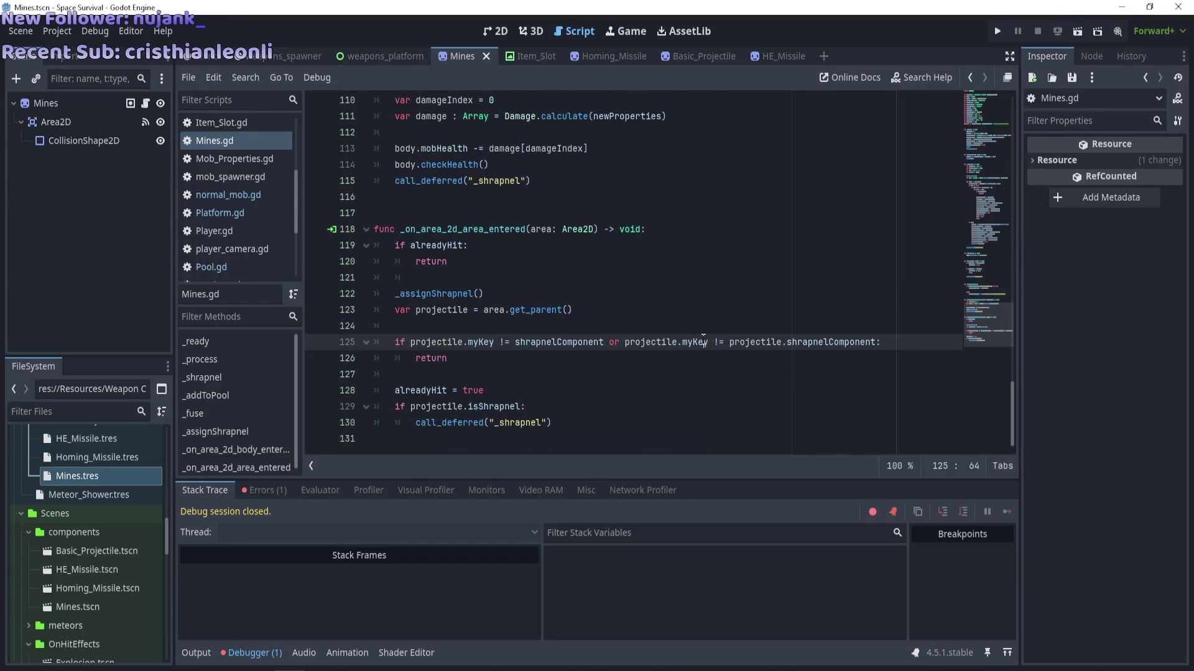
drag(711, 344, 627, 342)
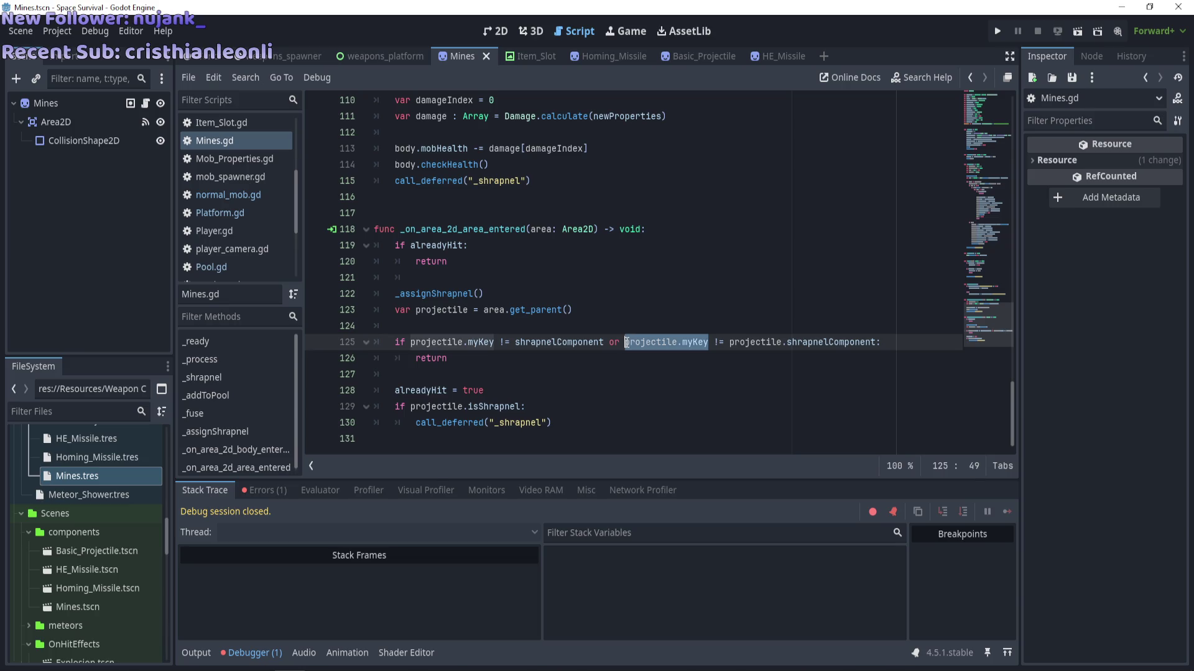
drag(876, 343, 623, 343)
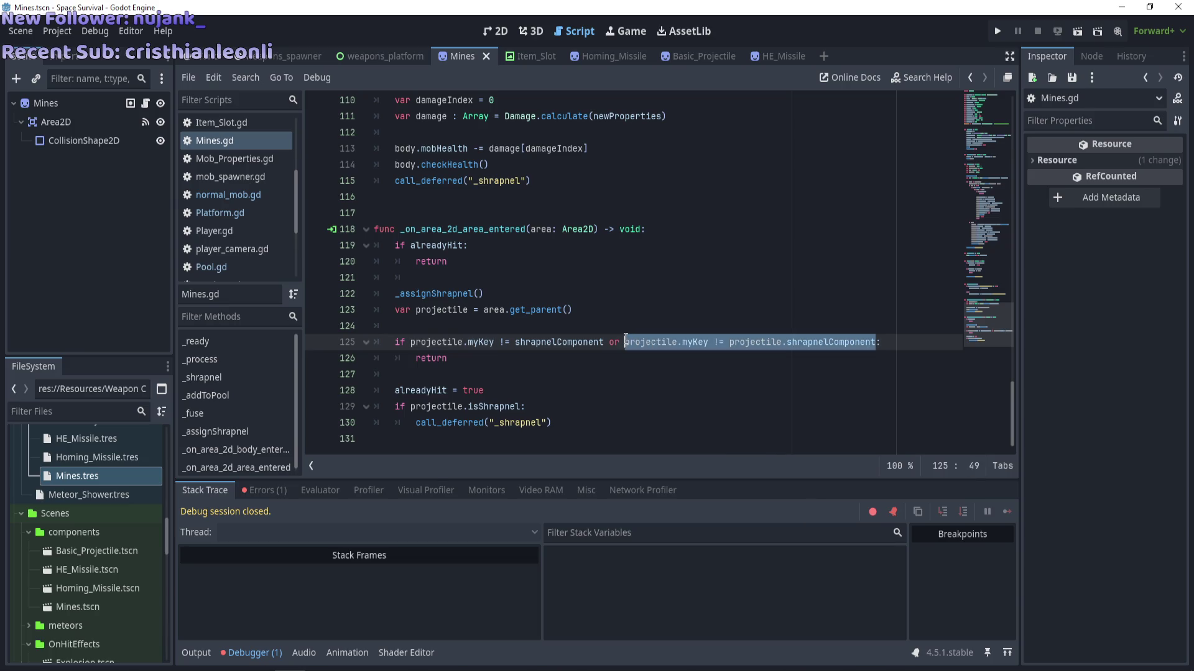
key(BackSpace)
key(BackSpace)
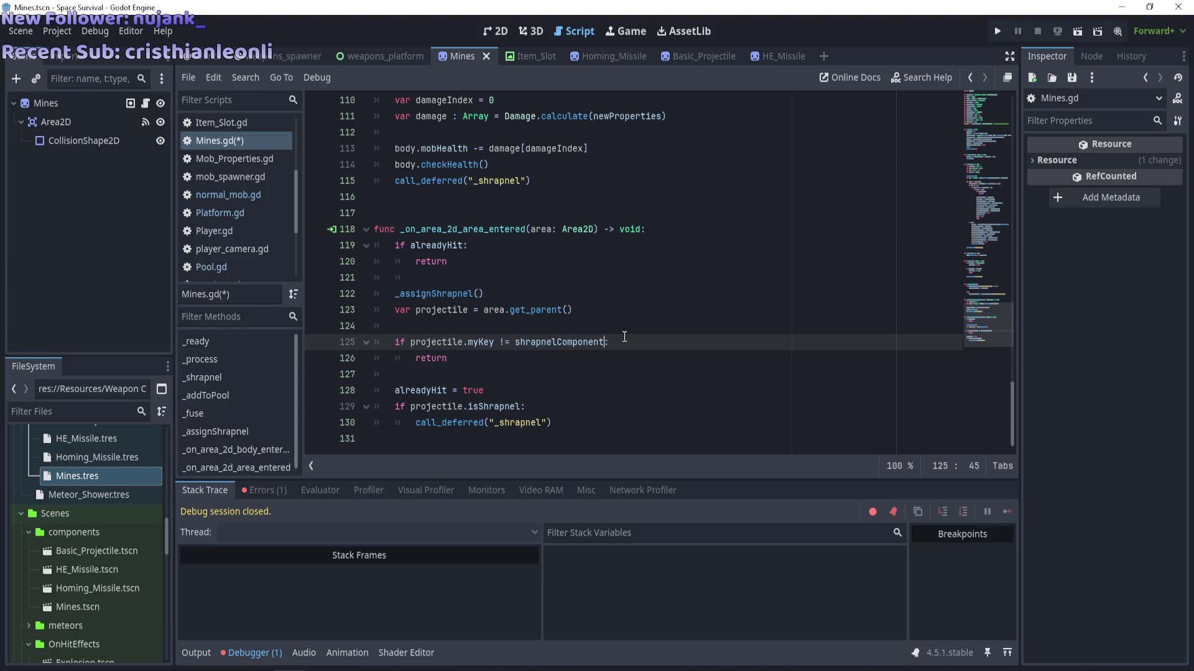
key(F5)
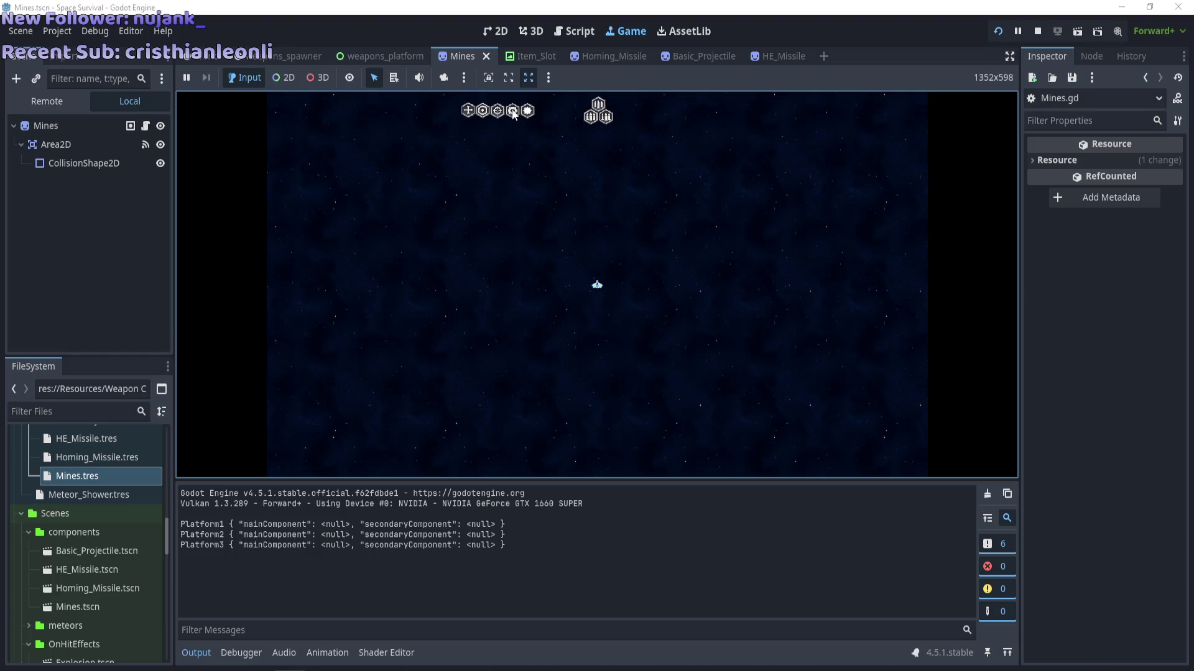
Equip Mines with a Homing_Missile secondary on the platform, watch the shrapnel, then stop.
drag(528, 111, 598, 114)
drag(498, 115, 598, 146)
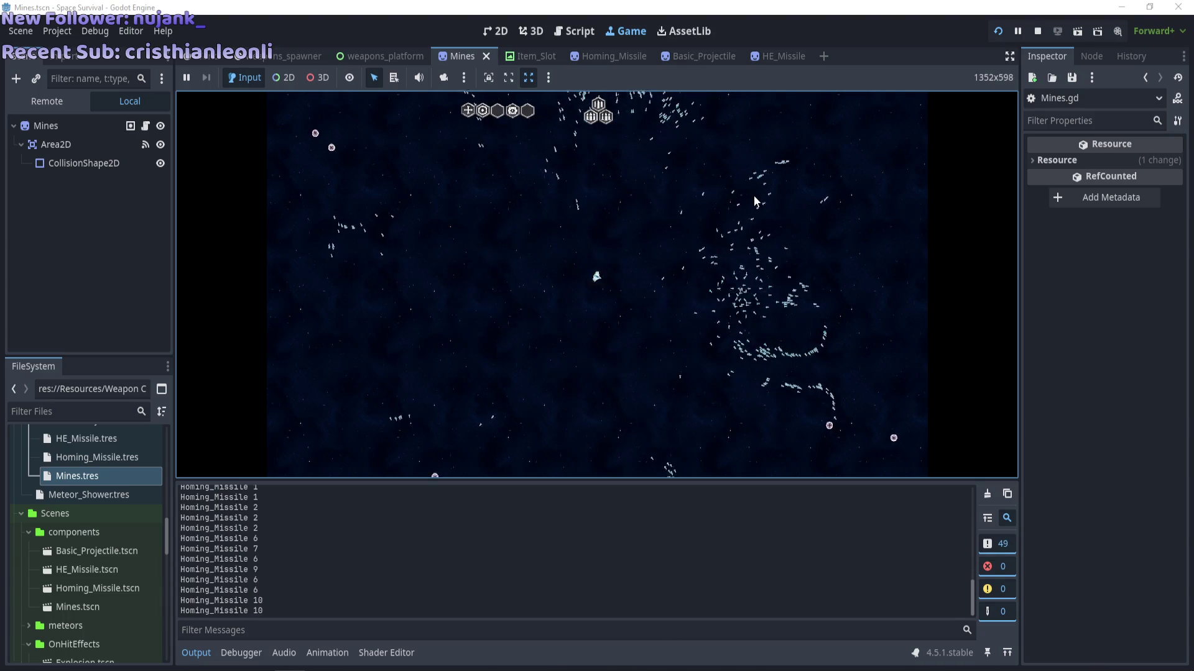
key(F8)
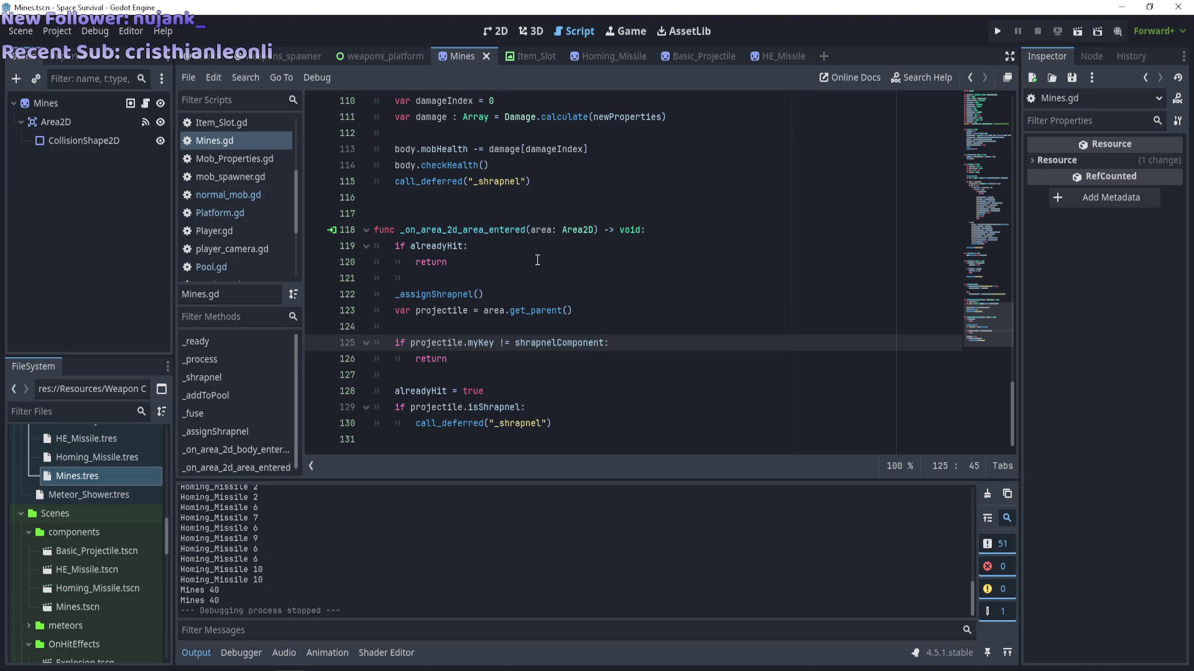
scroll(394, 550, up, 5)
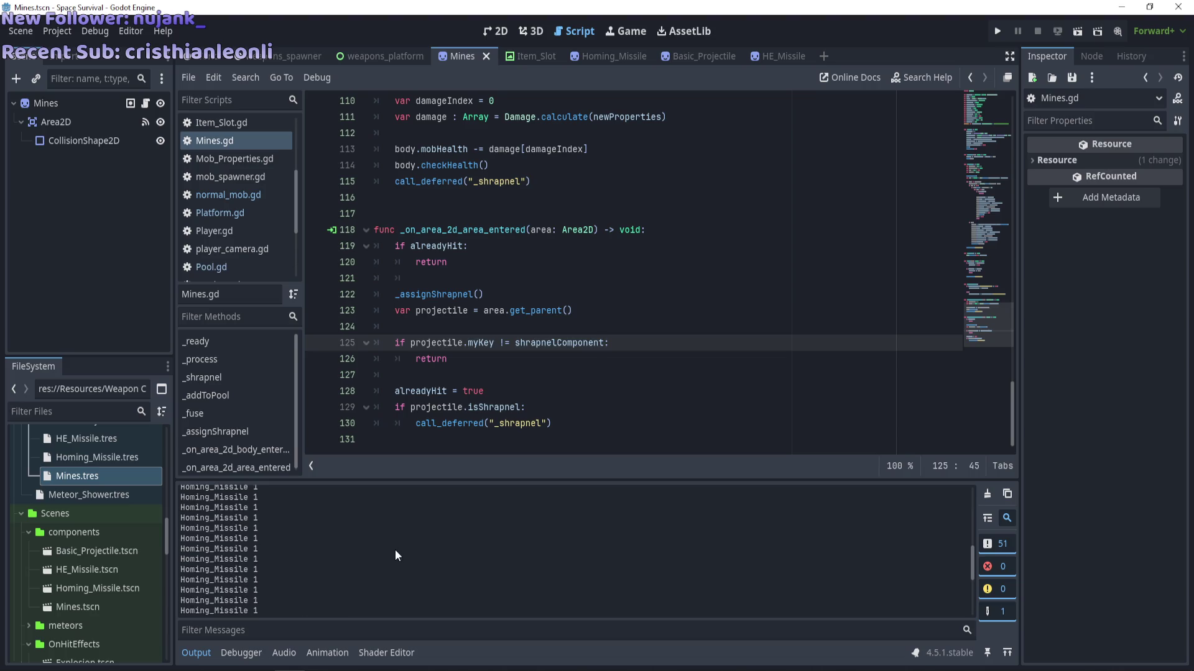
scroll(394, 550, down, 10)
scroll(397, 546, up, 5)
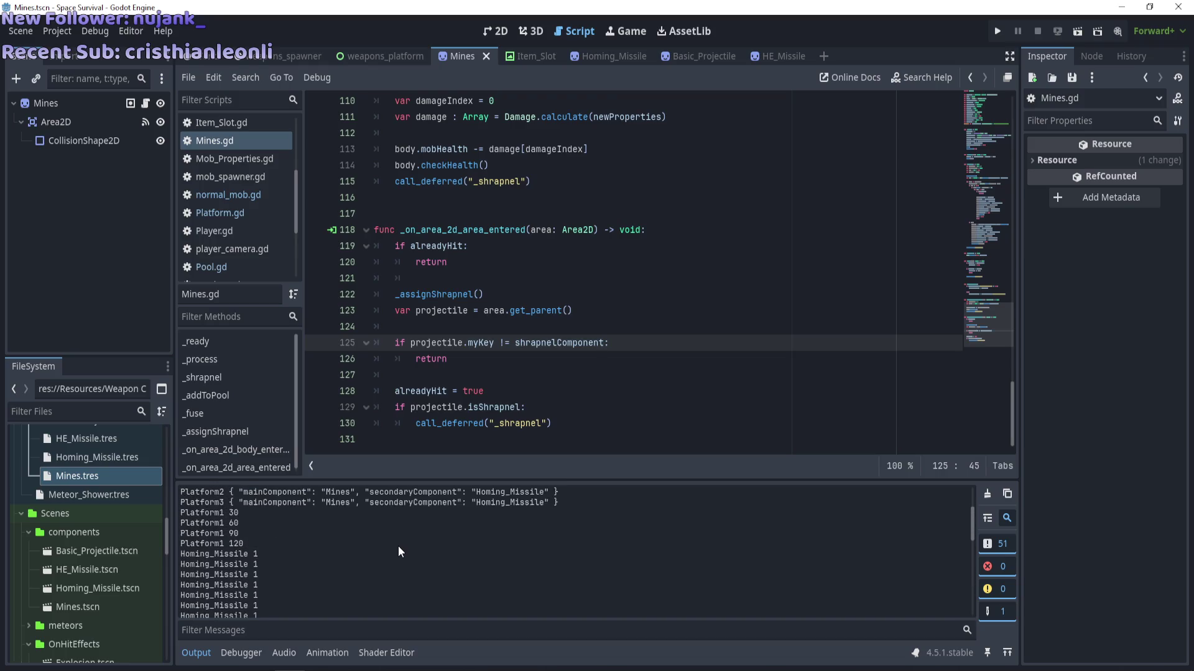
scroll(398, 546, down, 6)
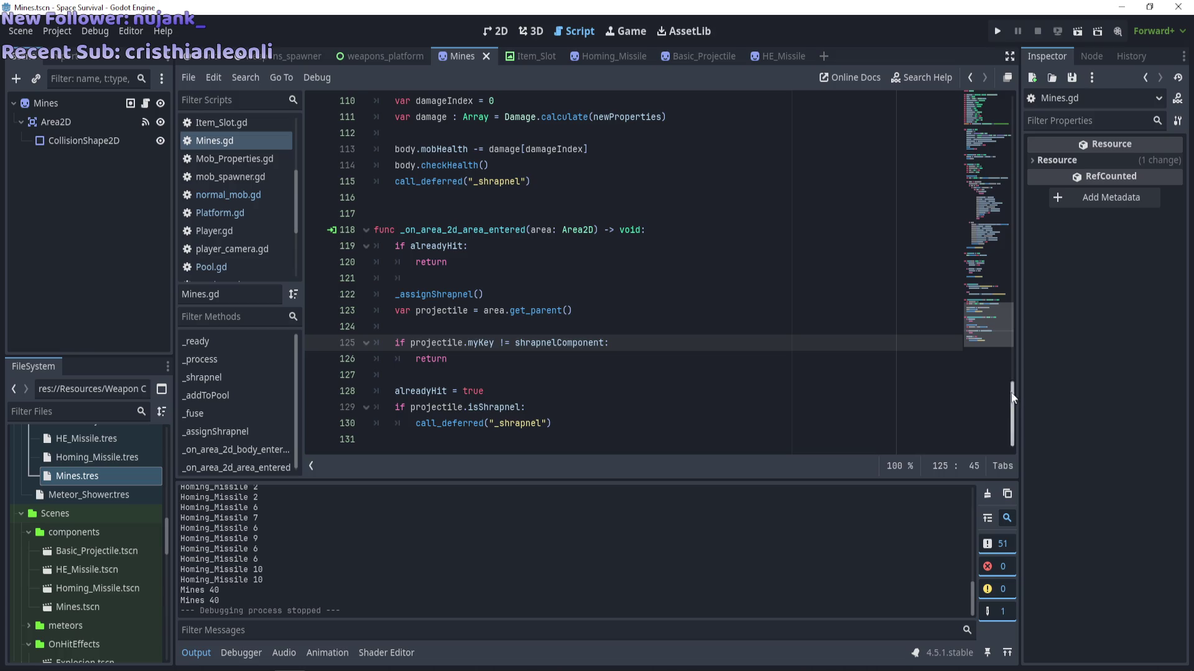
mouse_move(1012, 398)
mouse_down()
mouse_move(1038, 335)
mouse_move(1046, 211)
mouse_up()
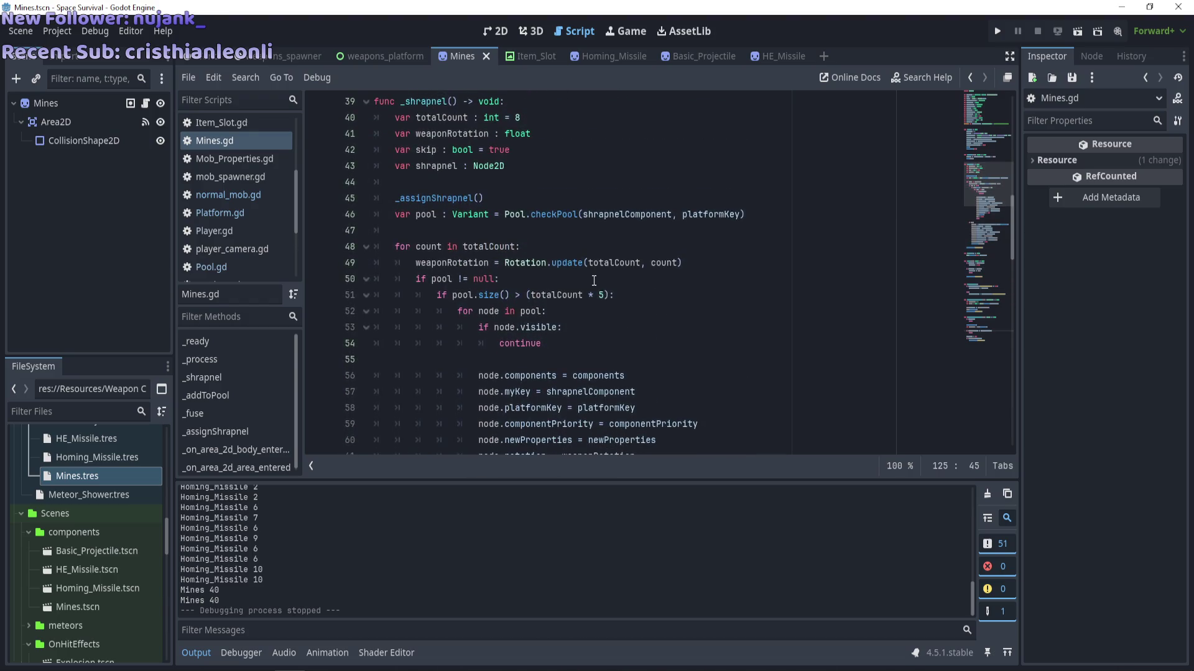
click(626, 203)
double_click(626, 209)
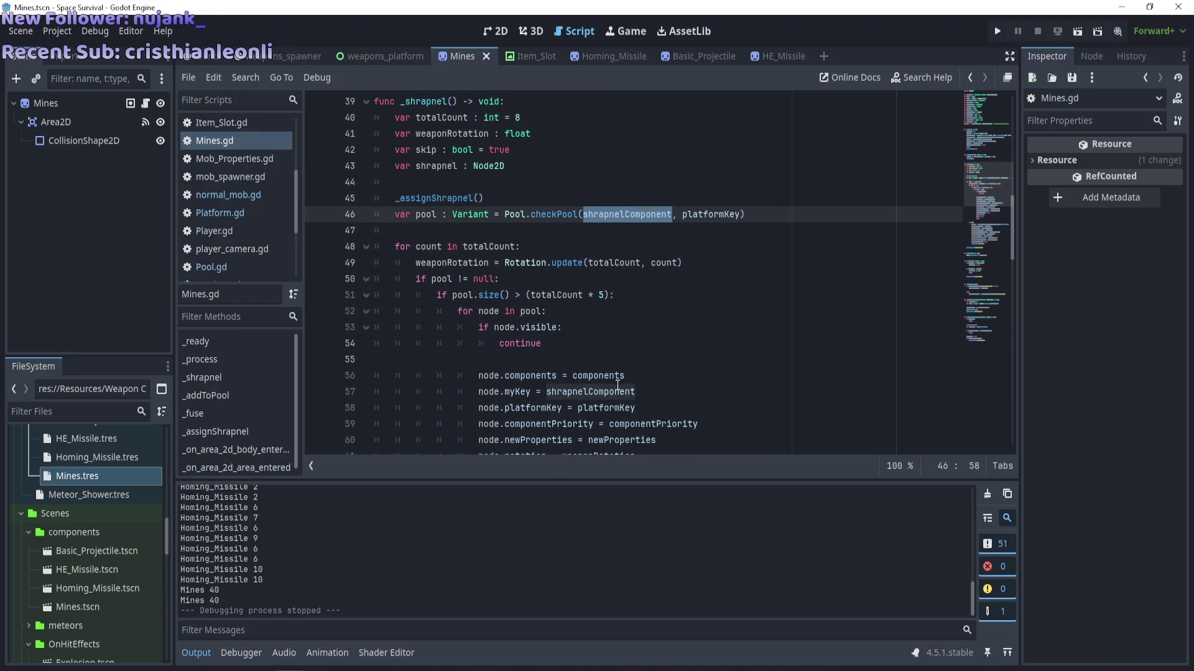
scroll(618, 384, up, 13)
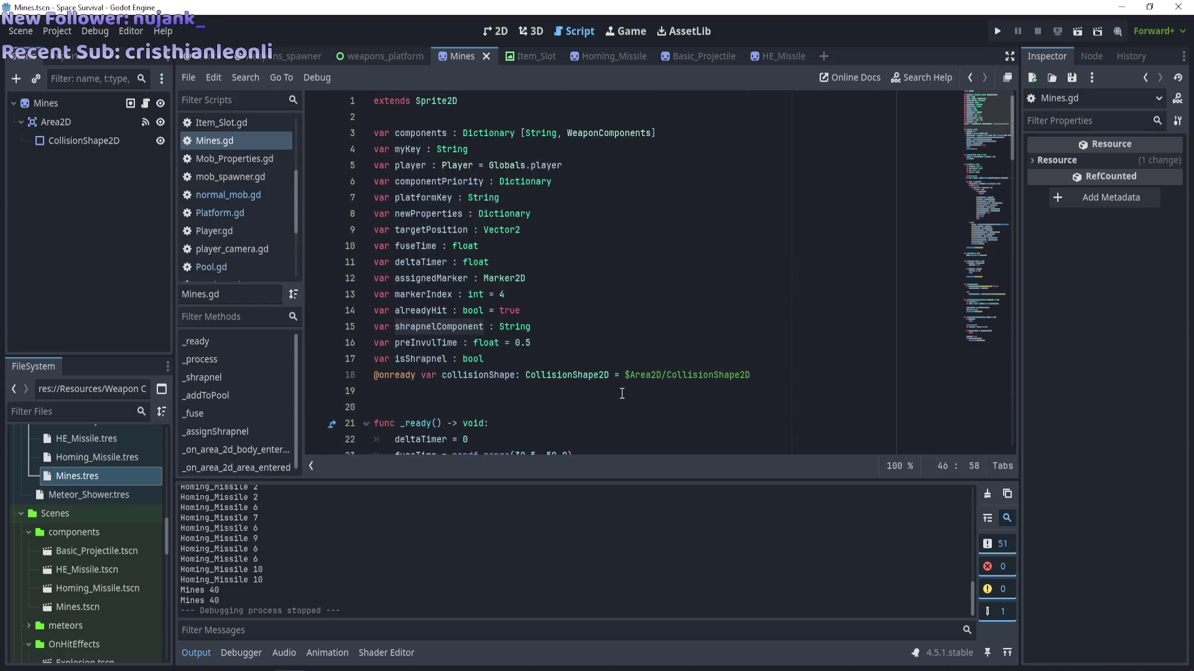
scroll(622, 393, down, 14)
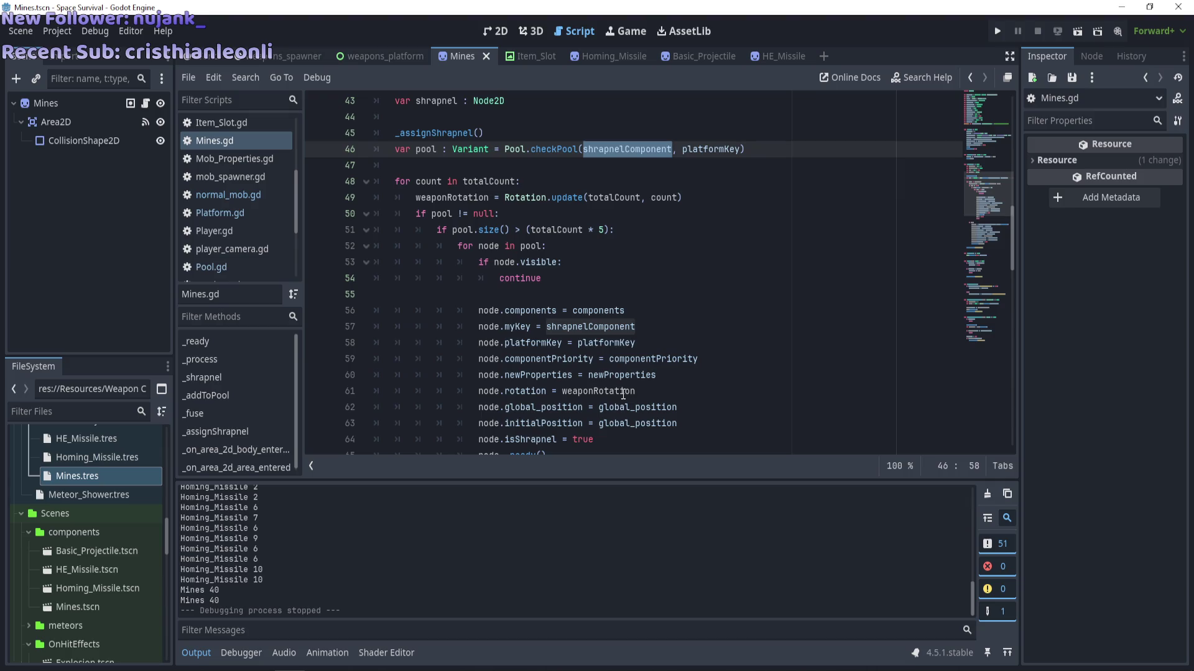
scroll(709, 317, down, 10)
scroll(715, 298, up, 4)
scroll(715, 298, up, 4)
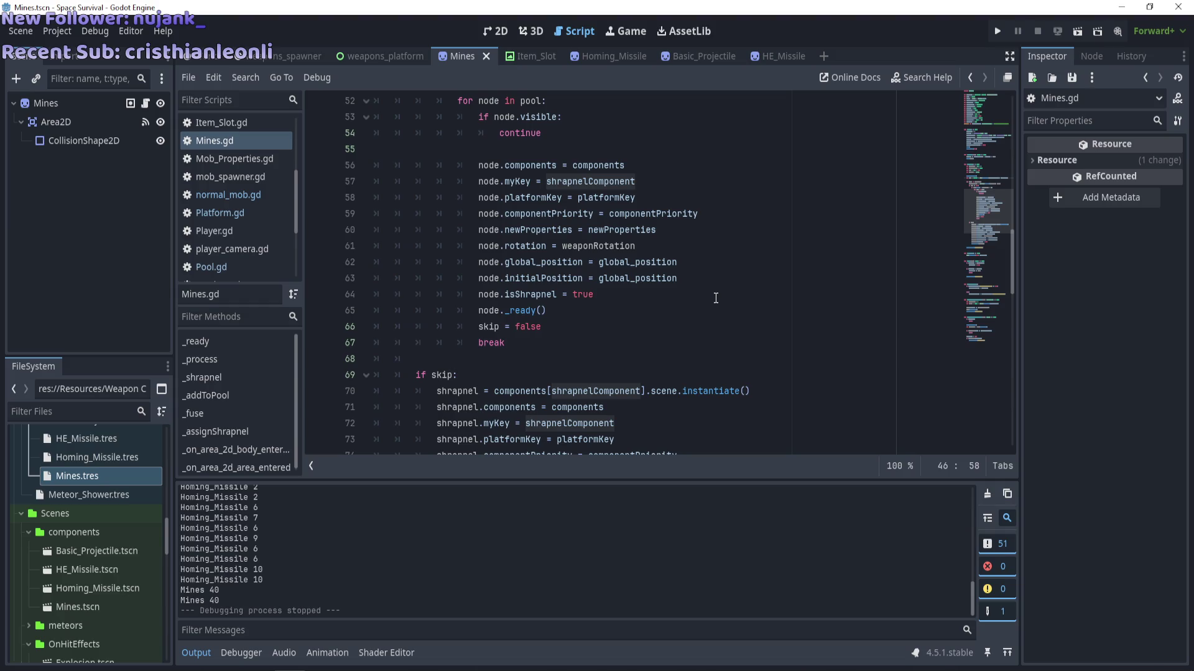
scroll(715, 298, up, 3)
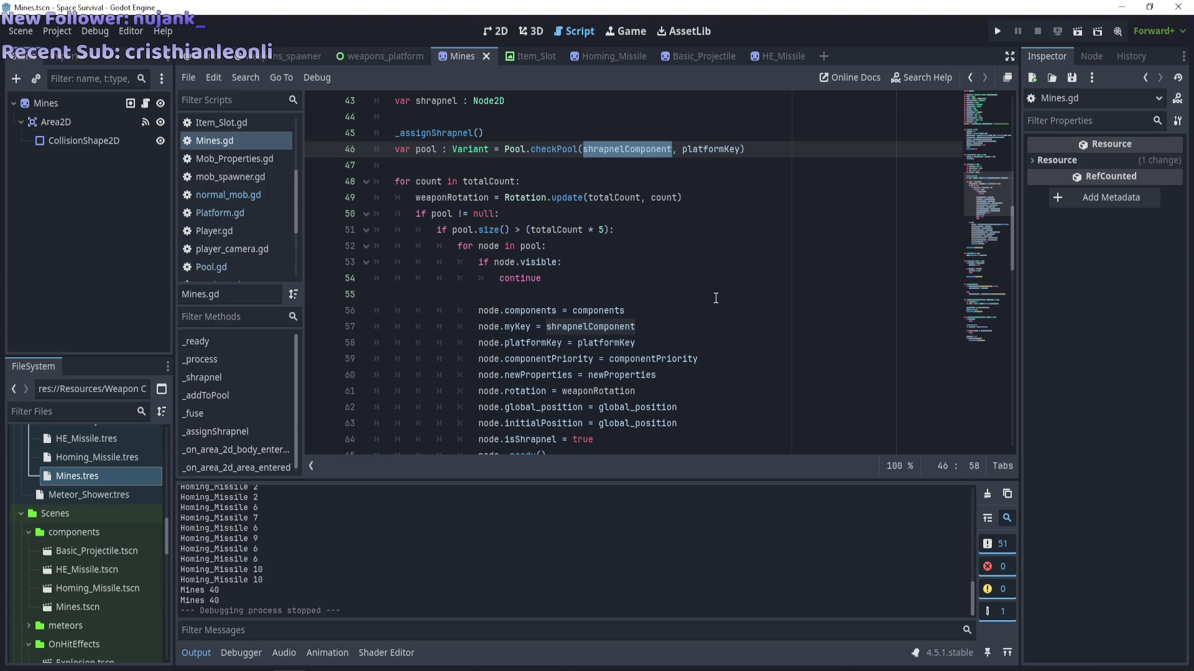
scroll(716, 297, up, 3)
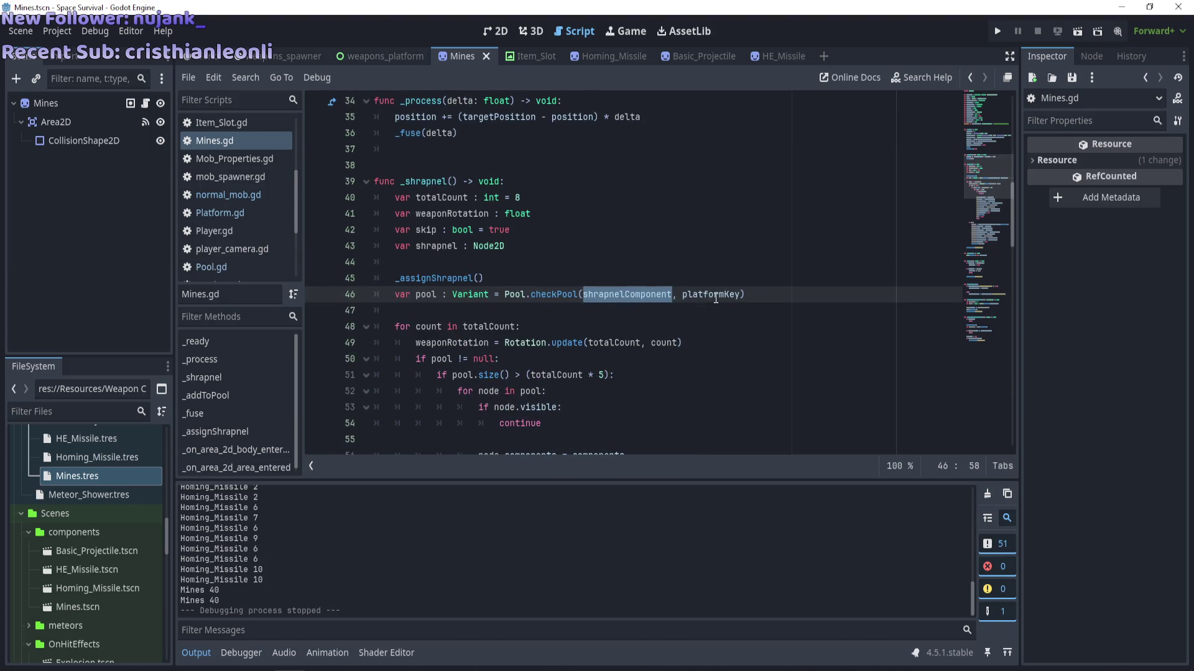
click(715, 298)
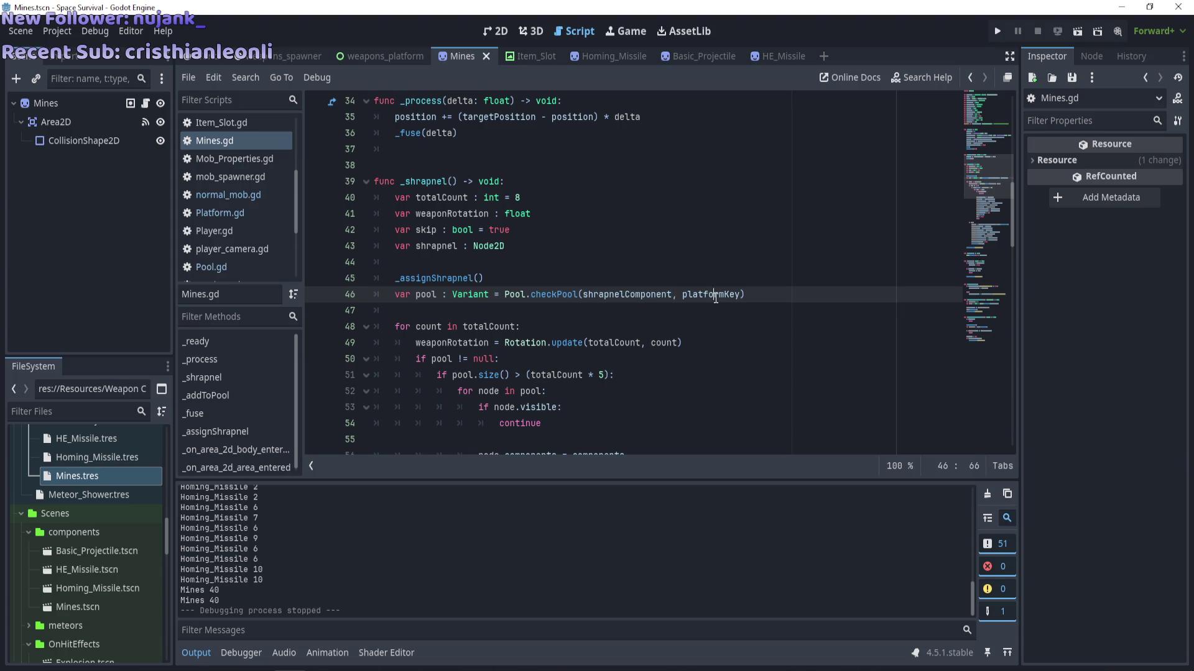
double_click(654, 290)
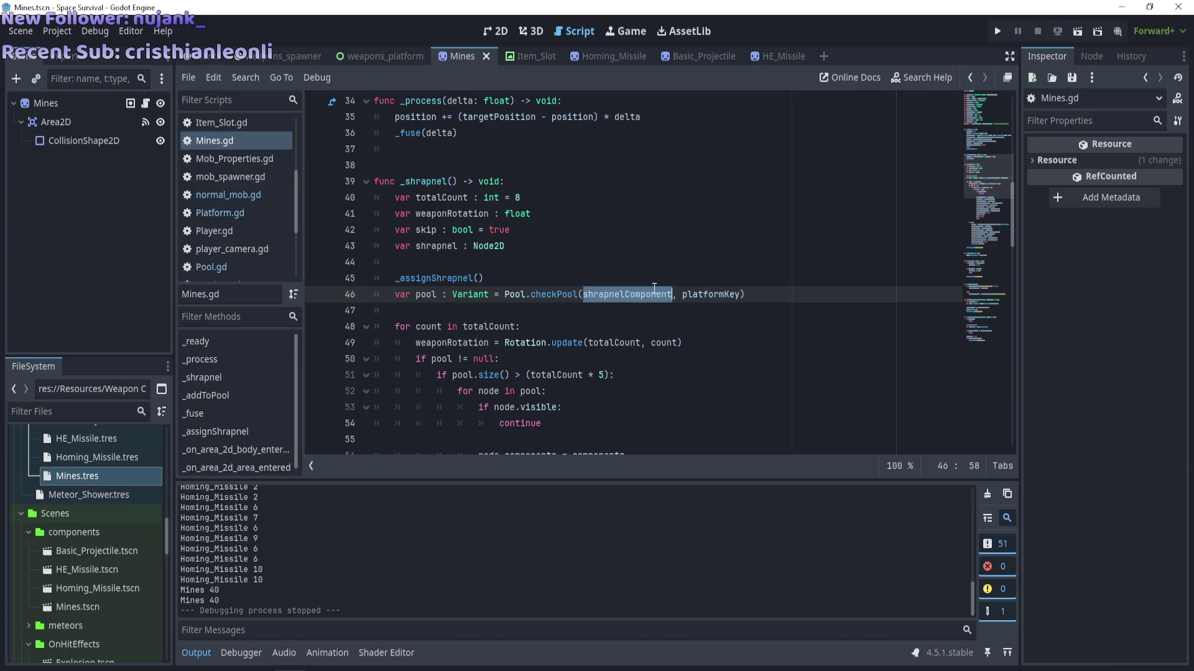
scroll(654, 289, up, 7)
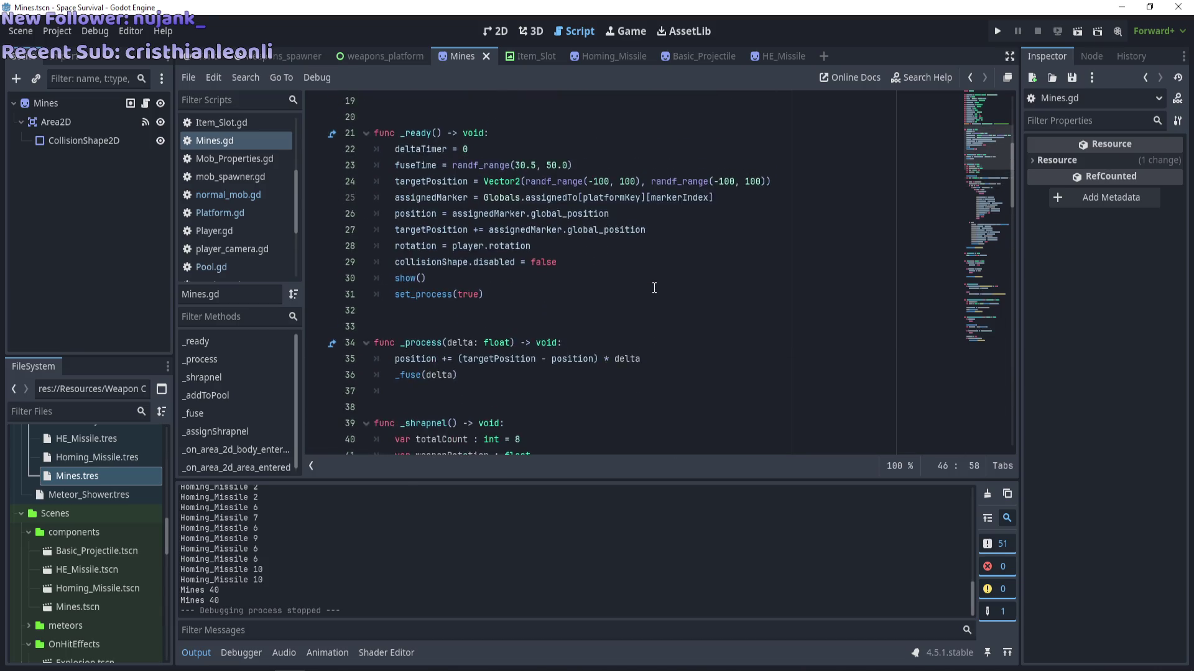
scroll(655, 289, up, 1)
scroll(654, 288, up, 3)
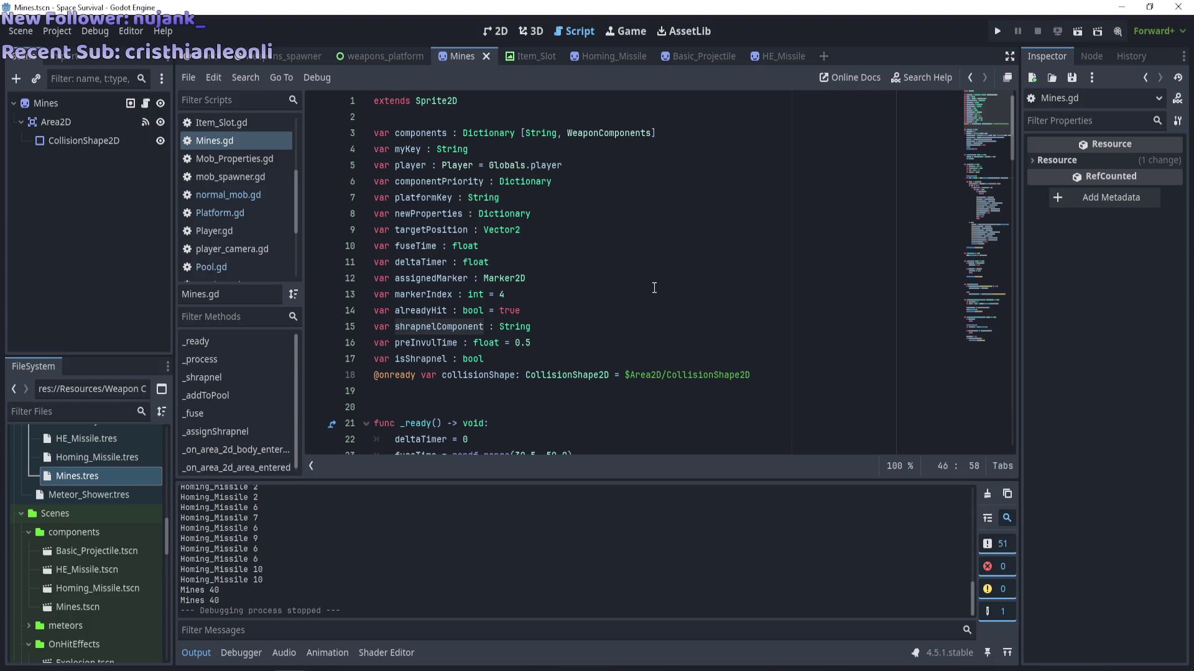
scroll(654, 287, down, 13)
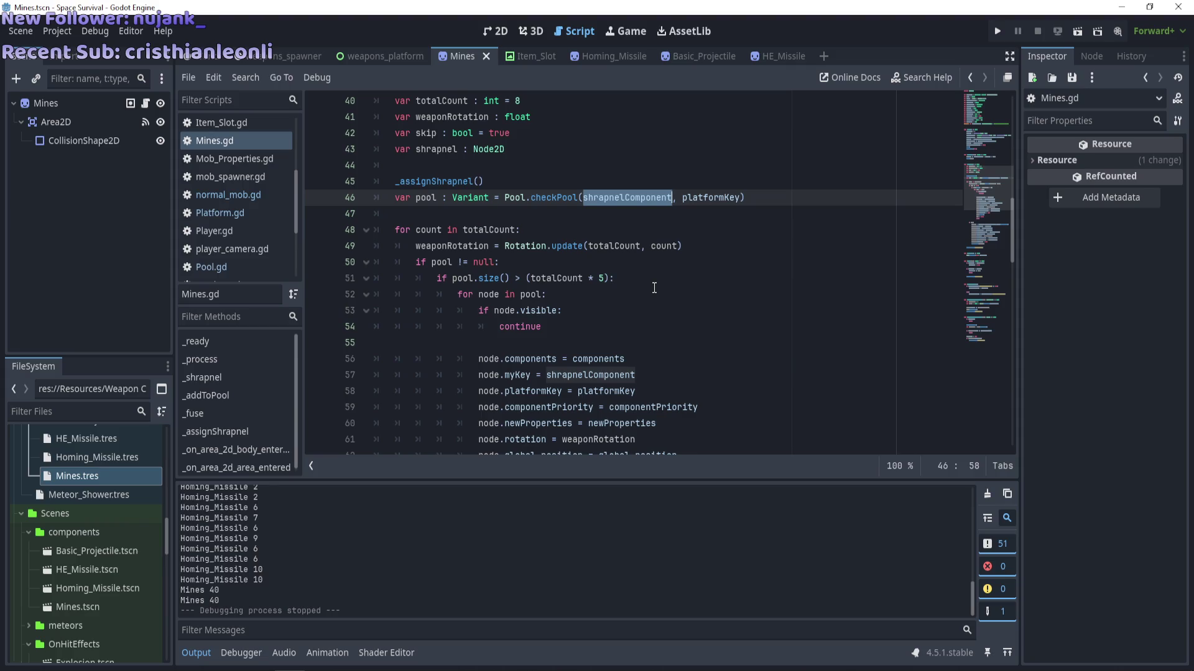
scroll(654, 287, down, 7)
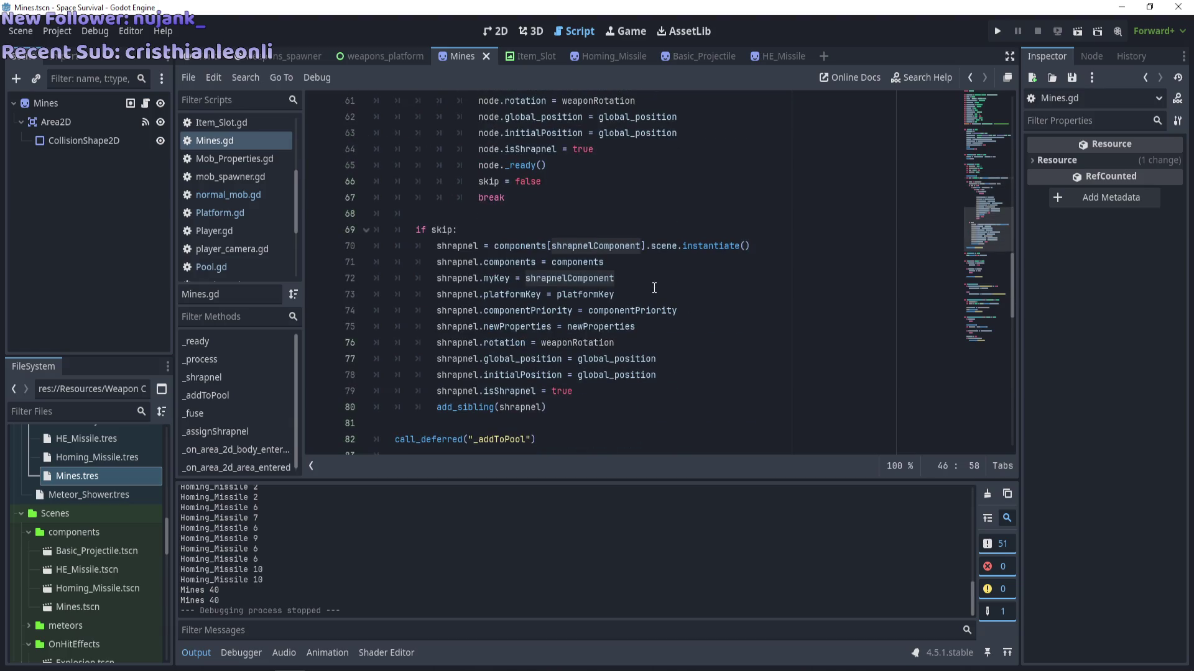
scroll(503, 244, up, 6)
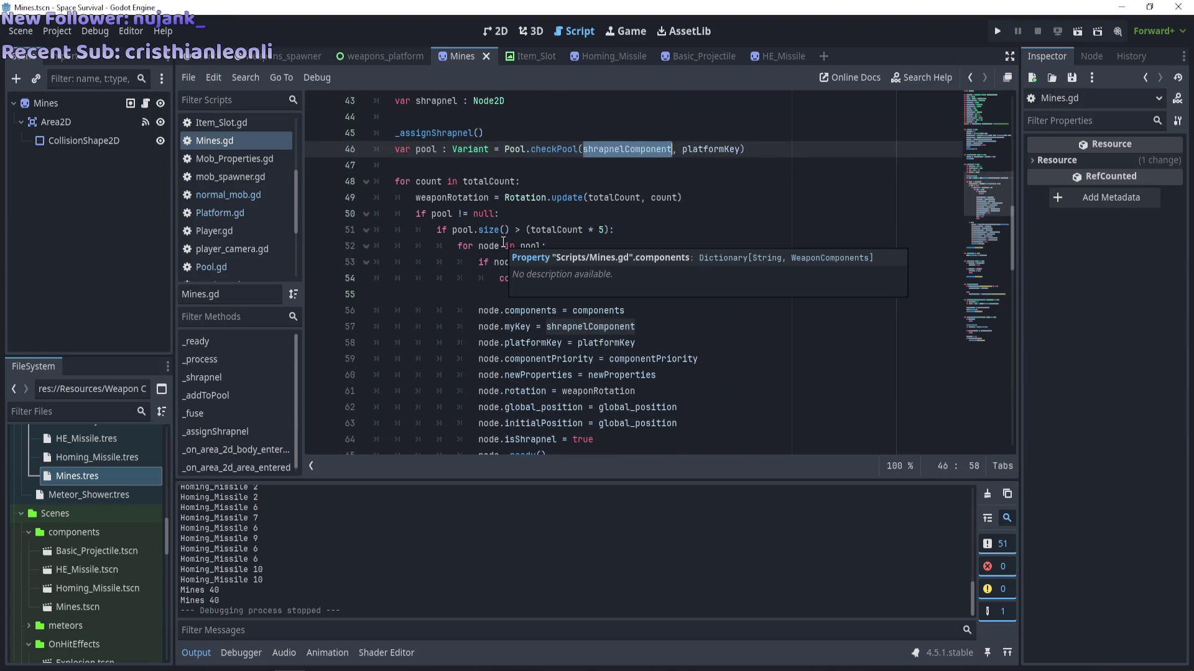
scroll(504, 244, up, 13)
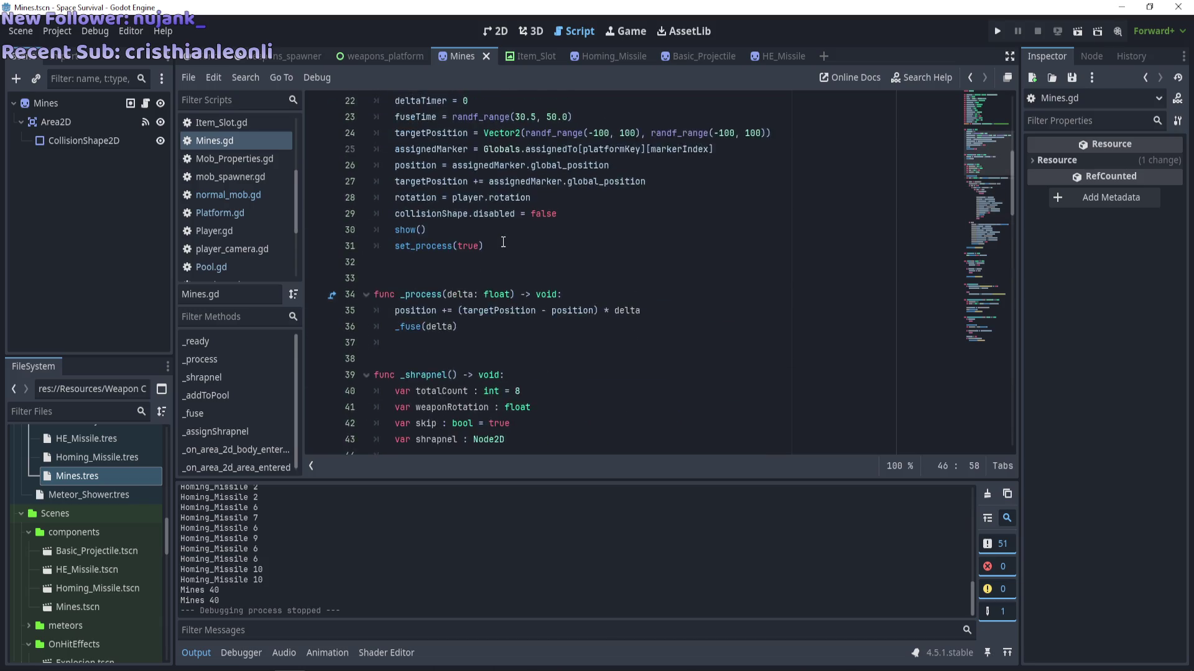
scroll(504, 243, up, 1)
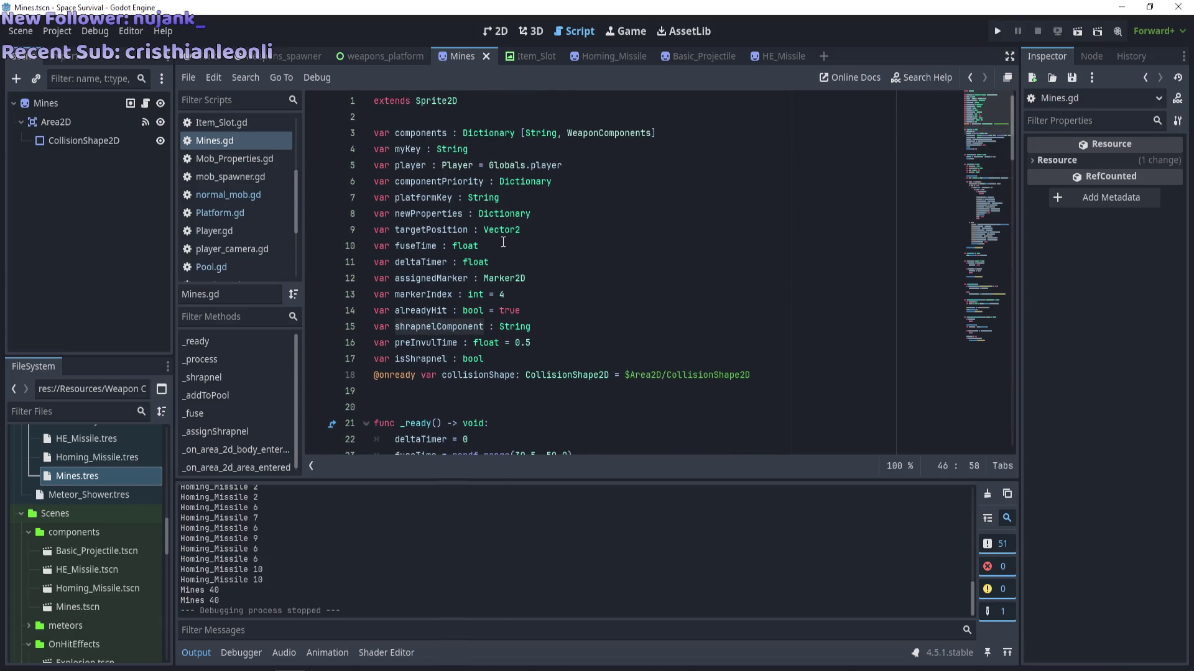
mouse_move(1011, 106)
mouse_down()
mouse_move(1021, 458)
mouse_move(1042, 395)
mouse_up()
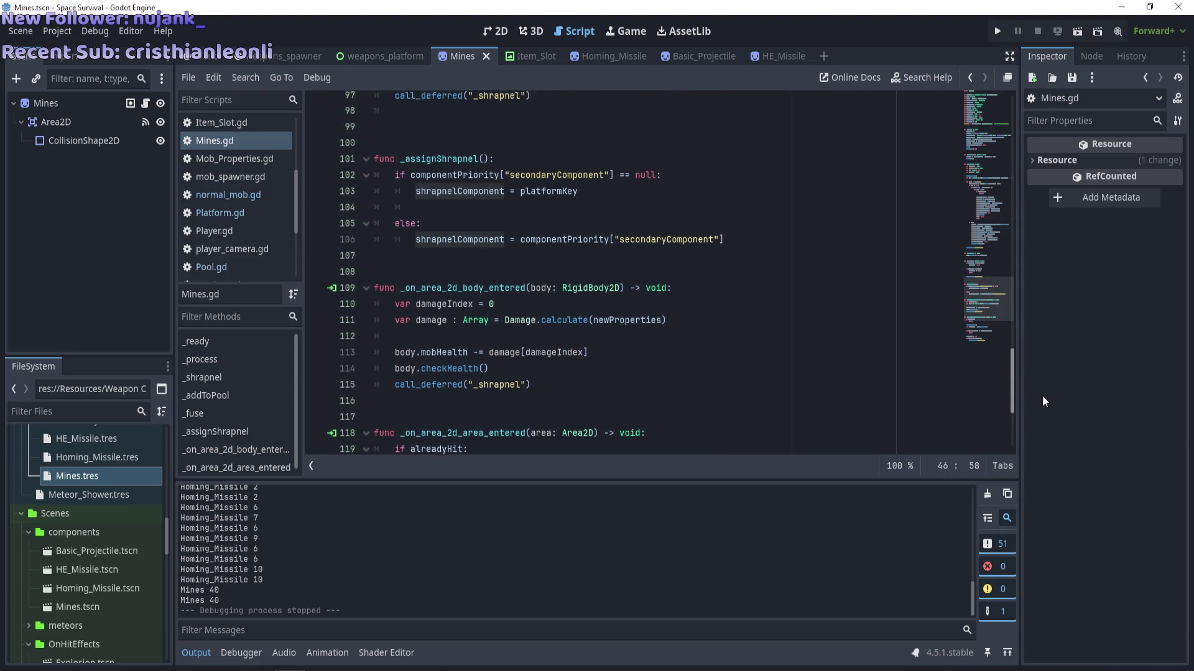
double_click(477, 212)
scroll(519, 284, up, 2)
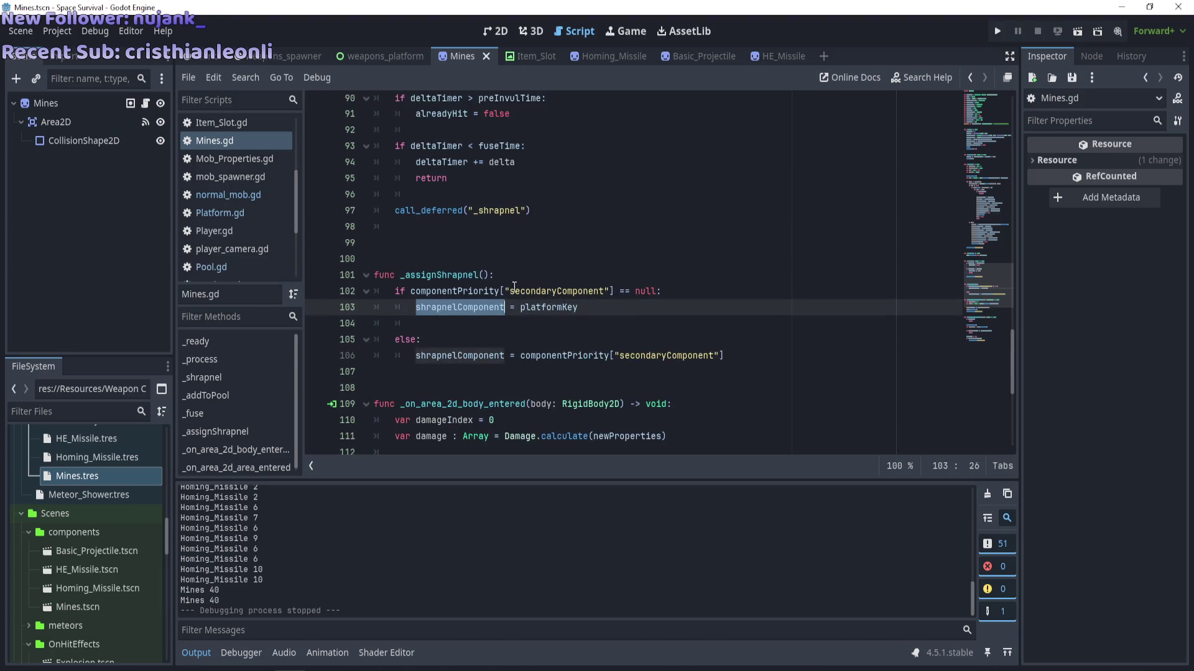
double_click(453, 291)
double_click(547, 307)
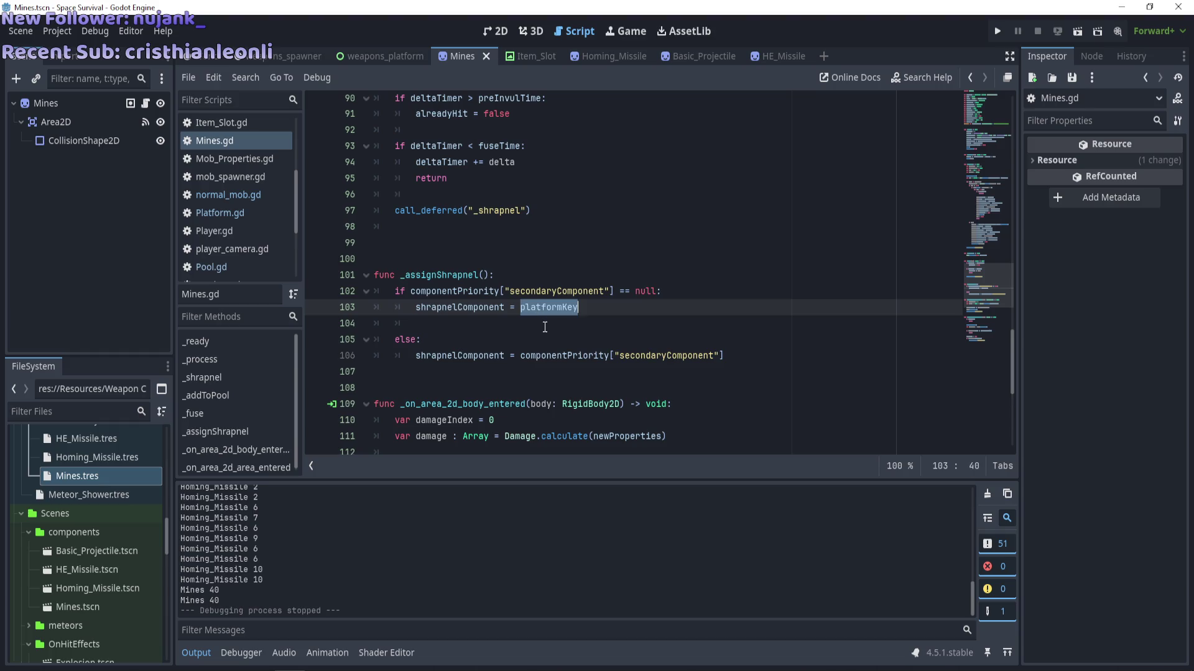
click(545, 327)
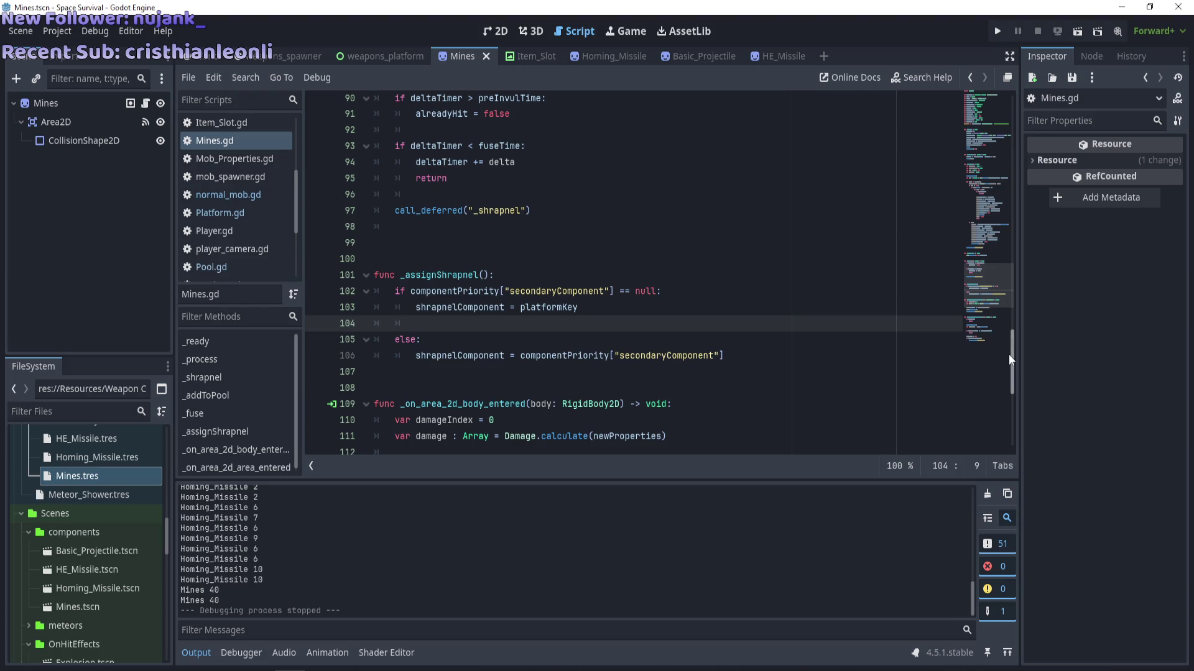
Replace platformKey with myKey on line 103 of Mines.gd, save, and run the game.
click(565, 307)
double_click(566, 307)
text(myKey)
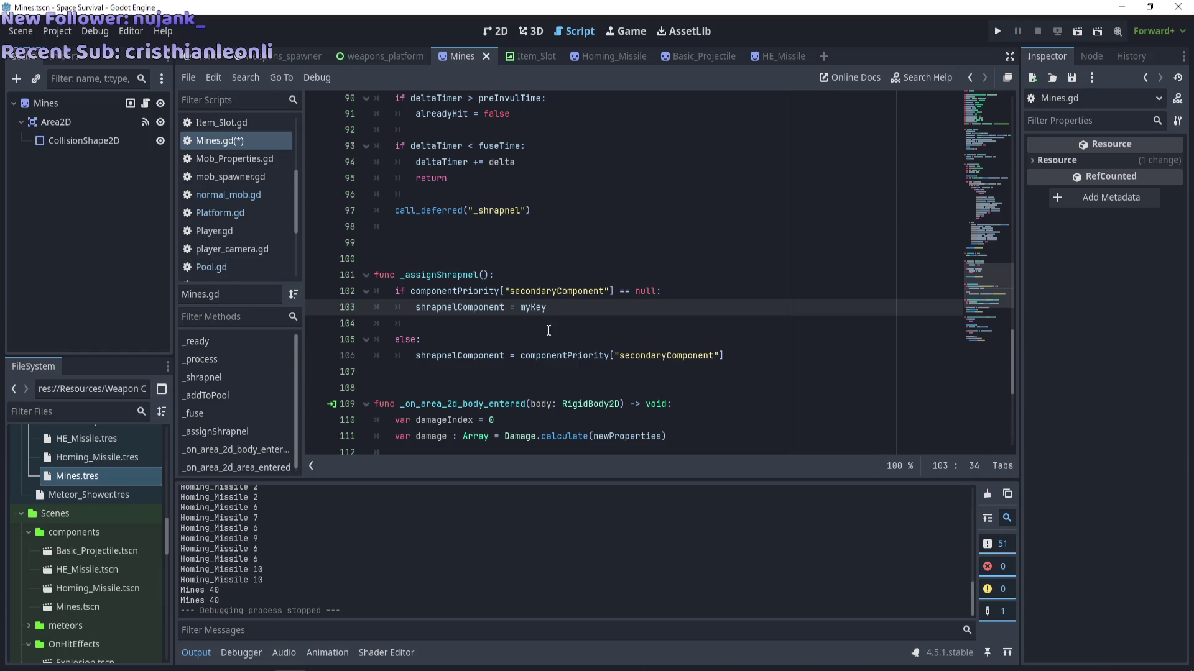
click(546, 323)
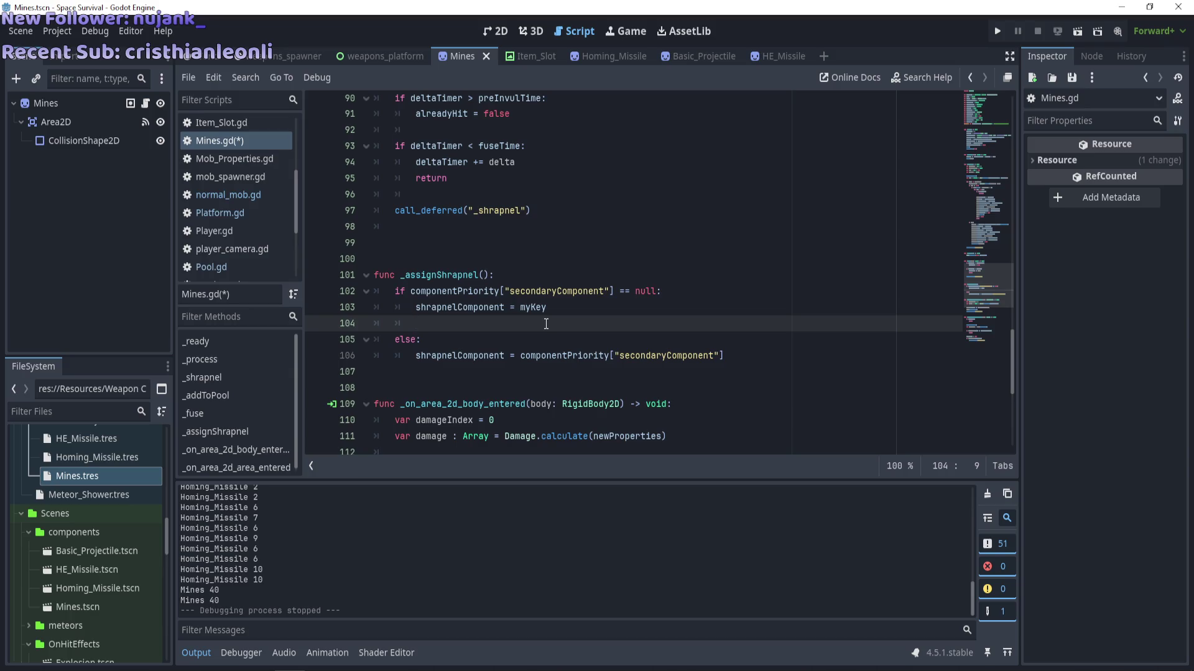
key(ctrl+s)
scroll(625, 365, down, 5)
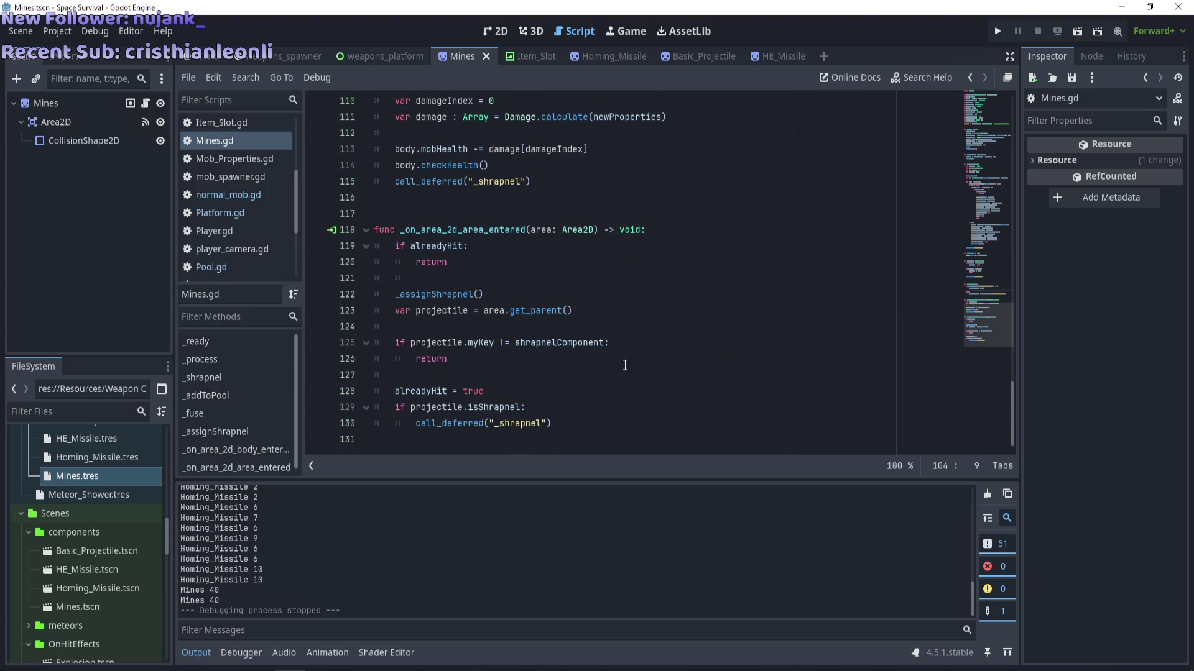
key(F5)
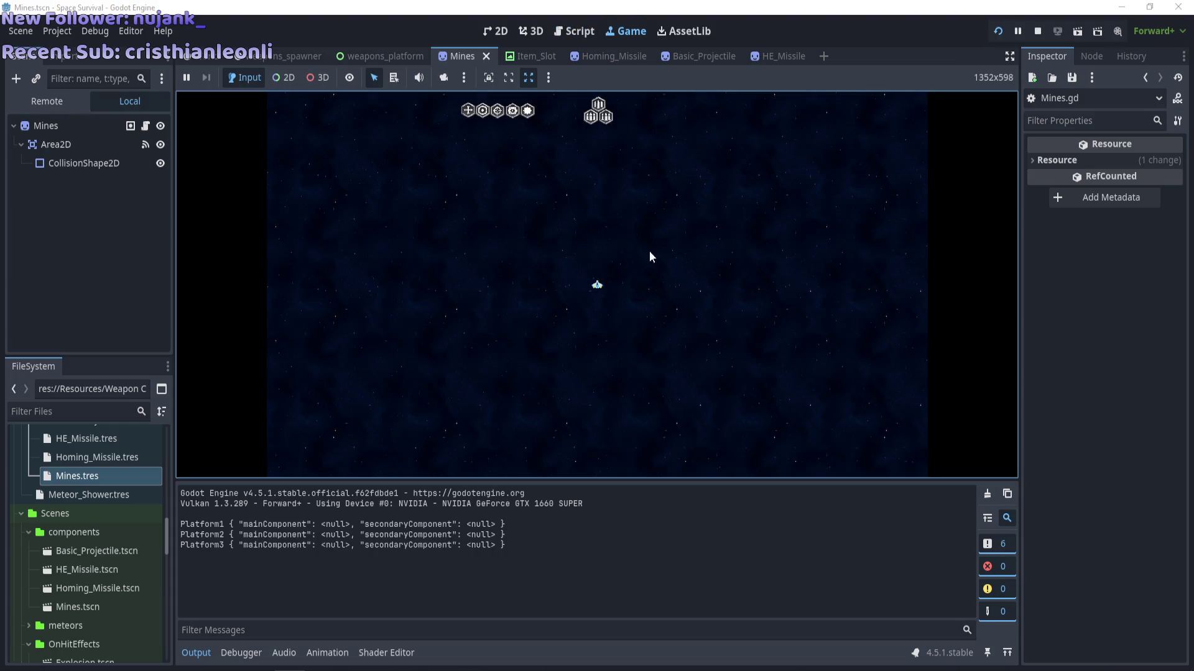
Put Mines on the hex platform in the running game, stop it, and jump to checkPool in Pool.gd.
drag(527, 110, 597, 146)
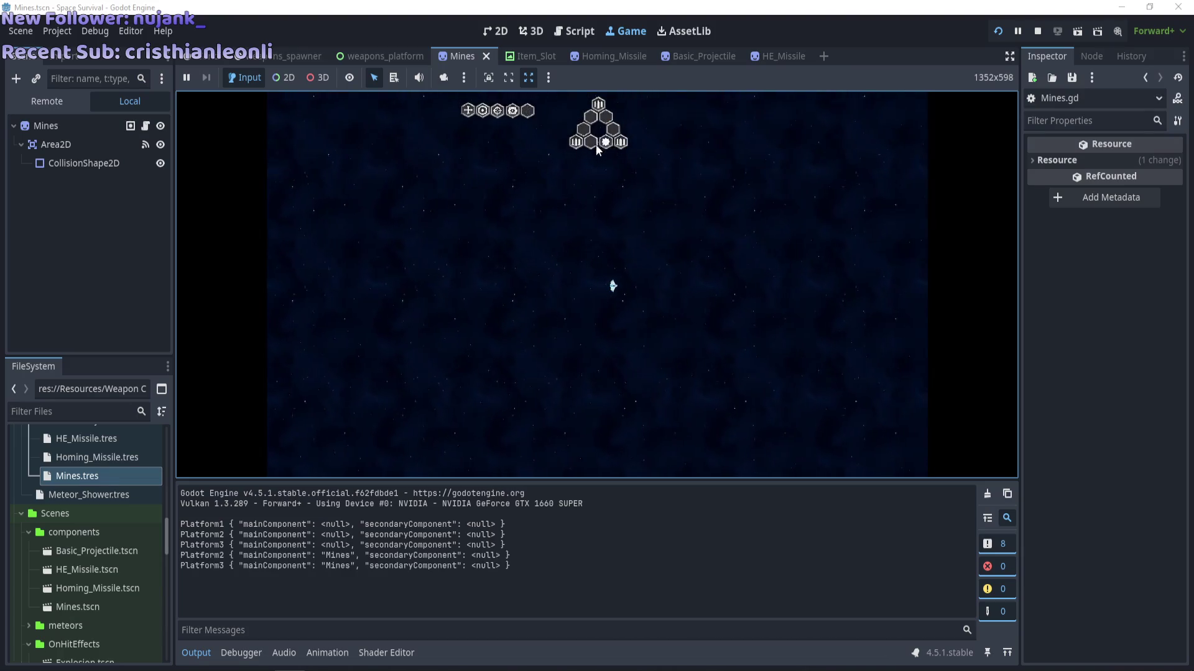
mouse_move(501, 110)
mouse_down()
mouse_move(564, 118)
mouse_move(590, 143)
mouse_up()
key(F8)
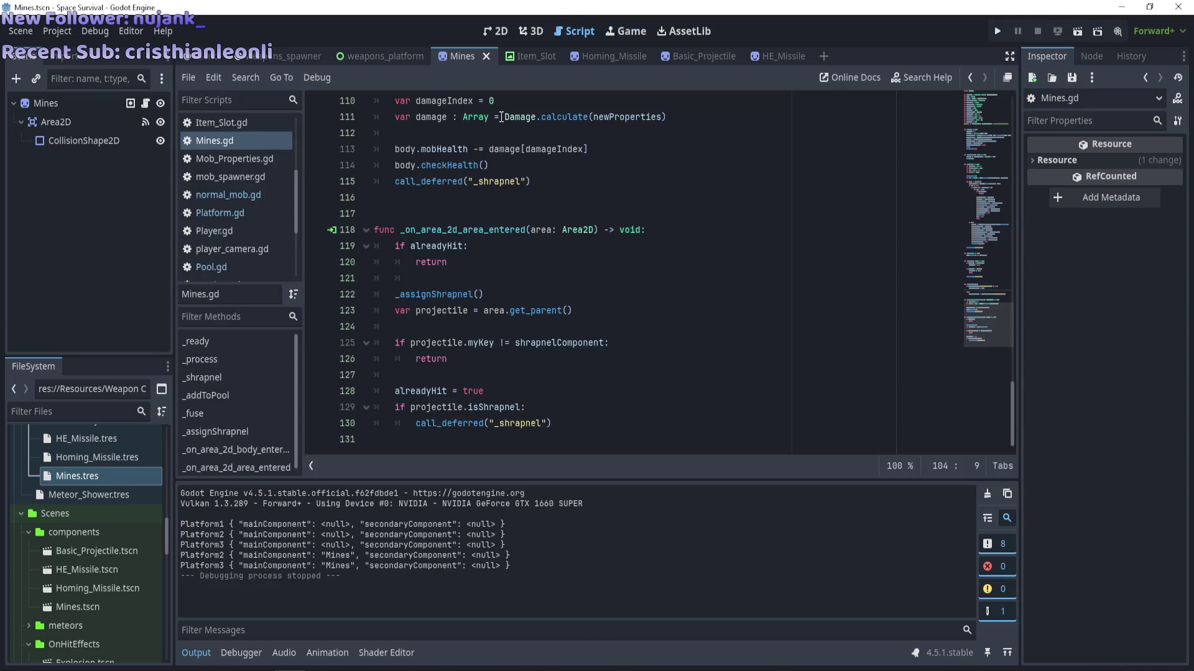
scroll(586, 215, up, 13)
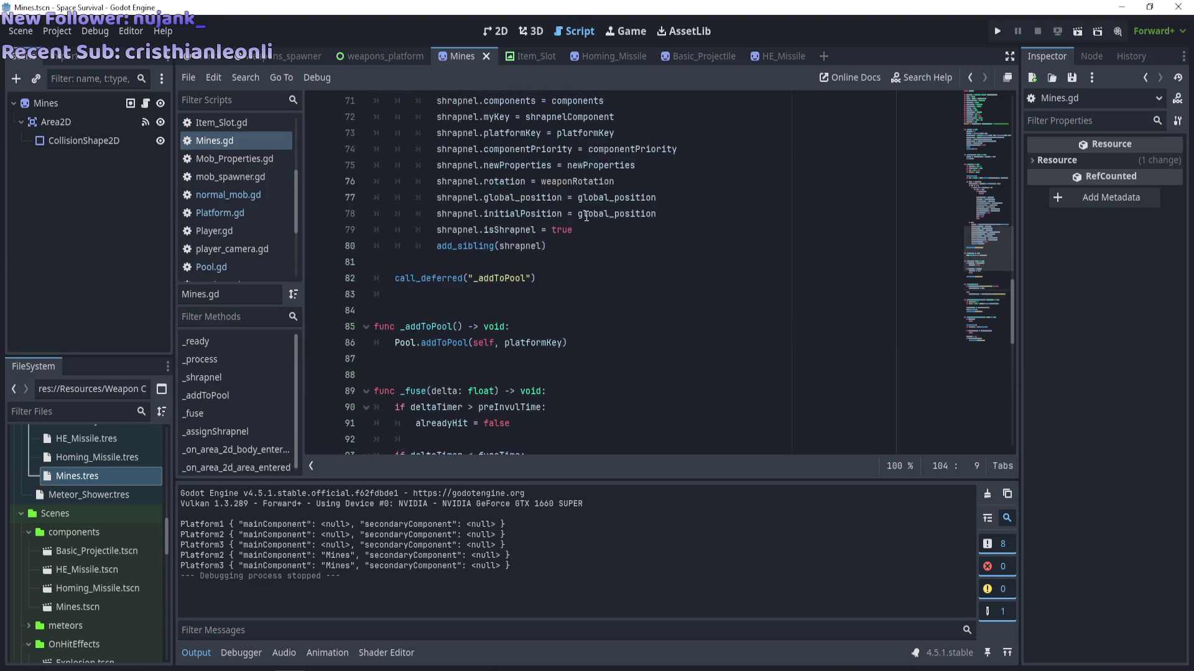
scroll(585, 216, up, 11)
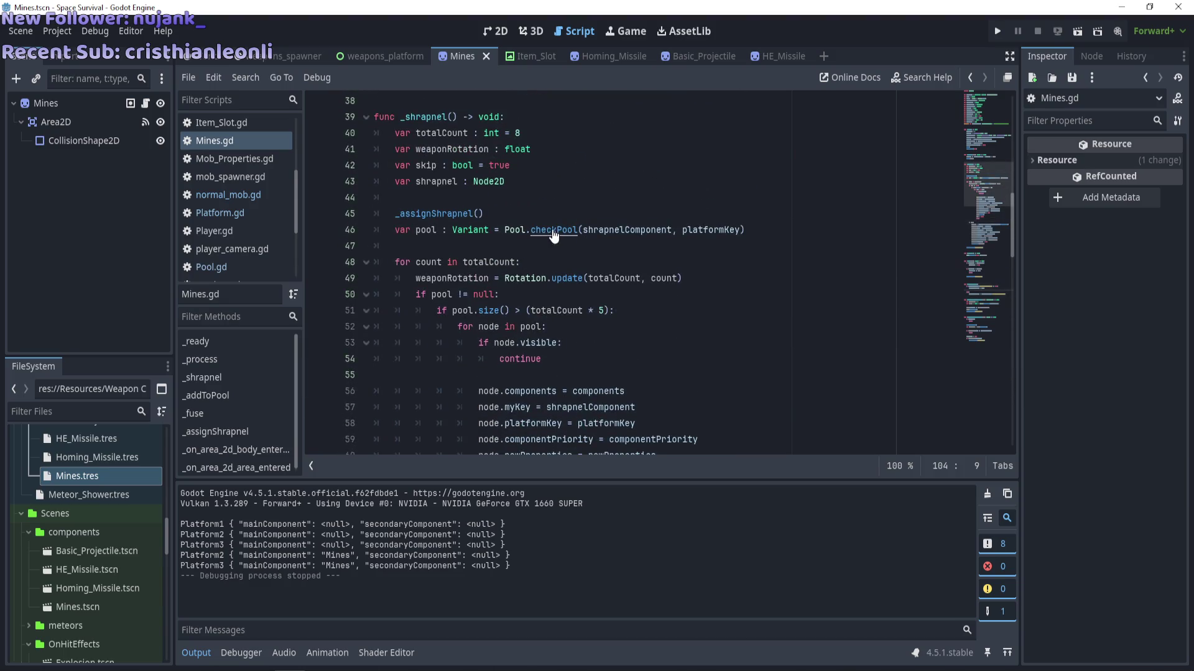
ctrl+click(551, 234)
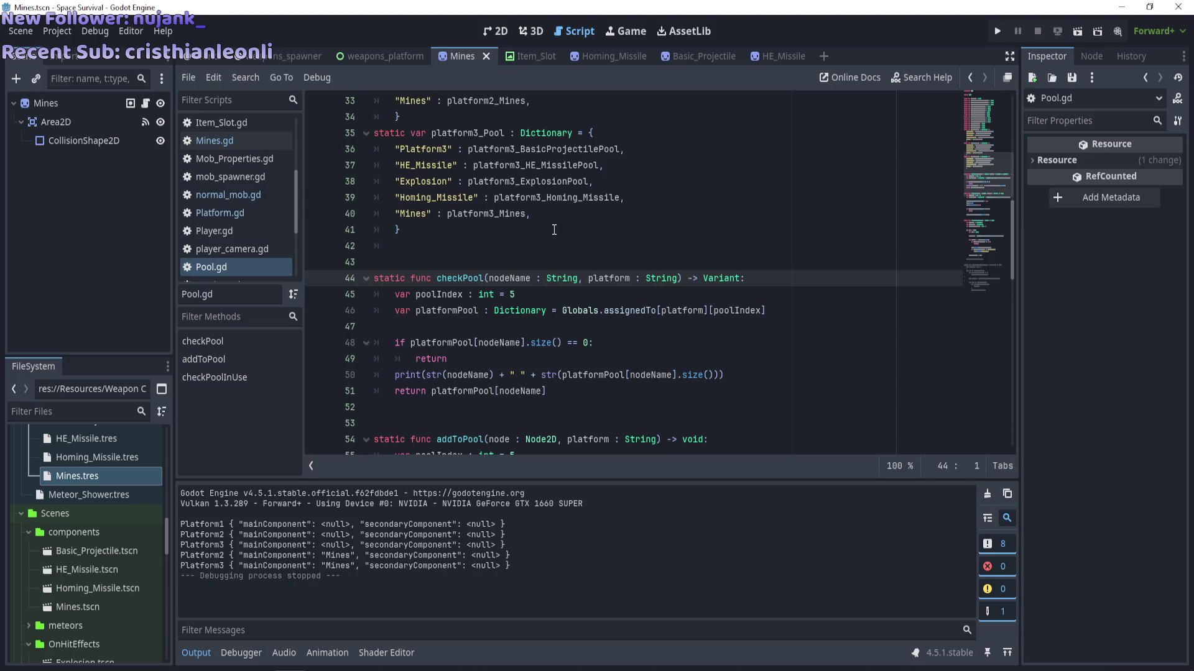
Rename the Platform1 pool key on line 22 to Basic_Projectile.
scroll(432, 157, up, 5)
double_click(433, 163)
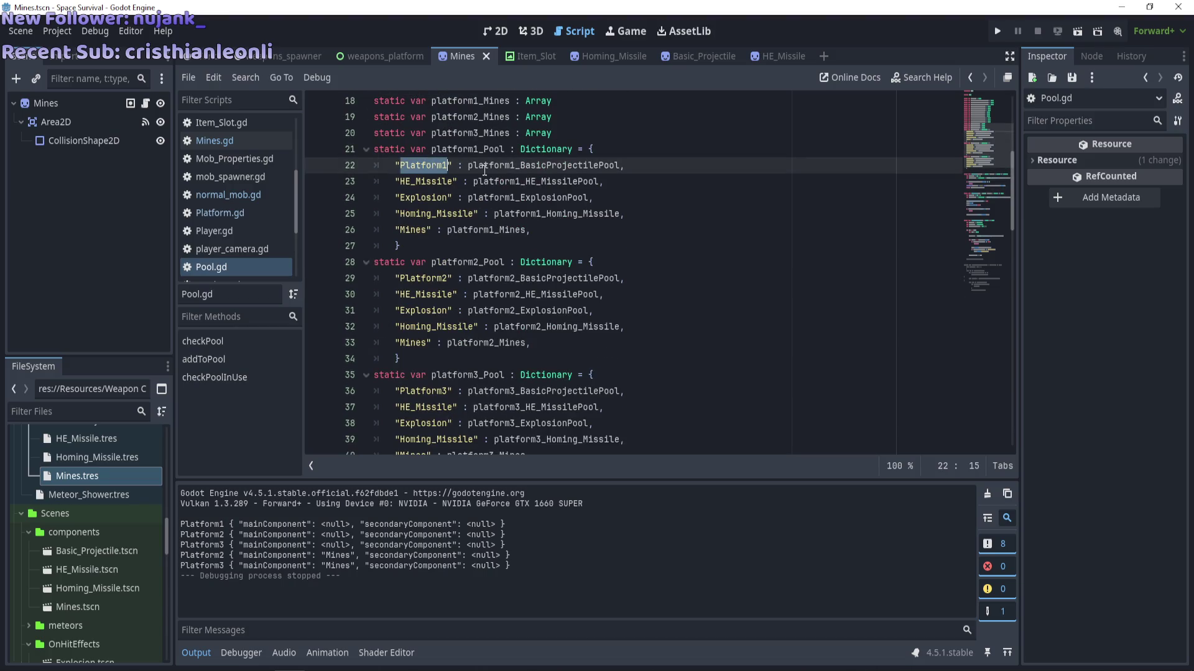
scroll(472, 205, down, 4)
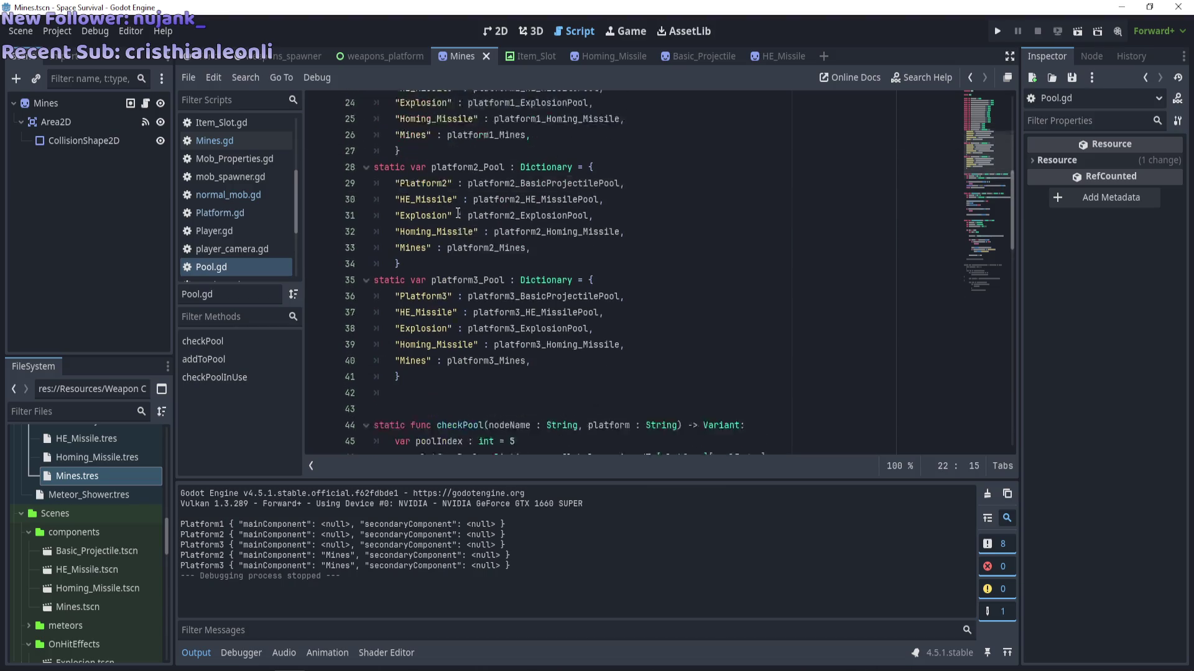
scroll(457, 214, up, 3)
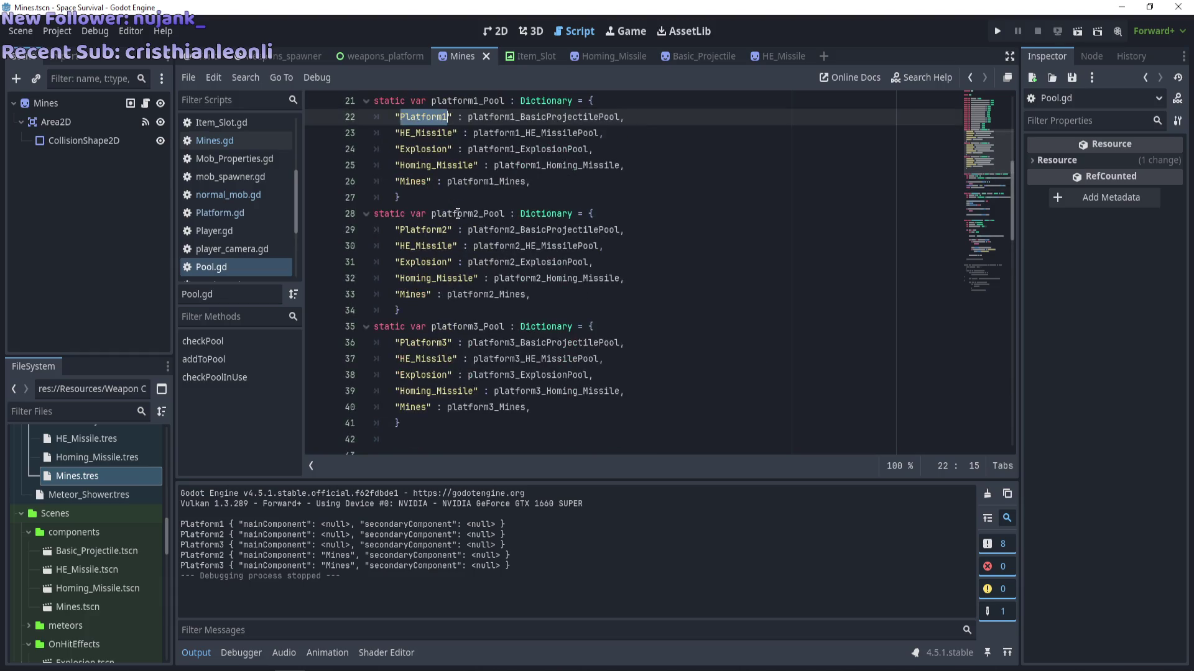
text(Bsic)
key(BackSpace)
key(BackSpace)
key(BackSpace)
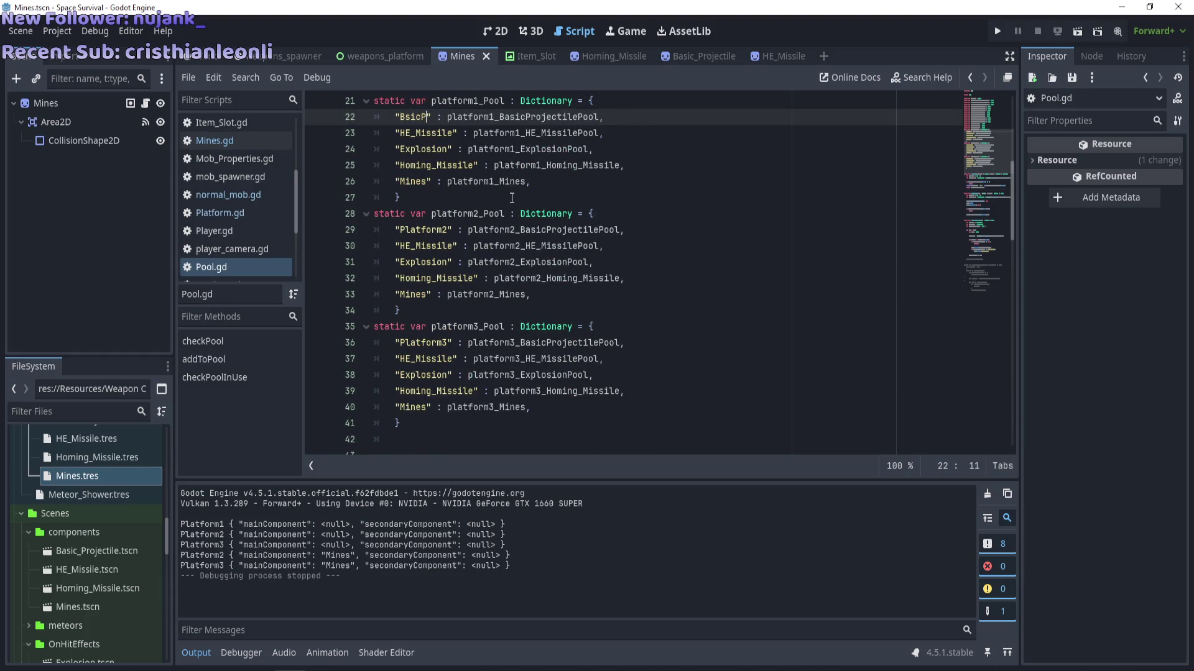
text(asic_)
text(Projec)
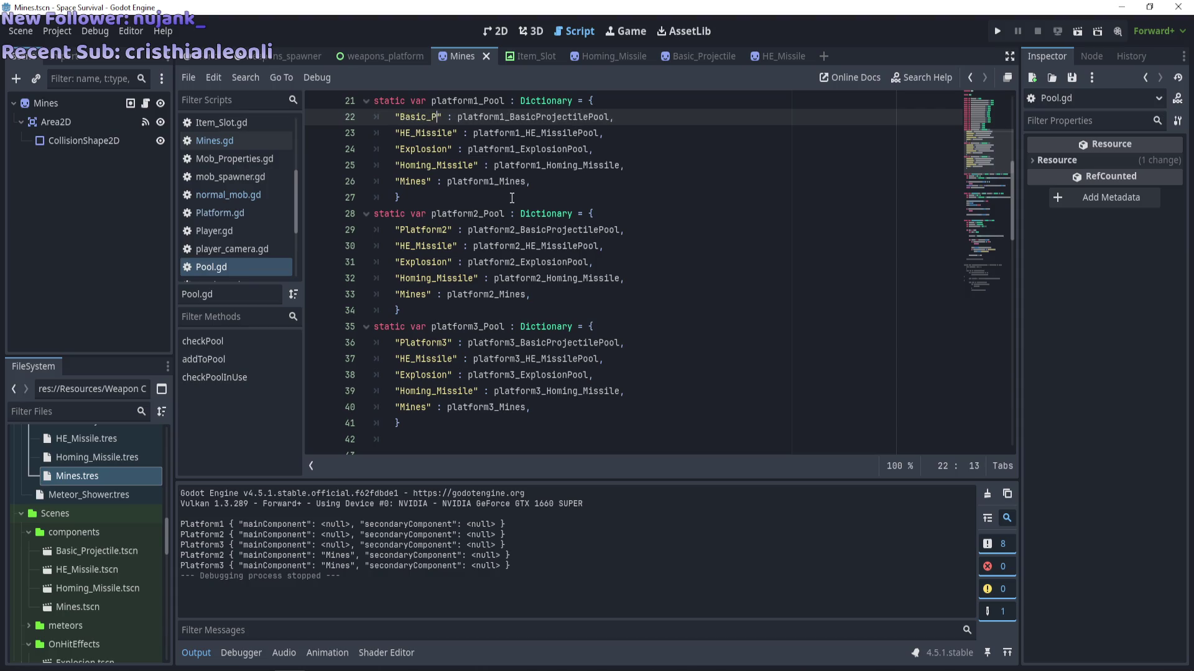
text(tile)
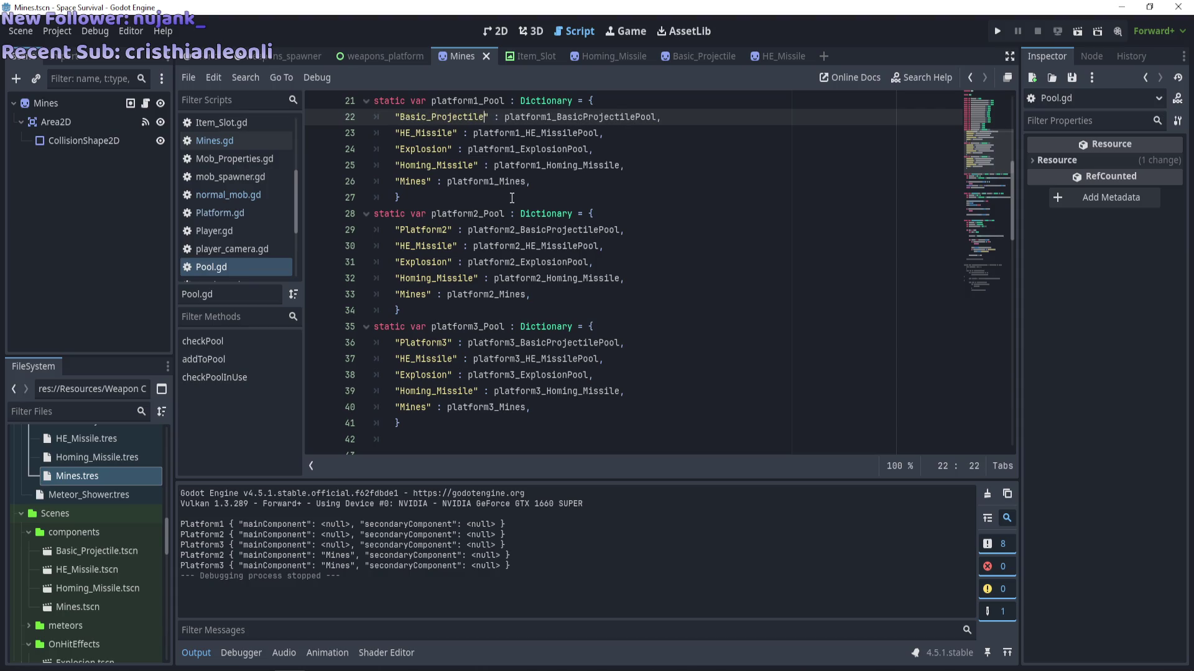
Paste Basic_Projectile over the Platform2 and Platform3 keys, then save Pool.gd and run the game.
double_click(435, 117)
key(ctrl+c)
double_click(423, 230)
key(ctrl+v)
double_click(434, 336)
key(ctrl+v)
scroll(553, 407, down, 3)
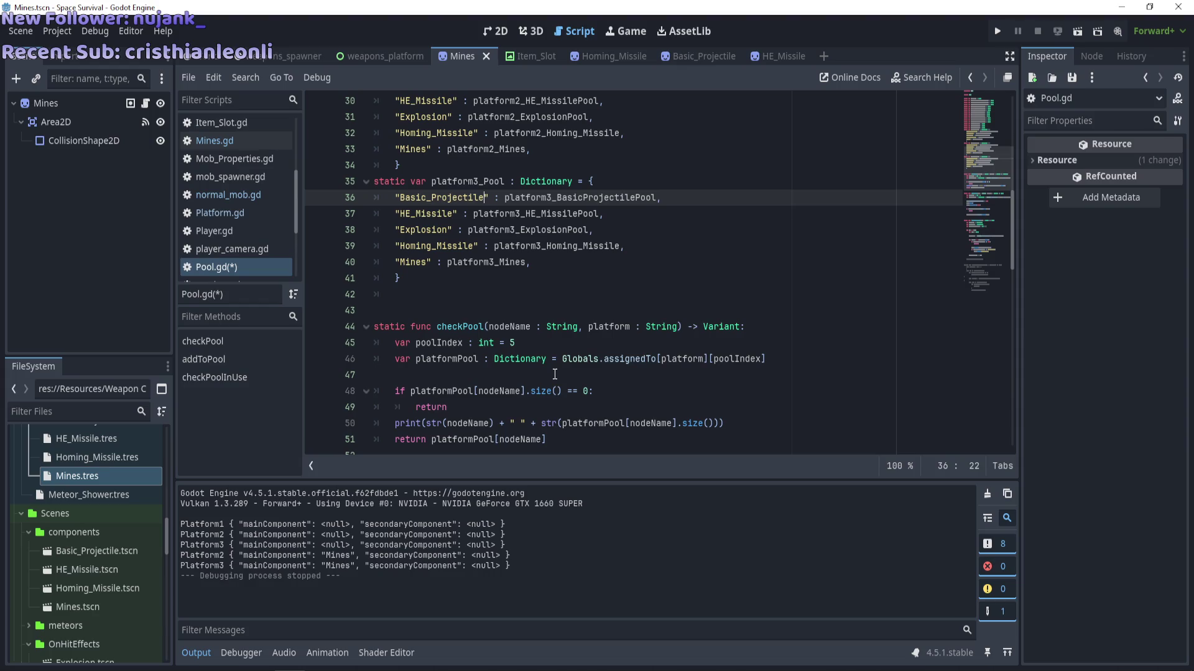
double_click(521, 328)
key(ctrl+s)
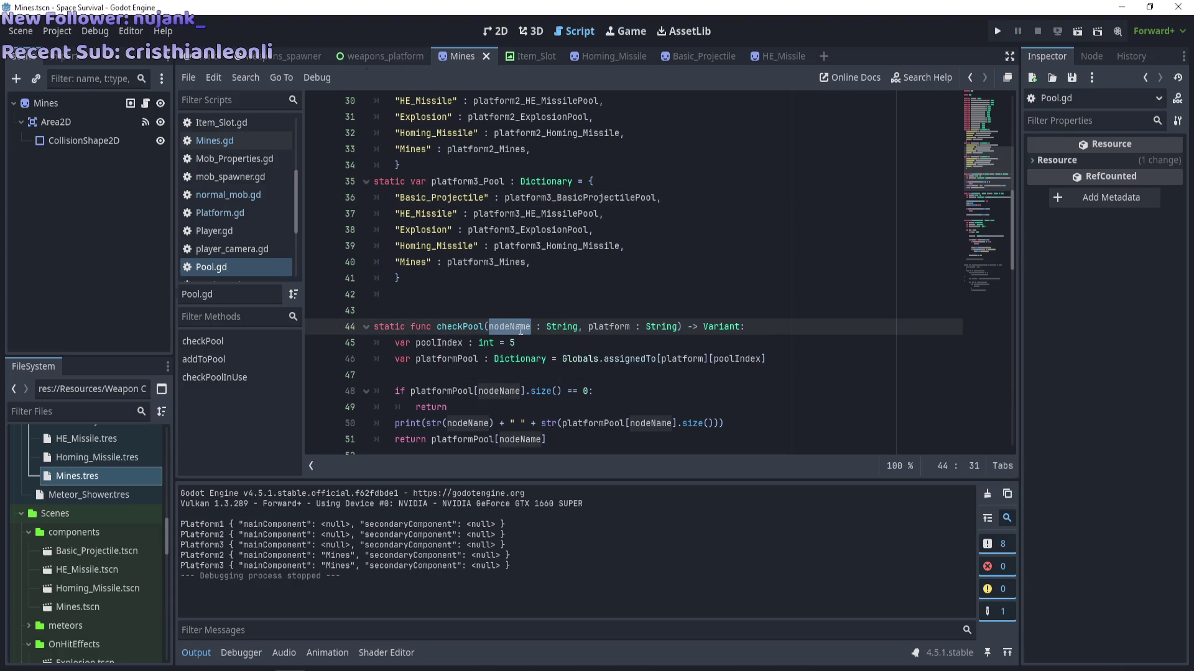
key(F5)
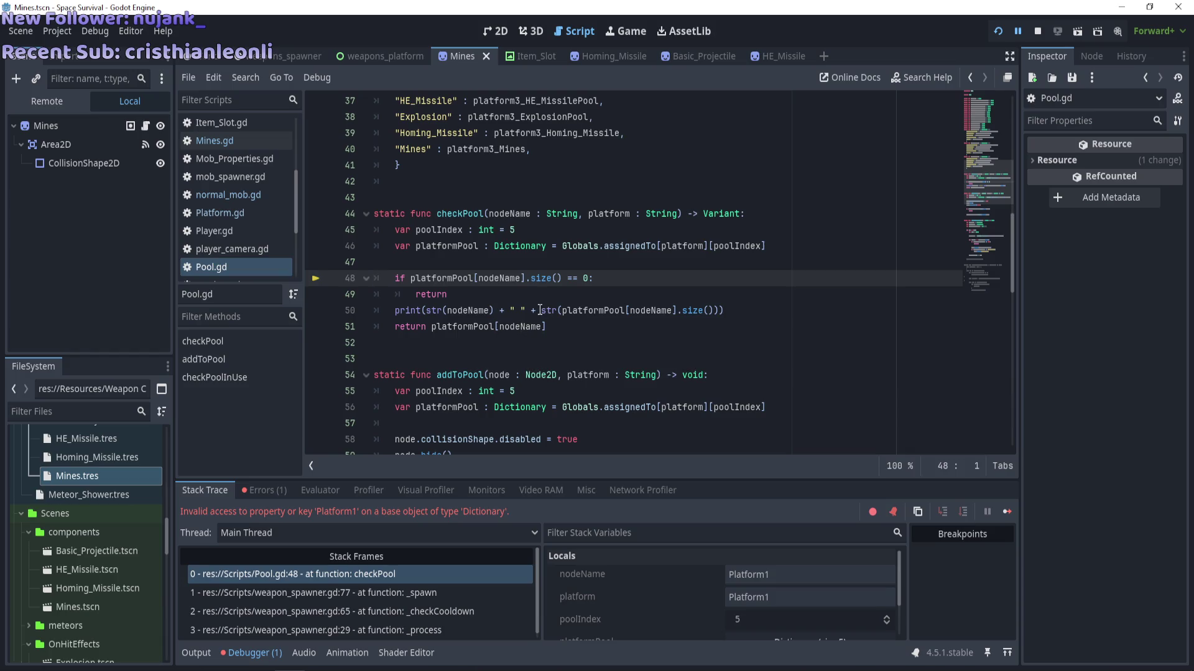
Stop the running game and scroll through weapon_spawner.gd's spawning code.
mouse_move(539, 309)
scroll(513, 325, up, 6)
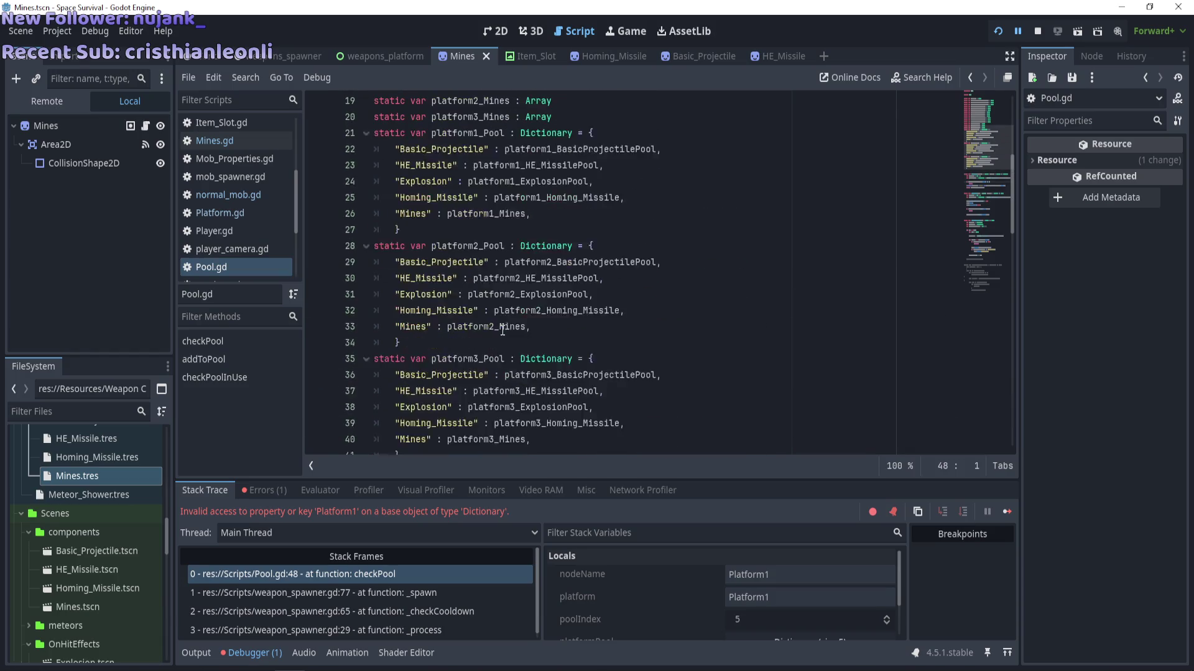
scroll(502, 330, down, 3)
key(F8)
mouse_move(1010, 361)
mouse_down()
mouse_move(996, 406)
mouse_move(1039, 293)
mouse_up()
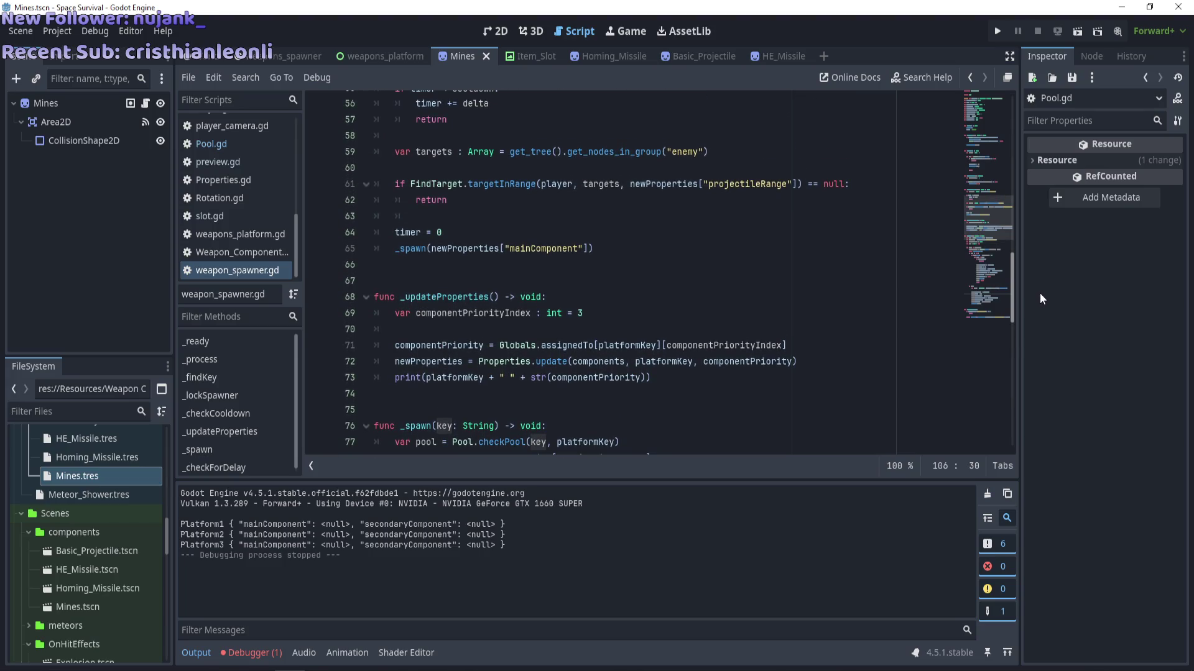
mouse_move(1039, 293)
mouse_down()
mouse_move(1019, 408)
mouse_move(1055, 329)
mouse_up()
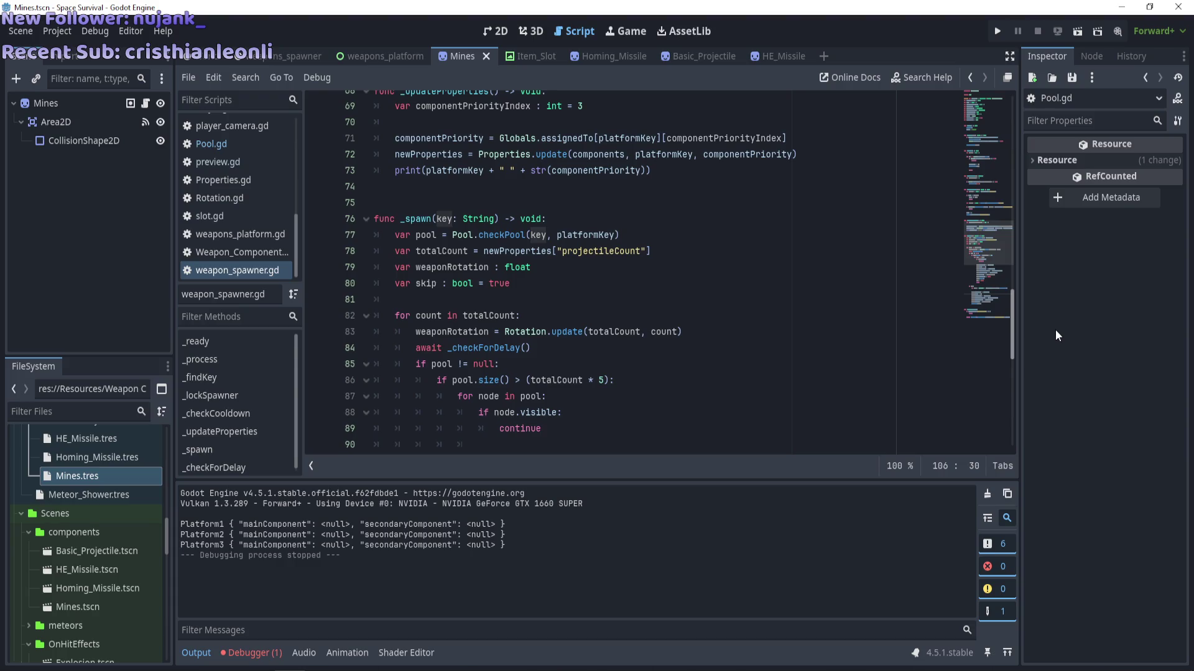
drag(1054, 330, 1050, 398)
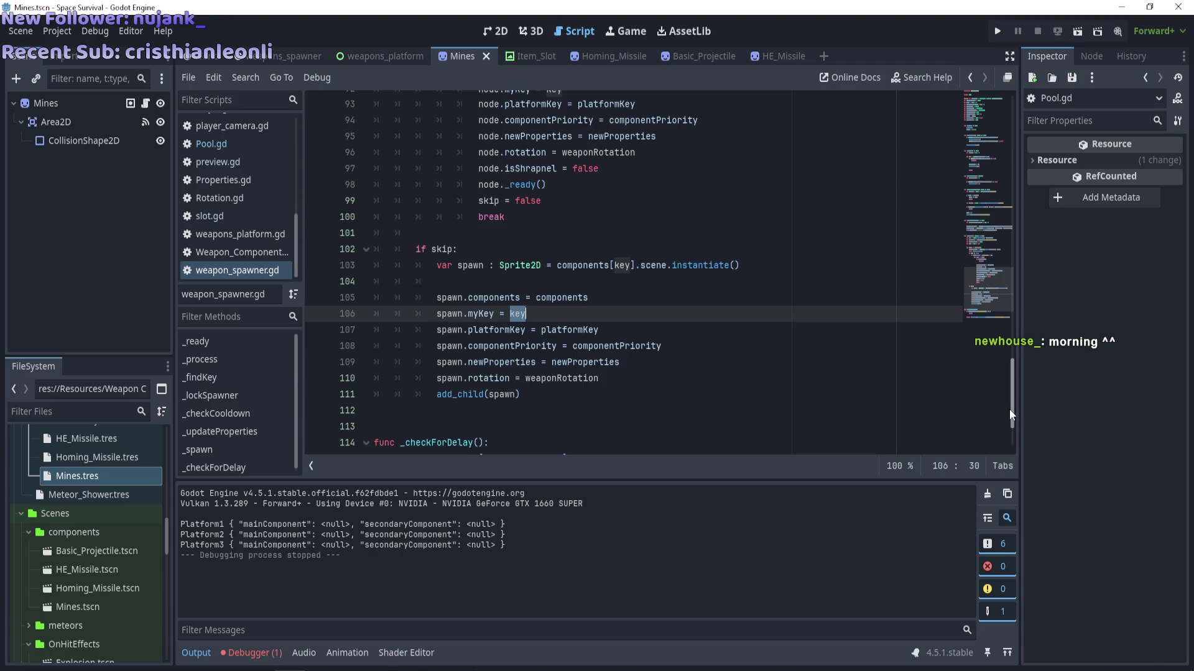
drag(1009, 409, 1023, 372)
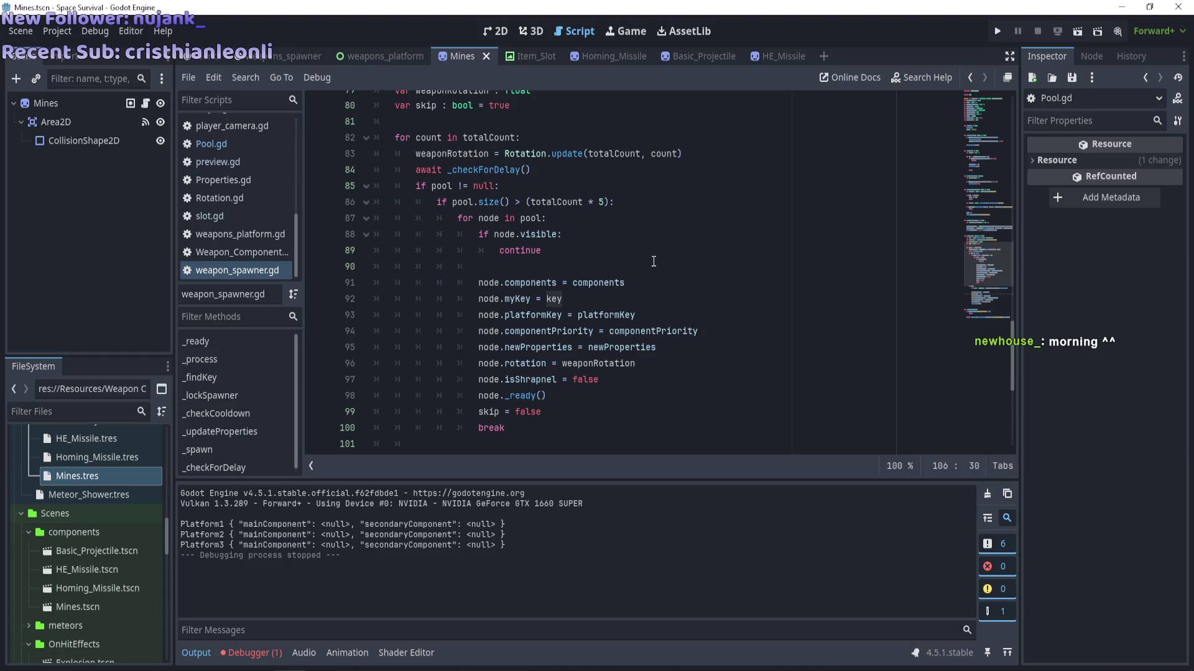
scroll(654, 261, up, 19)
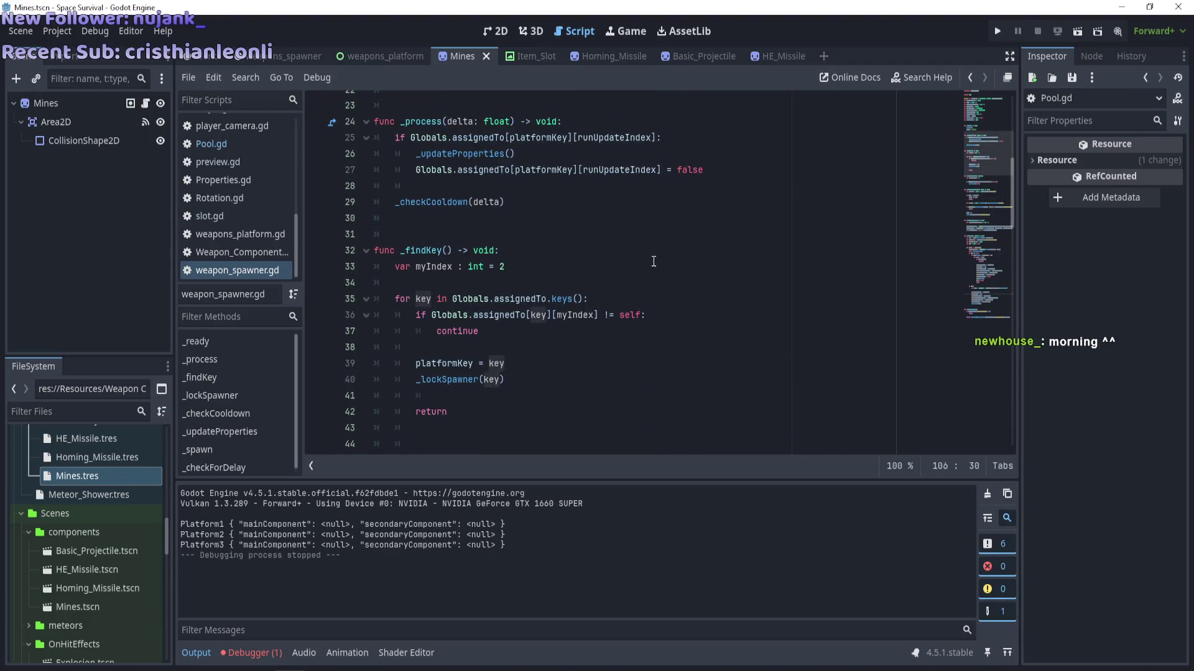
scroll(654, 261, up, 5)
Resume playing the song 'Mirrors' in Spotify.
scroll(653, 261, down, 5)
key(alt+Tab)
click(624, 584)
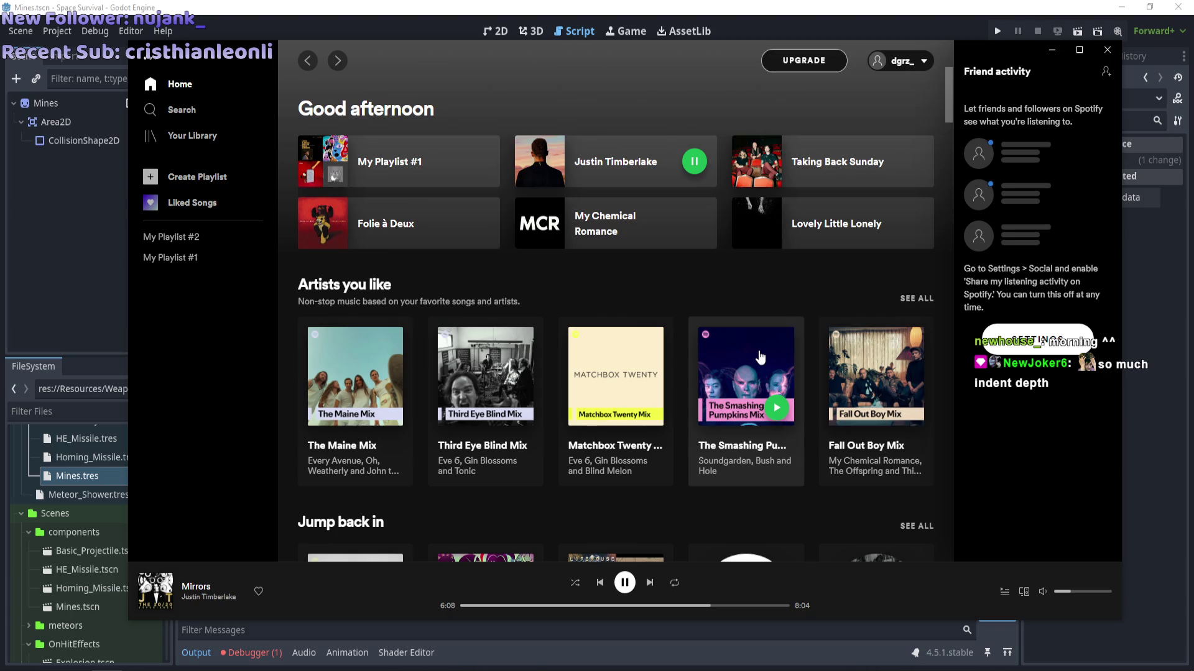
Minimize Spotify, look over the pooled-node reuse loop, then minimize Spotify once more.
click(1052, 49)
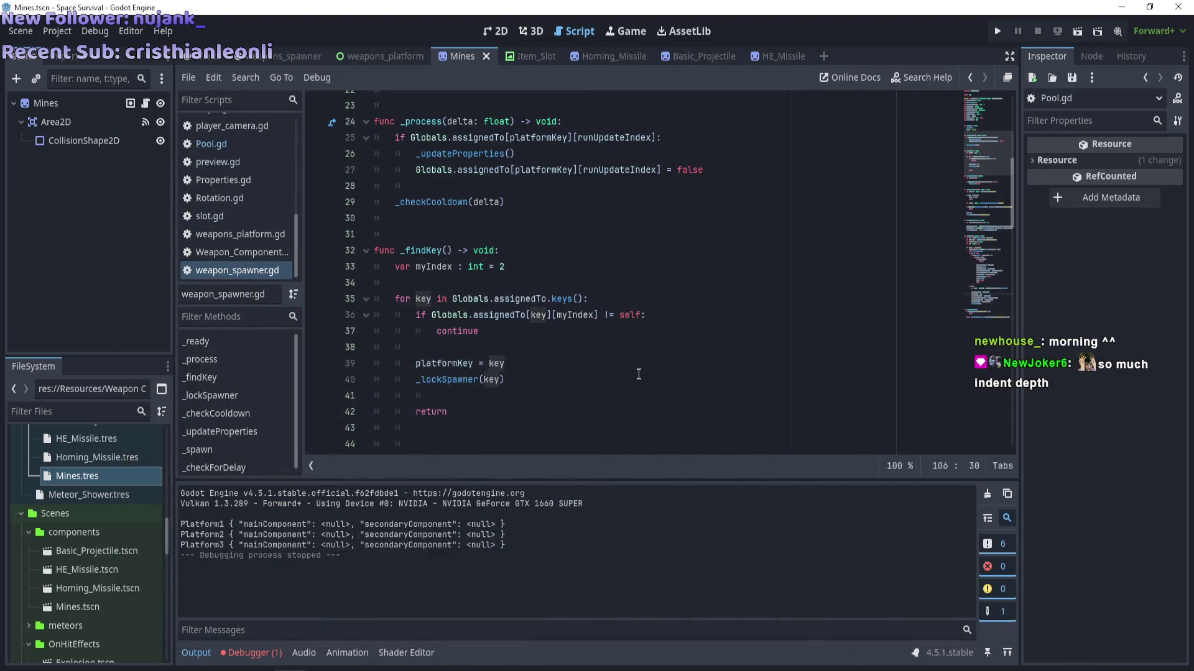
scroll(662, 325, down, 10)
scroll(662, 325, down, 10)
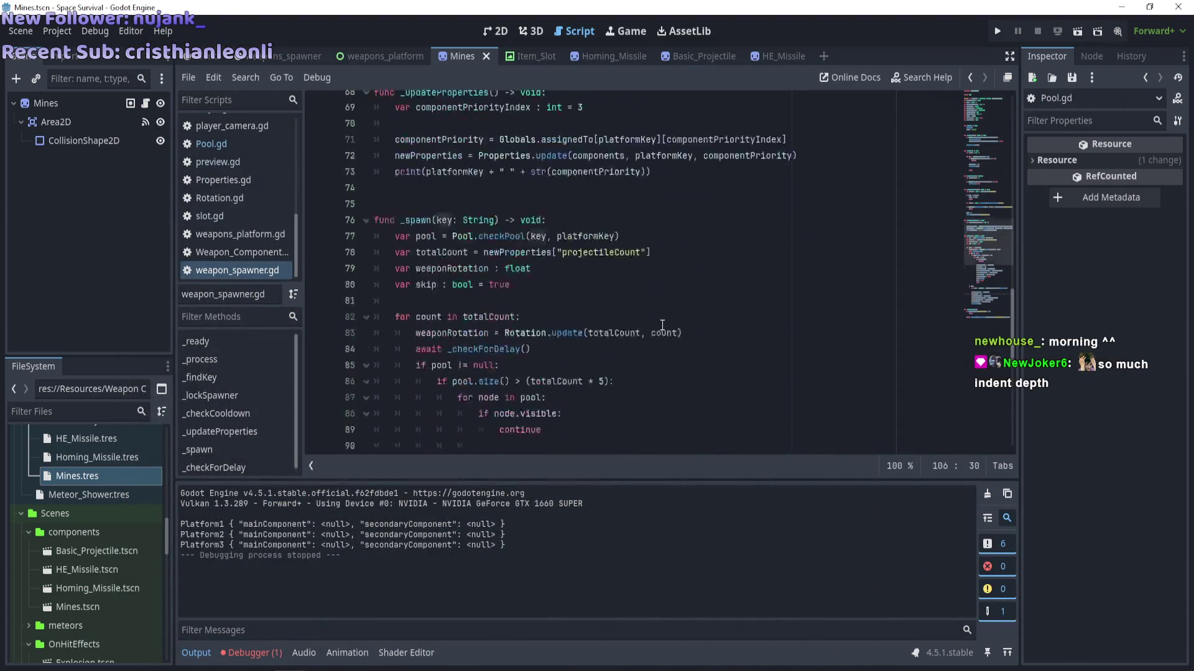
scroll(662, 325, up, 1)
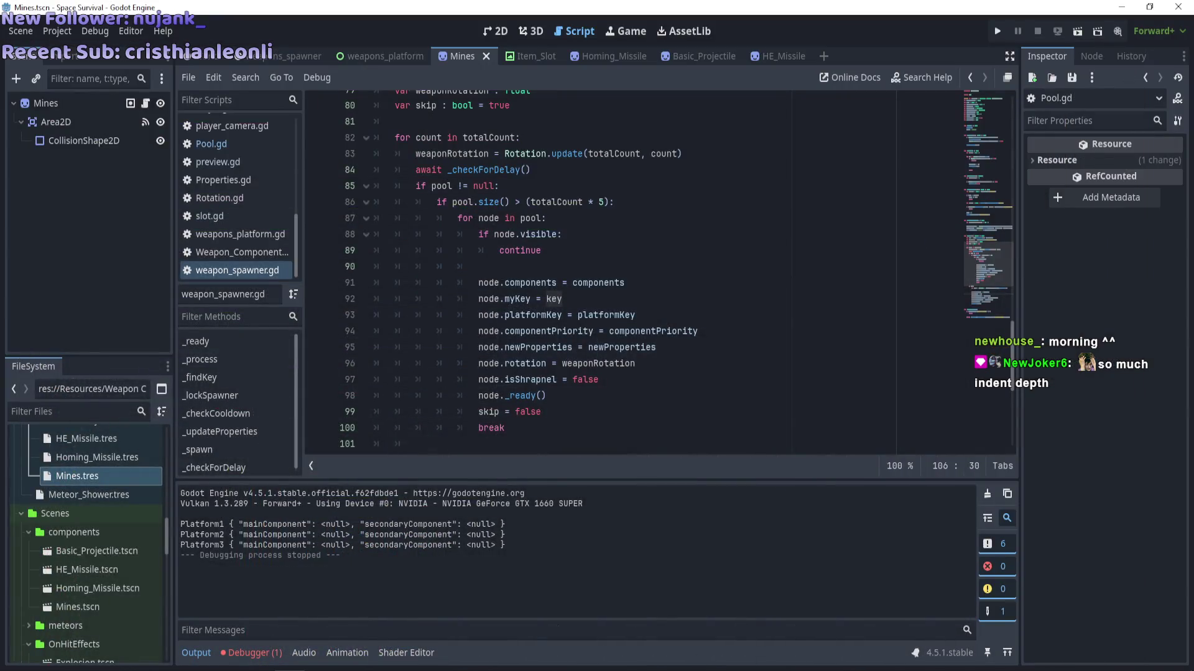
key(alt+Tab)
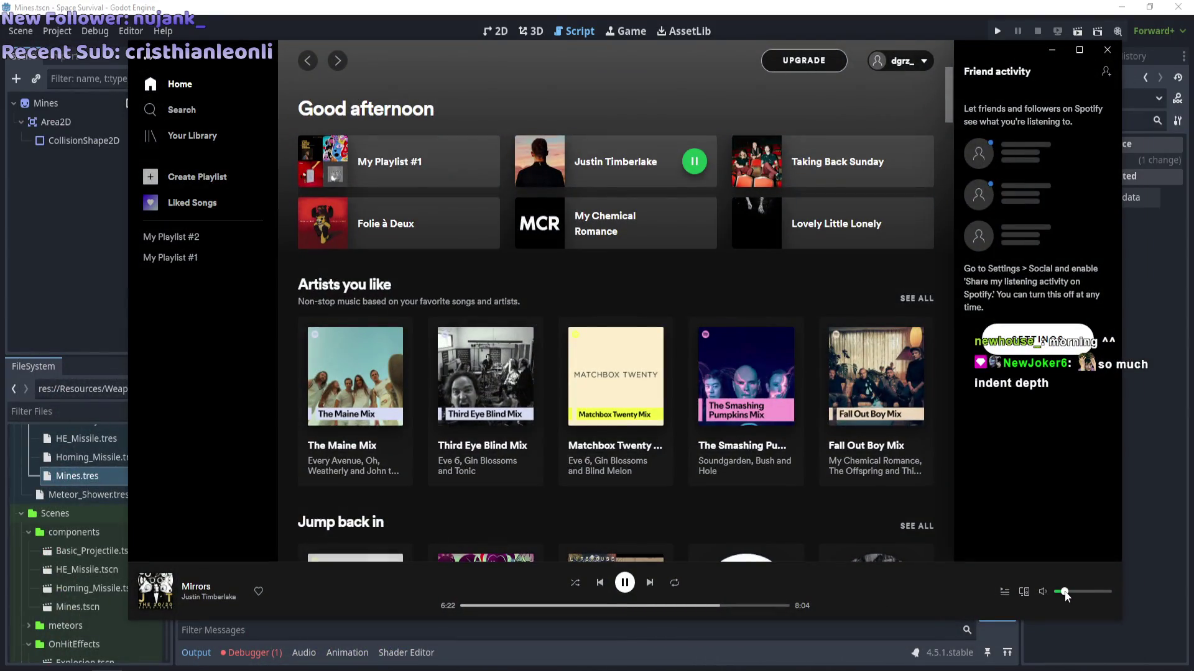
click(1051, 50)
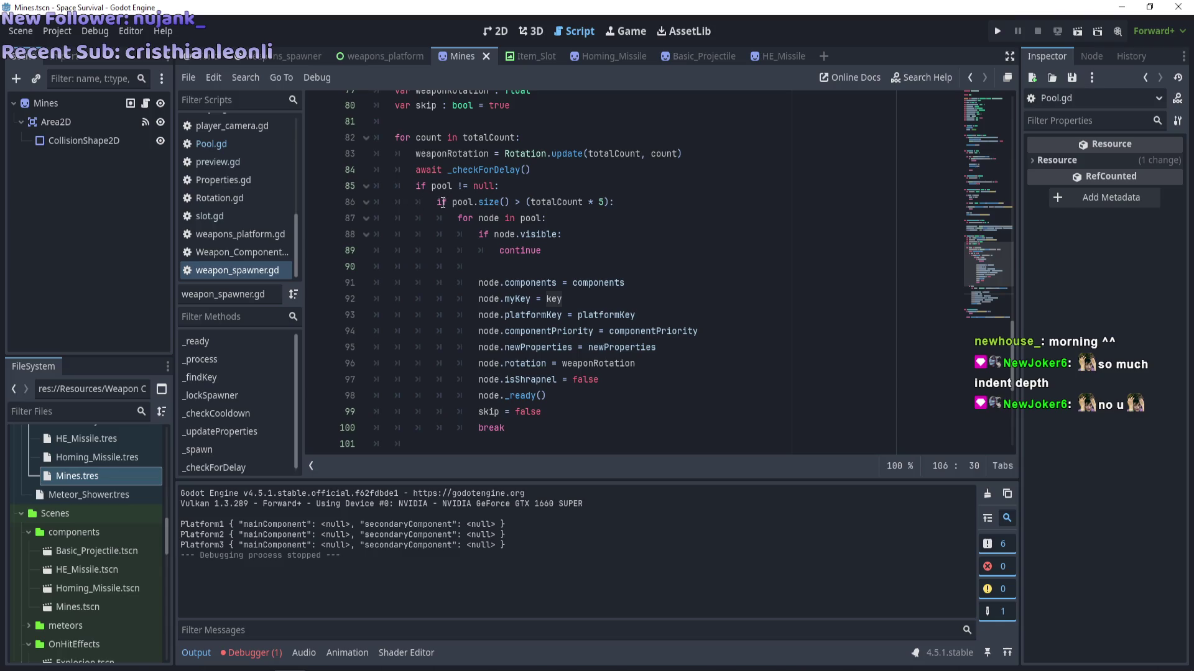
Scroll through the _spawn function in weapon_spawner.gd, then switch the bottom panel to the Debugger.
scroll(457, 219, down, 4)
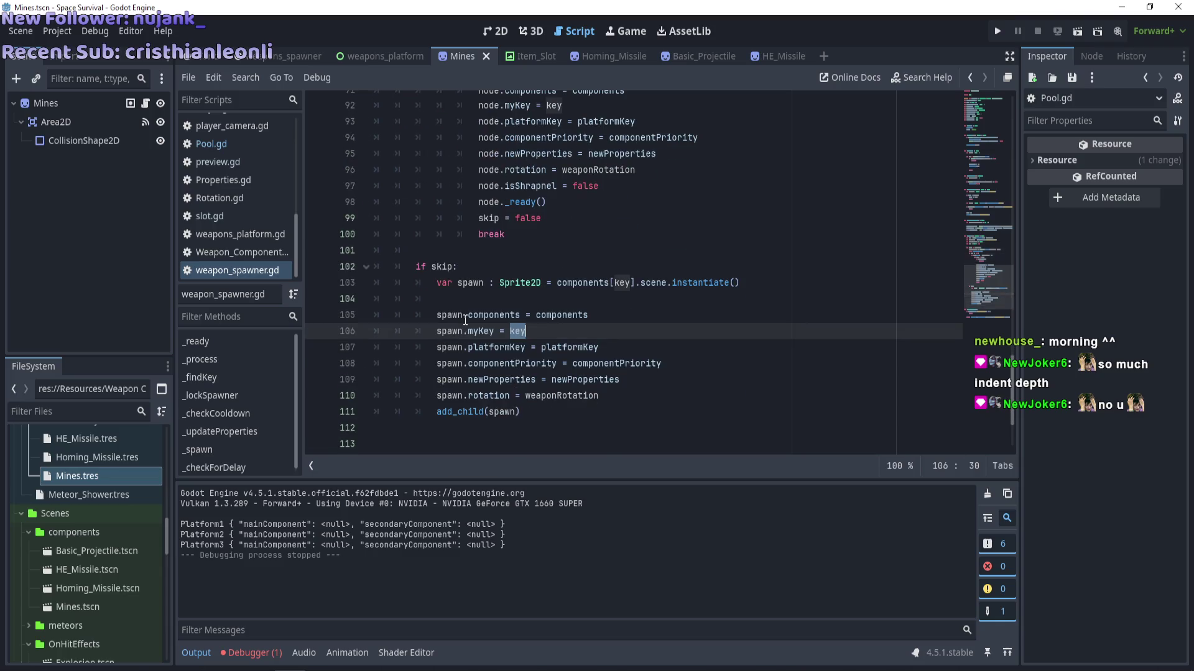
scroll(465, 320, up, 6)
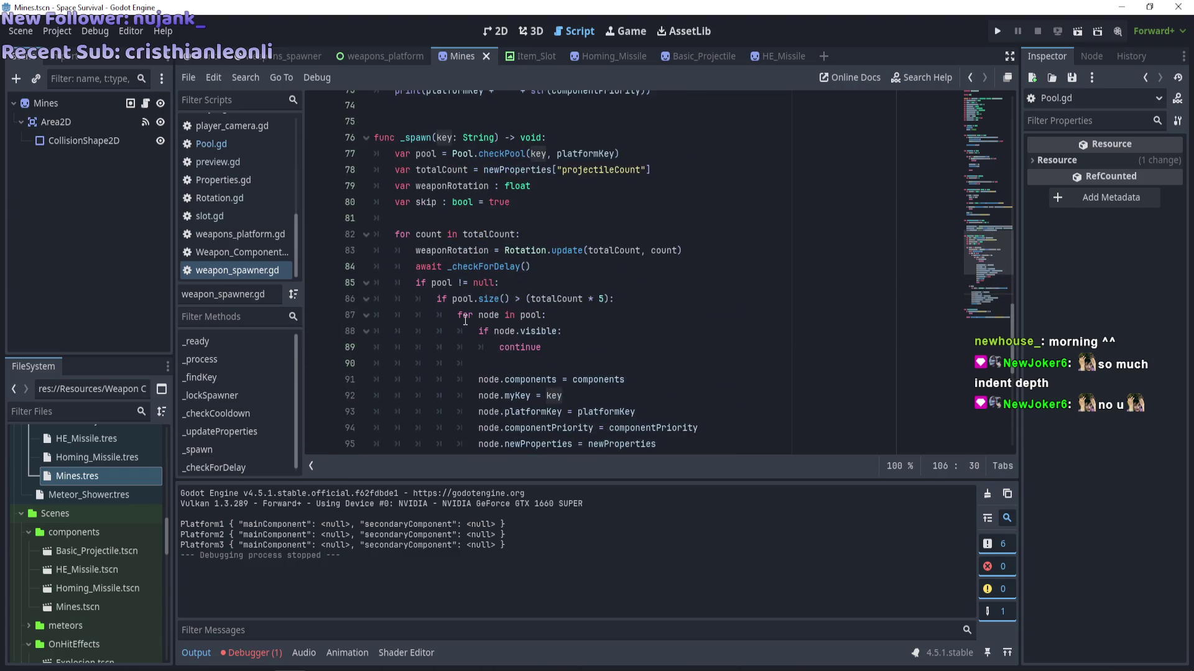
scroll(465, 320, down, 2)
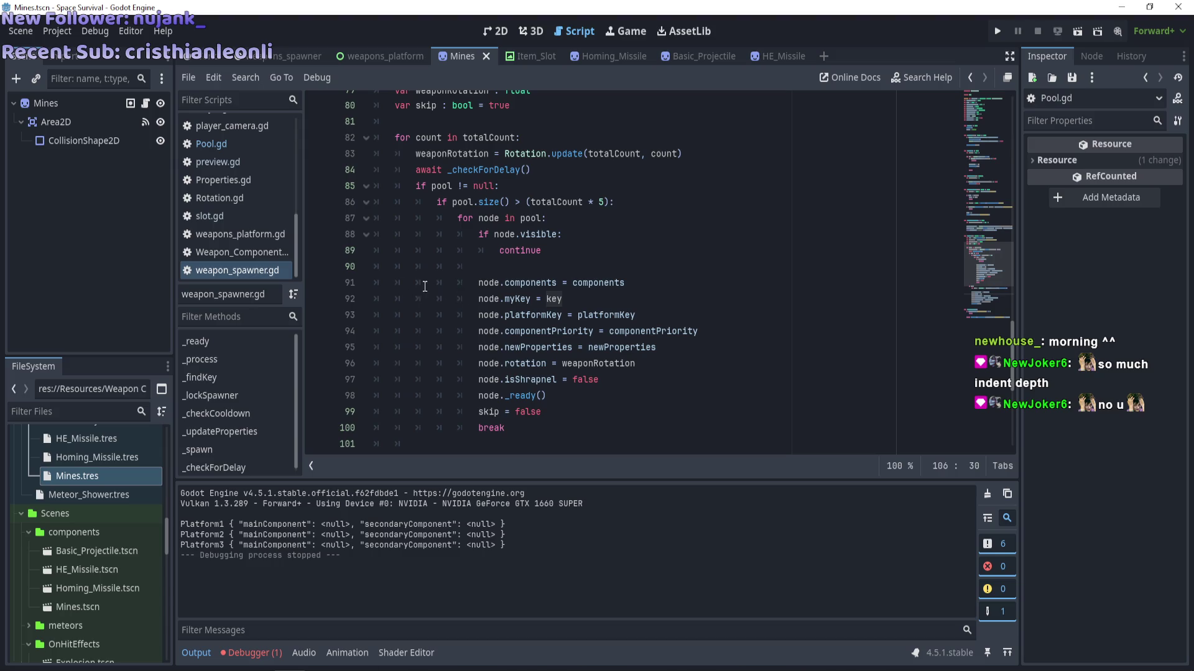
scroll(449, 286, down, 2)
scroll(448, 285, up, 2)
scroll(447, 307, down, 4)
scroll(447, 308, up, 4)
scroll(447, 308, down, 2)
scroll(447, 308, up, 2)
scroll(447, 308, up, 2)
scroll(447, 308, down, 3)
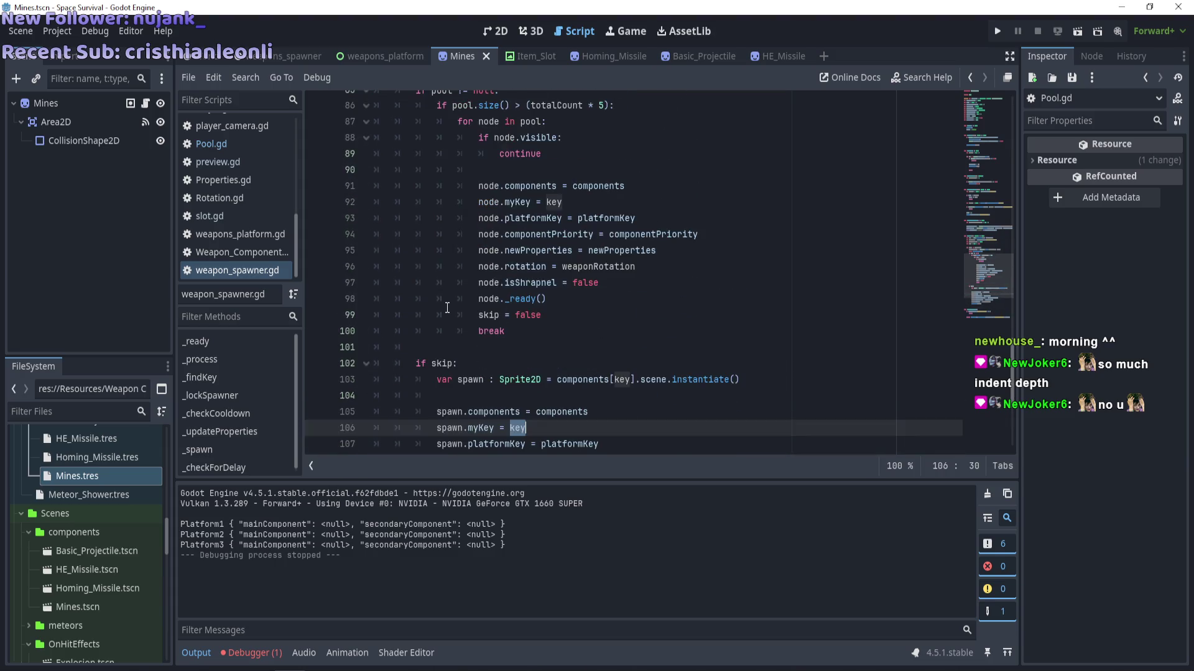
scroll(447, 308, up, 2)
scroll(447, 308, up, 2)
scroll(447, 307, down, 3)
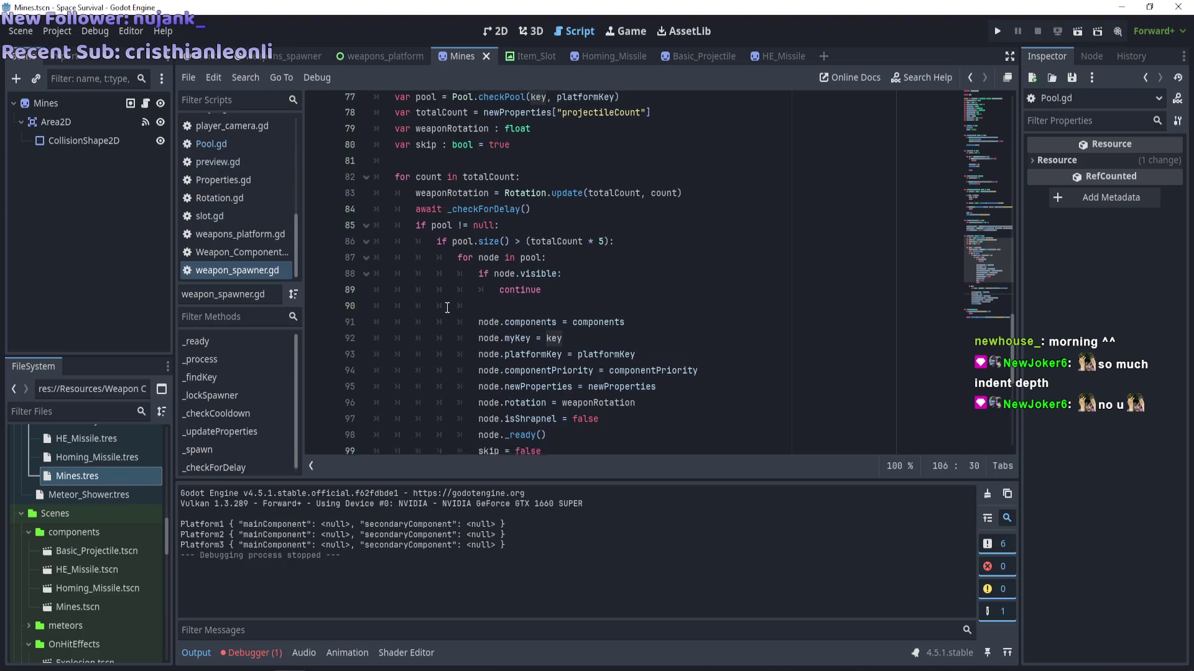
scroll(447, 308, down, 2)
scroll(447, 308, up, 5)
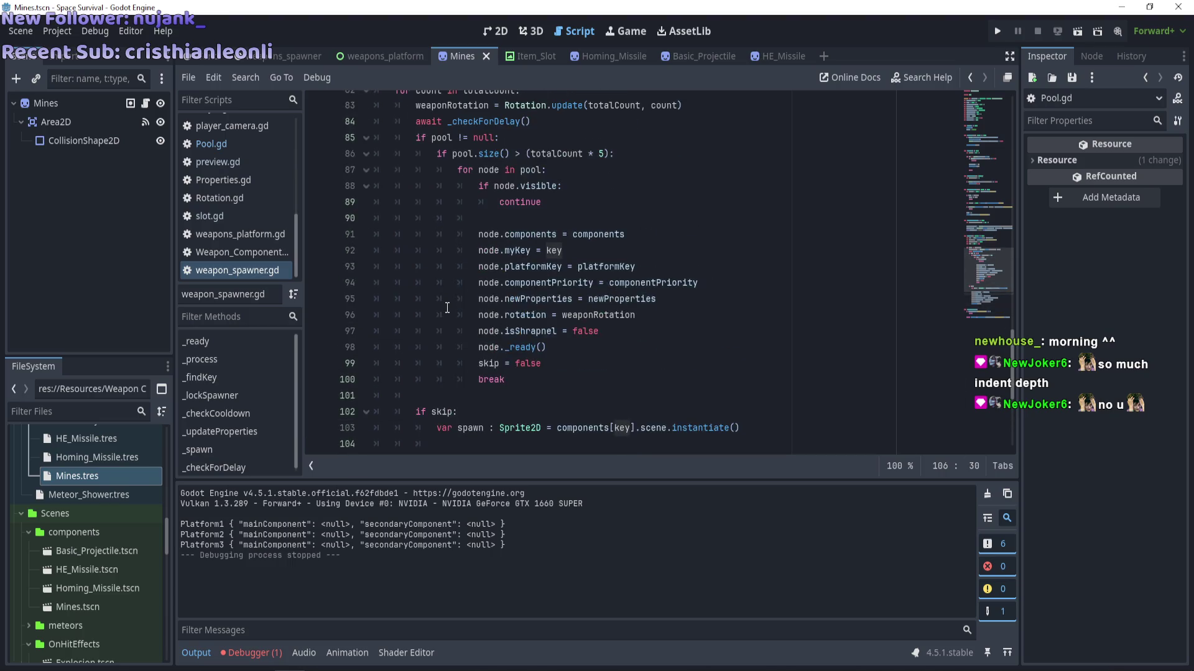
scroll(447, 307, down, 3)
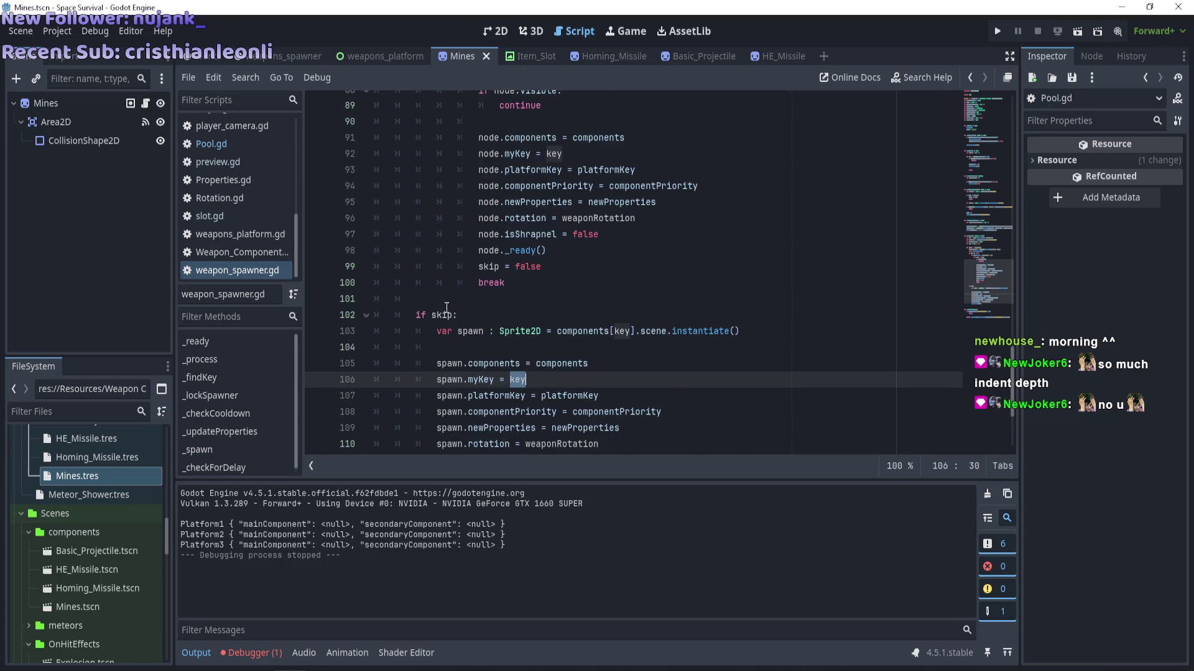
scroll(447, 308, up, 10)
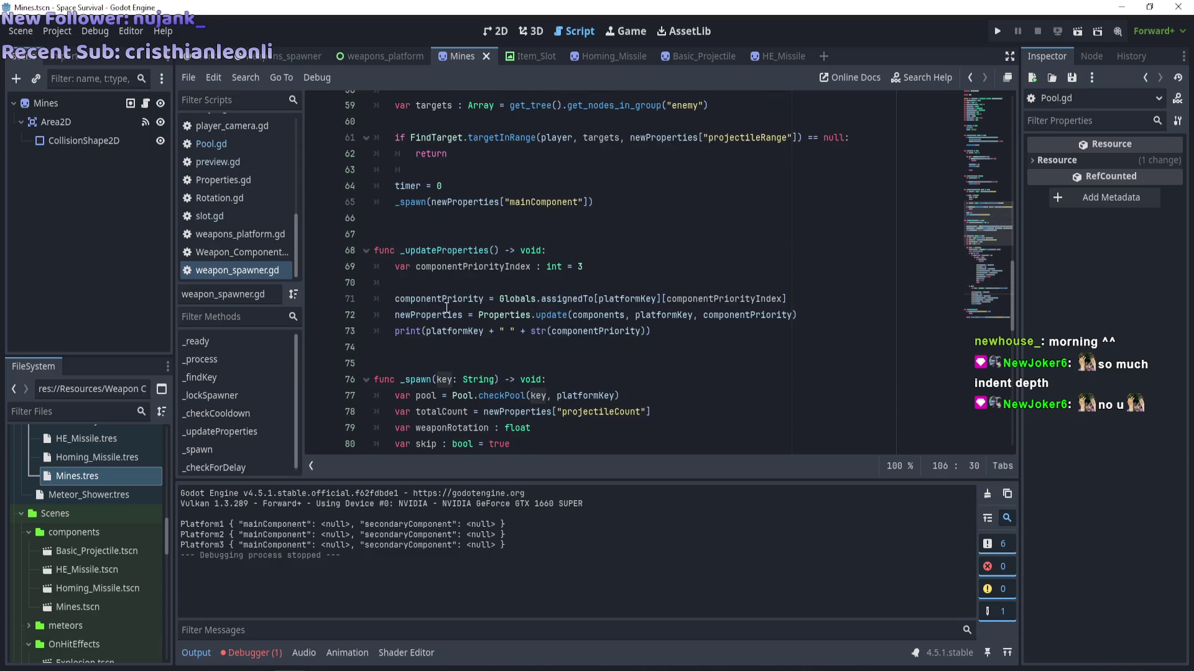
scroll(447, 307, down, 1)
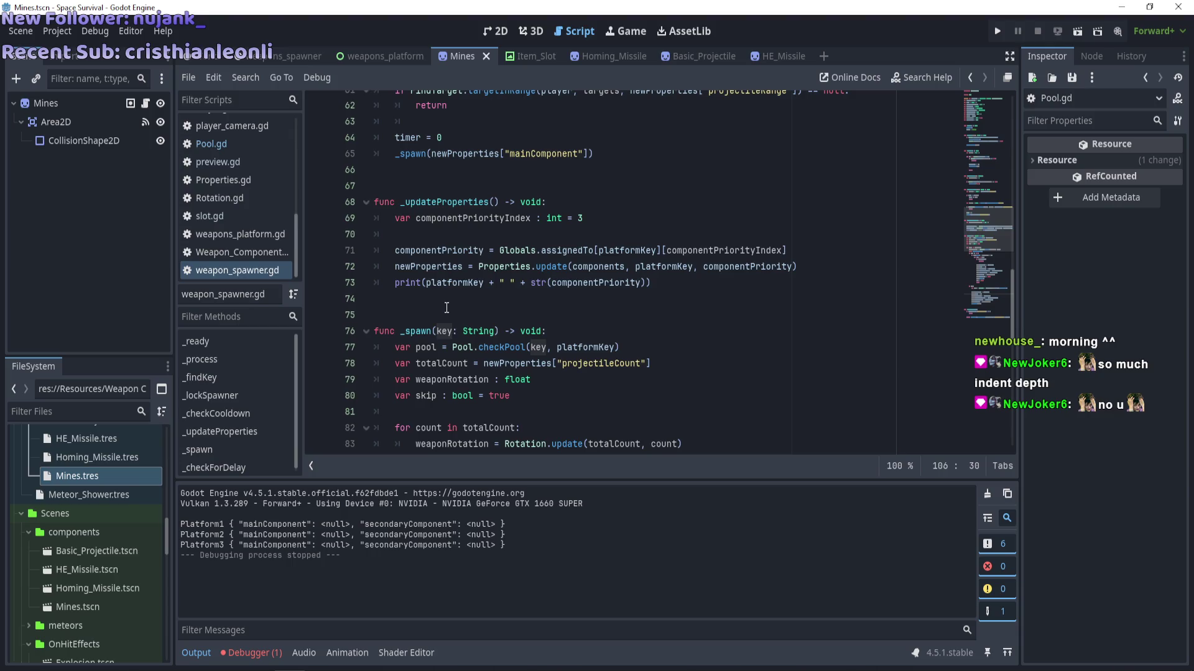
click(255, 653)
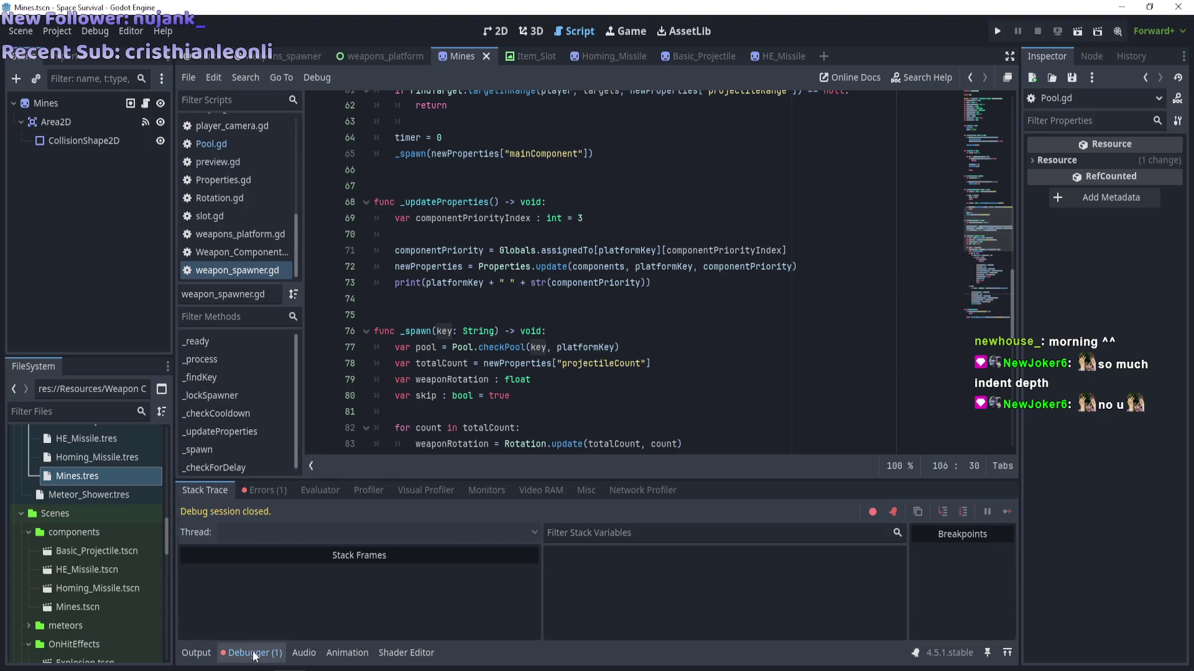
Show the debugger's Errors list with checkPool's invalid 'Platform1' Dictionary key access.
click(270, 490)
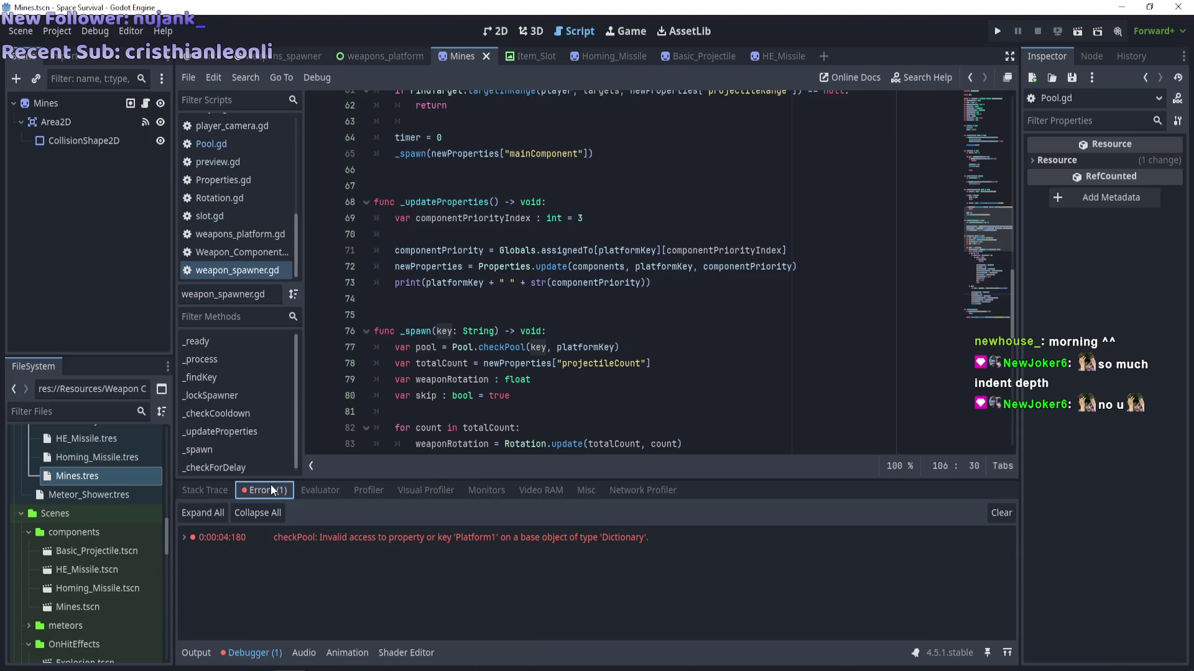
click(199, 490)
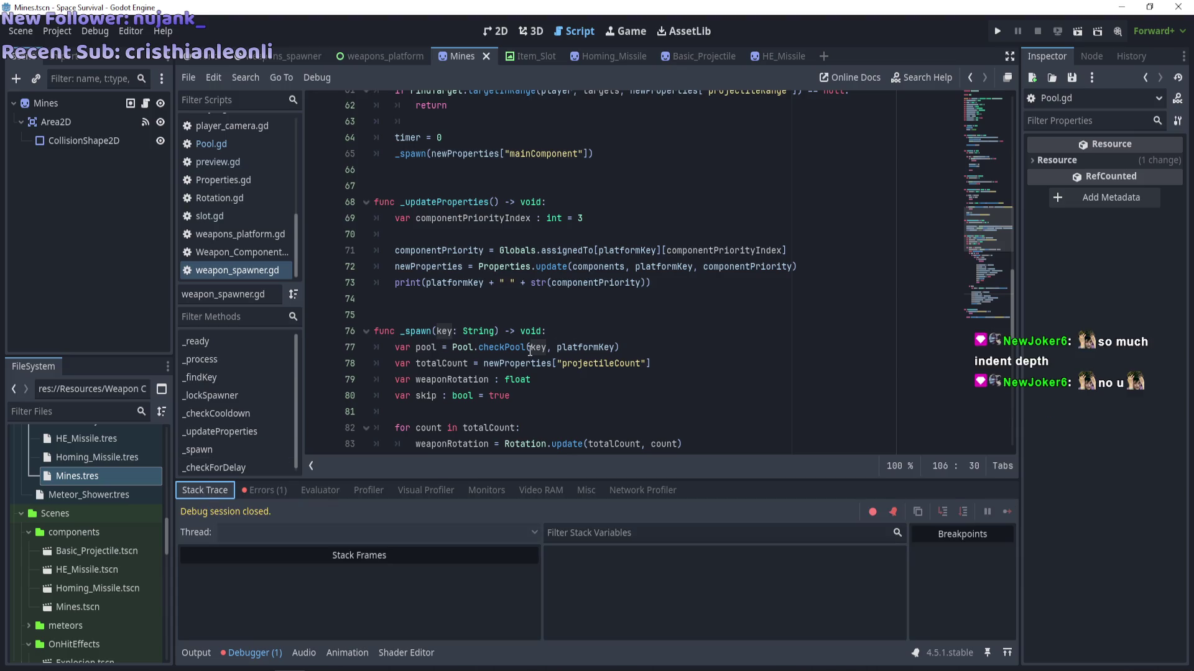
scroll(524, 354, up, 2)
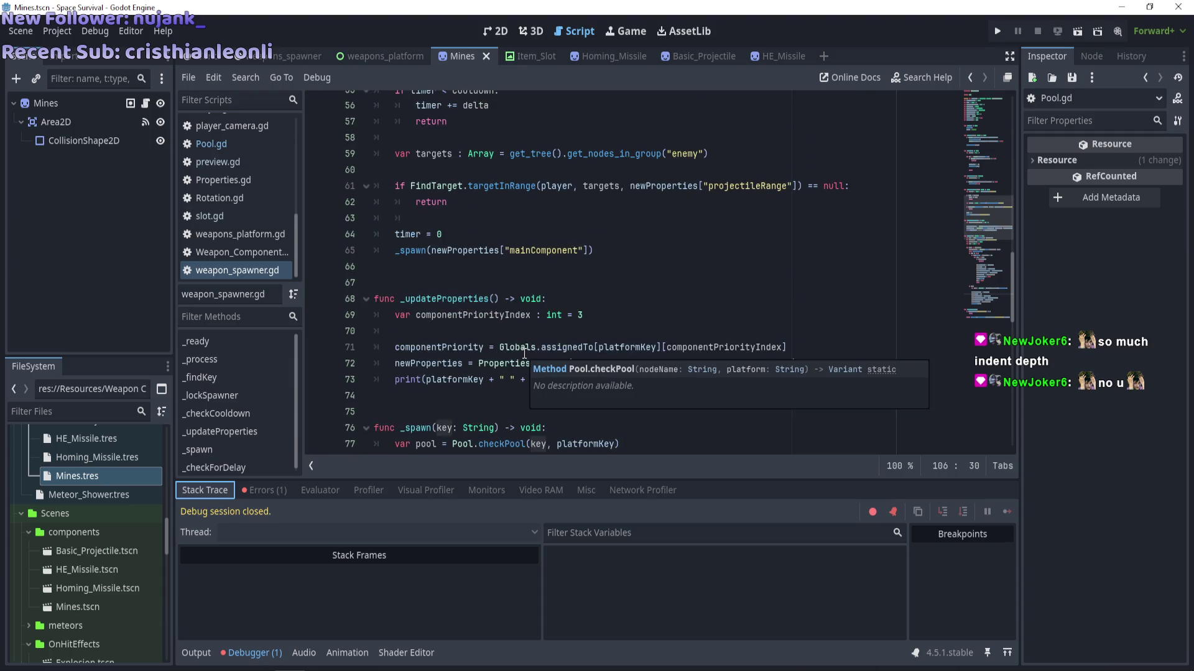
scroll(516, 323, up, 4)
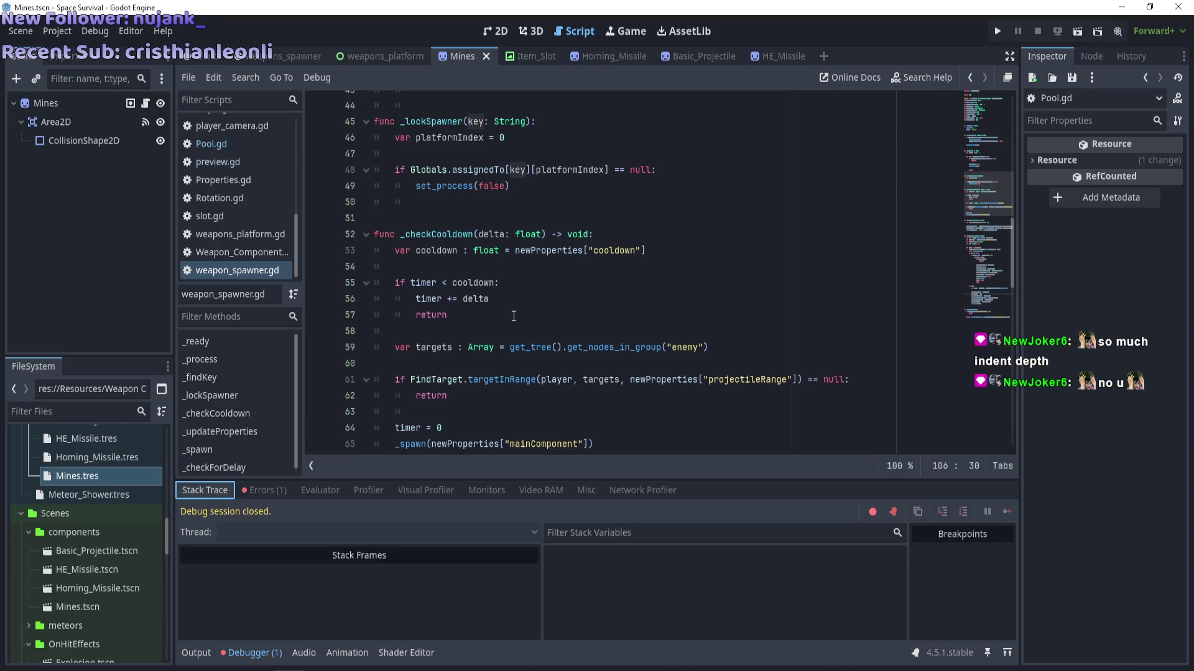
scroll(514, 316, up, 9)
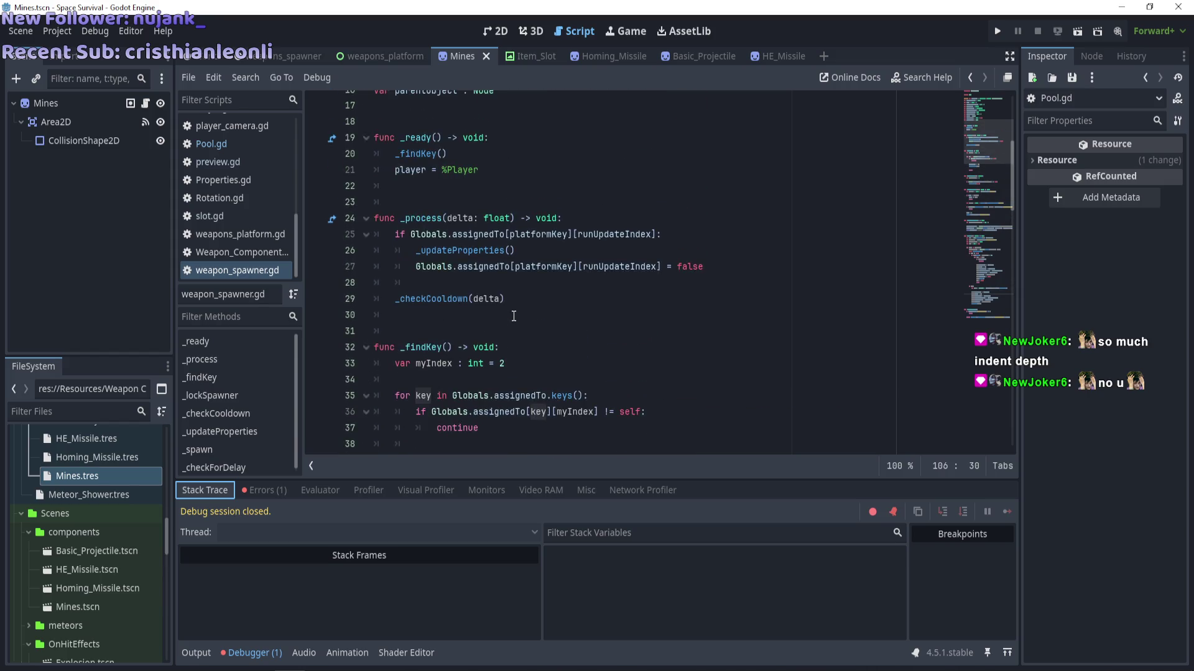
scroll(514, 315, up, 5)
scroll(513, 316, down, 5)
click(273, 492)
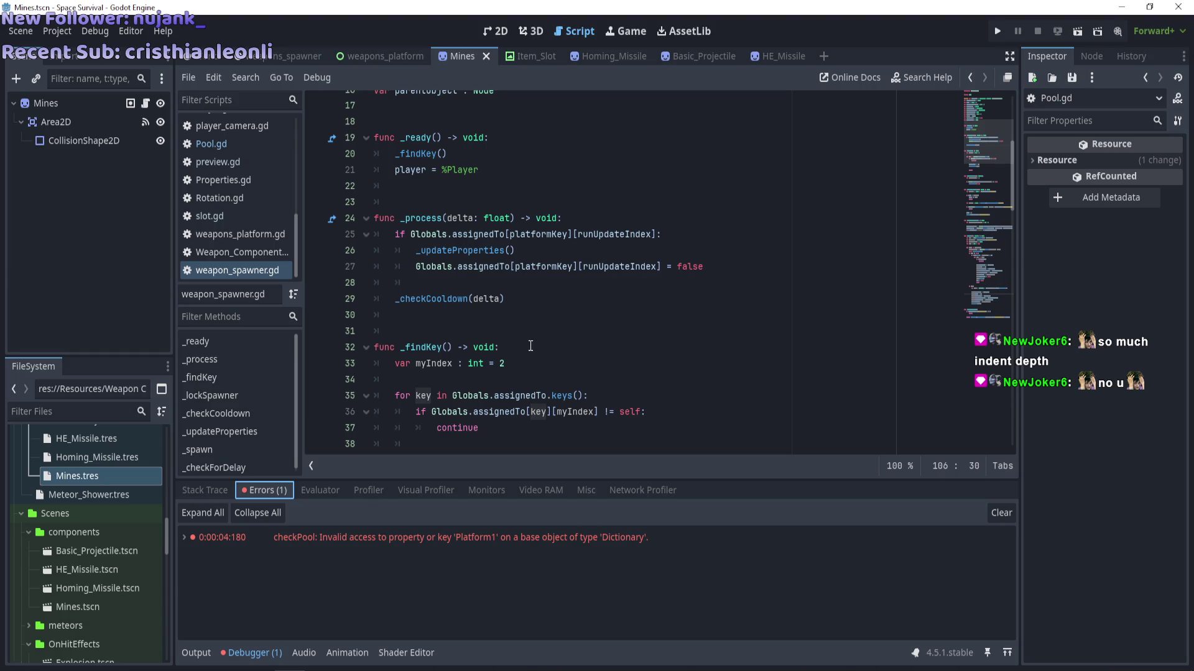
scroll(528, 342, up, 1)
scroll(523, 336, down, 3)
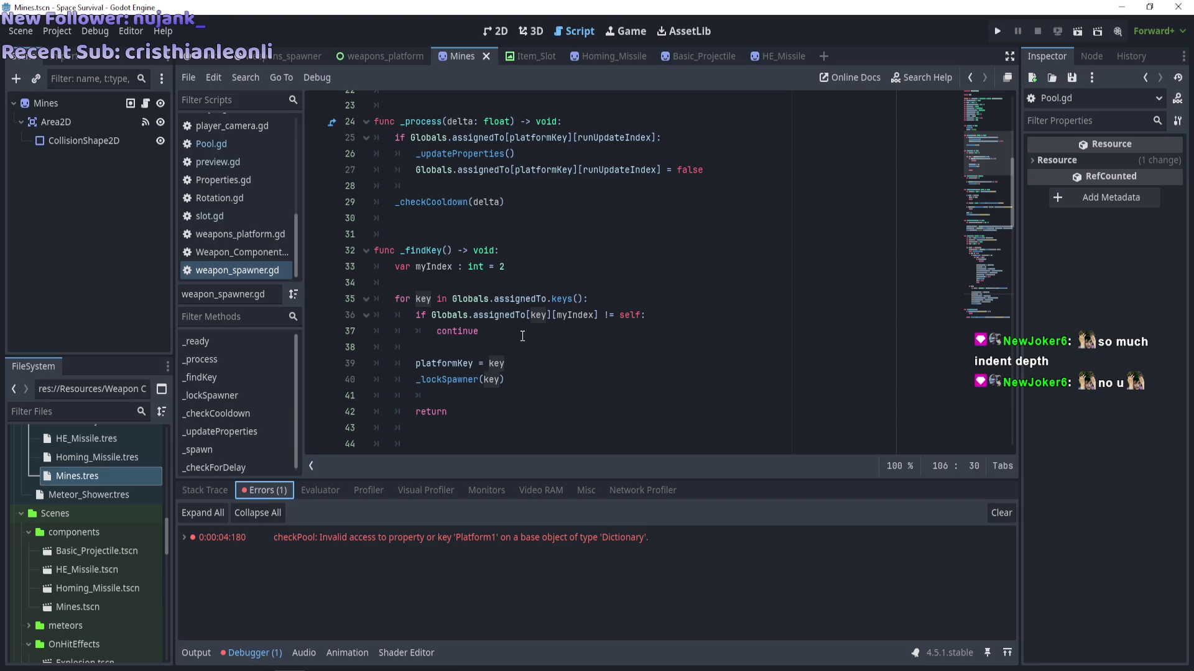
scroll(522, 336, down, 4)
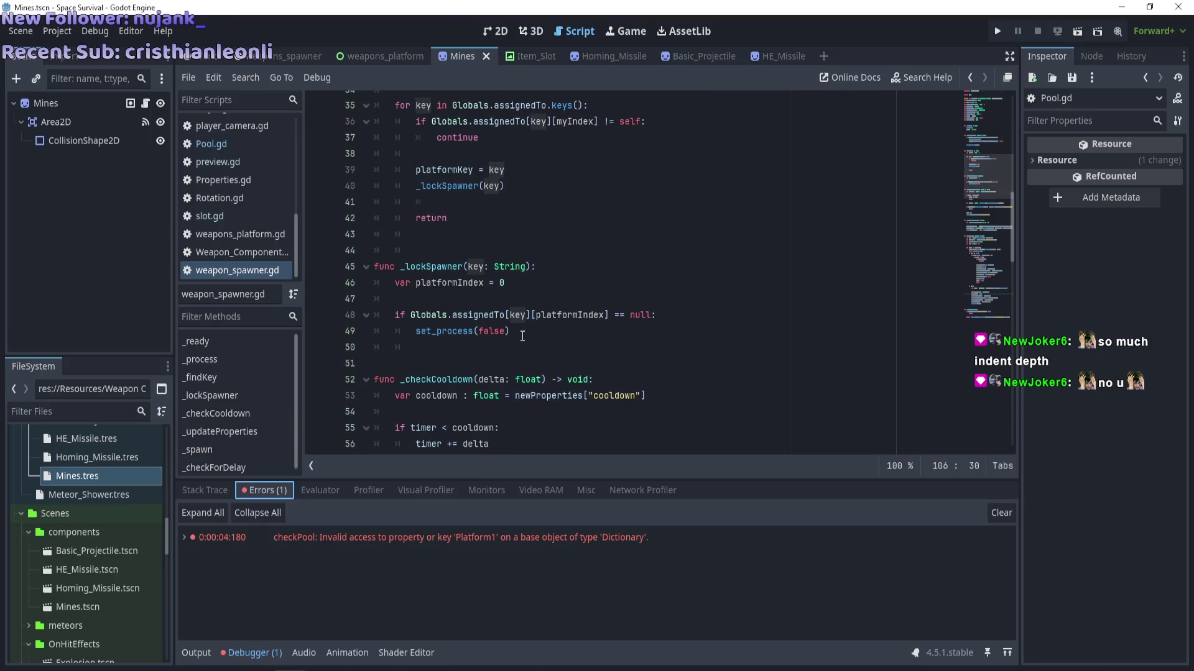
Pass platformKey instead of key to _lockSpawner on line 40.
double_click(492, 186)
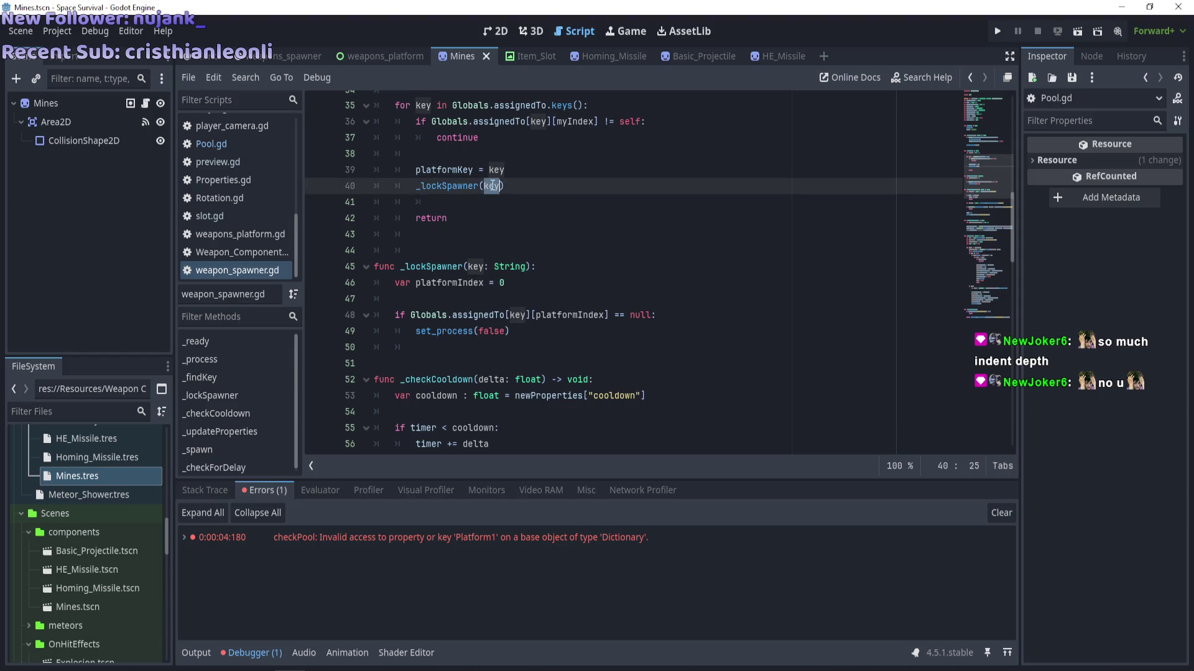
double_click(453, 168)
key(ctrl+c)
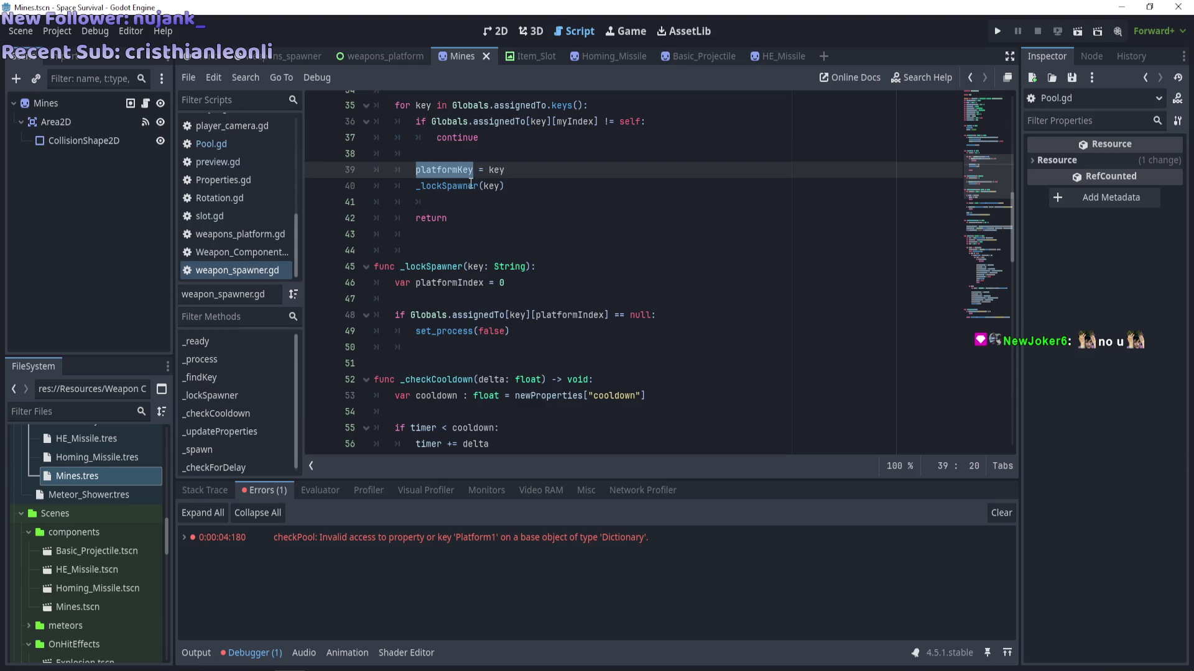
double_click(491, 186)
key(ctrl+v)
click(464, 241)
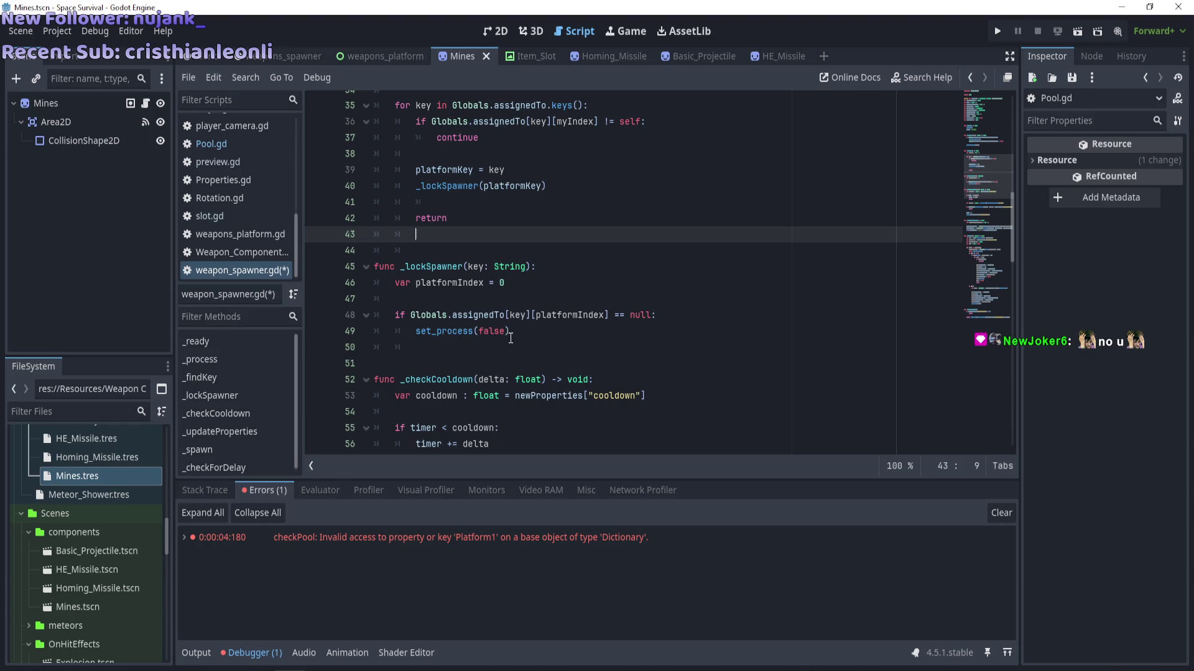
Inspect the _spawn call with newProperties["mainComponent"] on line 65 and the code below.
scroll(441, 351, down, 2)
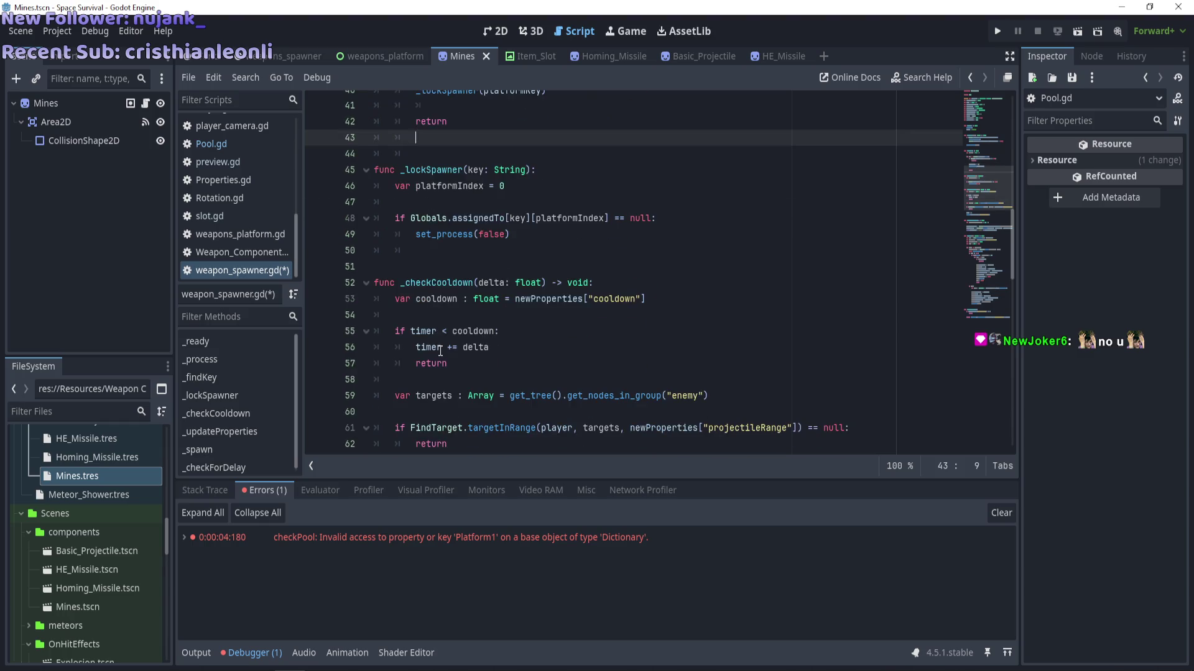
scroll(435, 353, down, 3)
drag(433, 349, 591, 344)
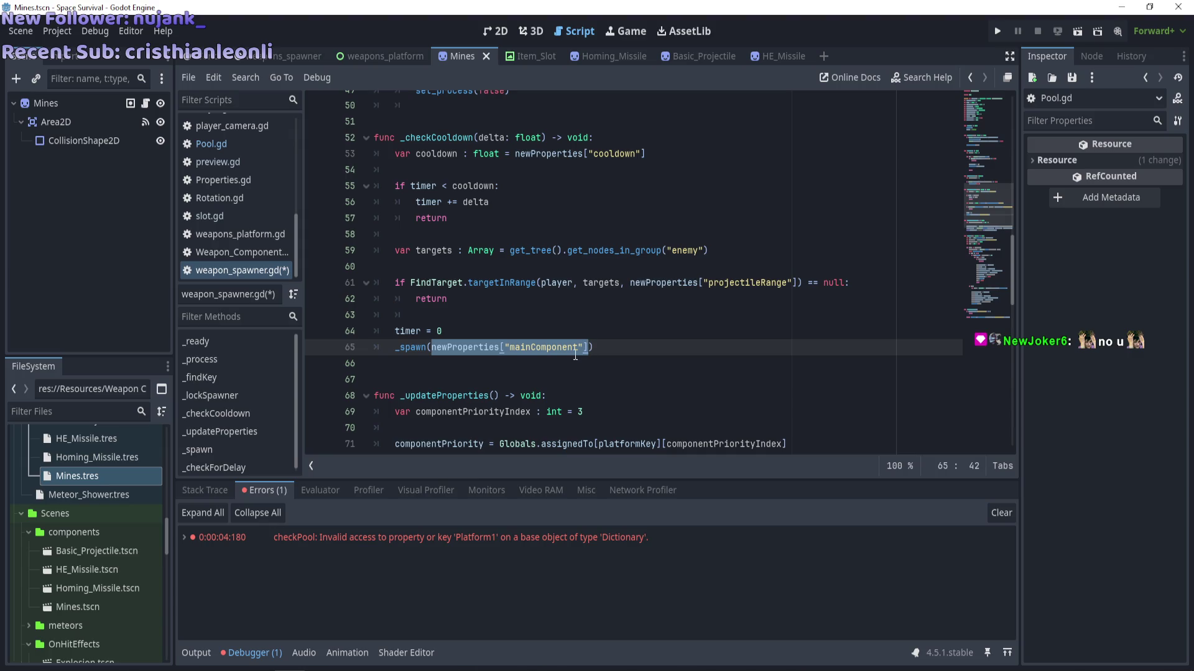
scroll(555, 371, down, 1)
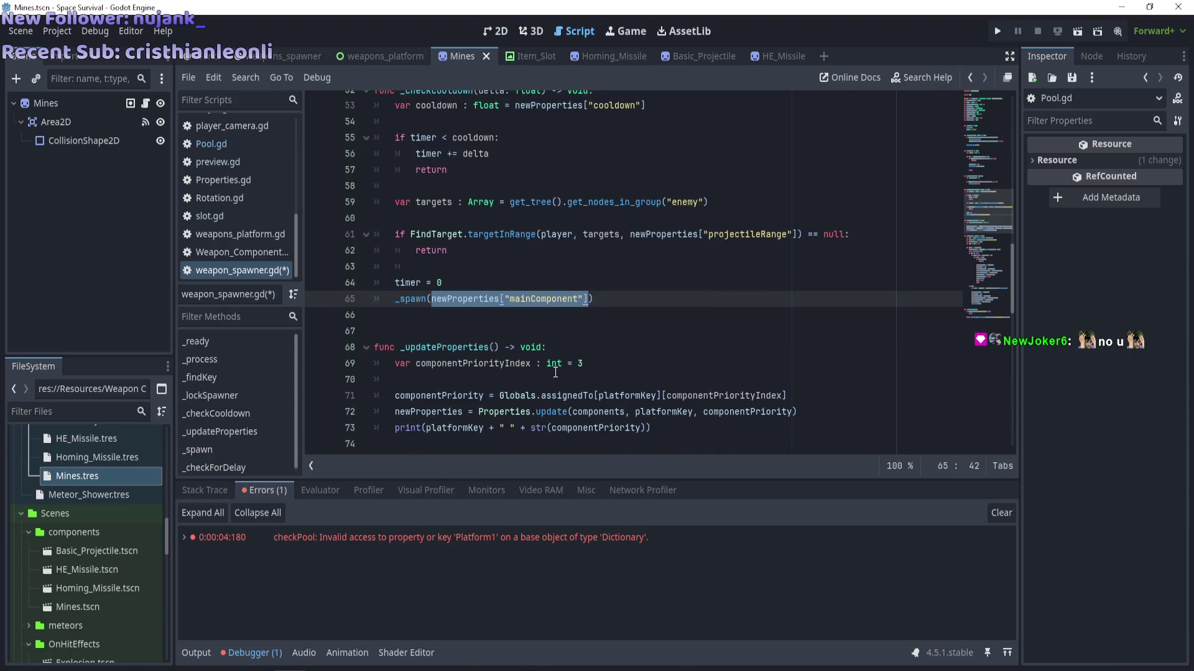
scroll(555, 372, down, 3)
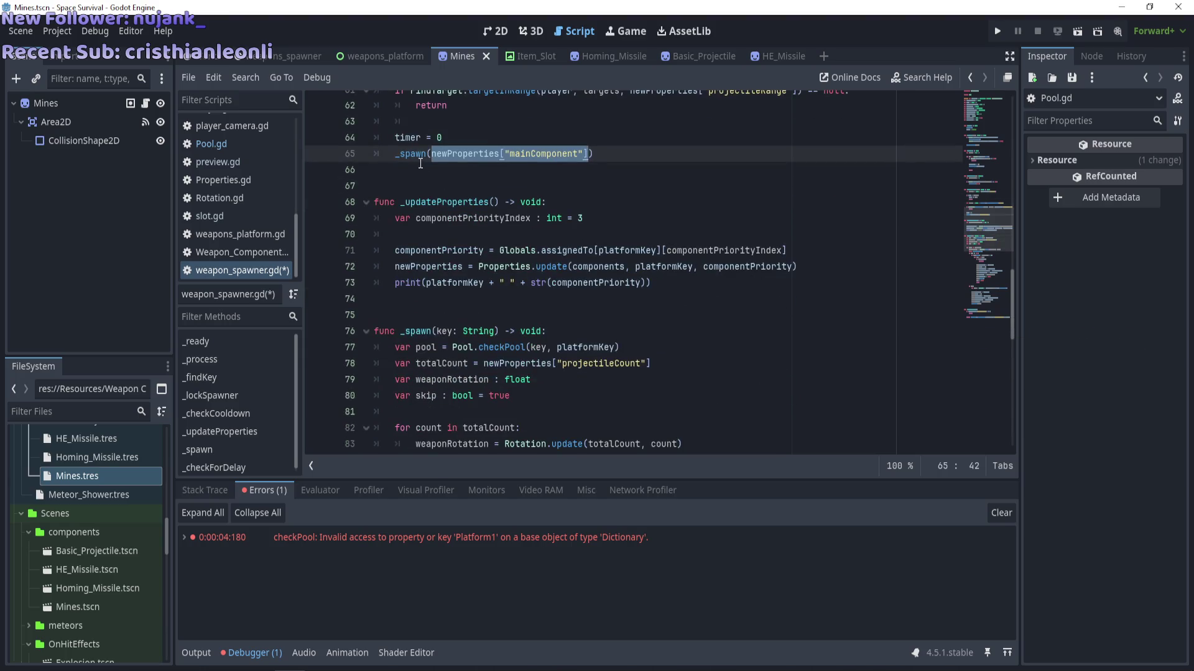
double_click(419, 158)
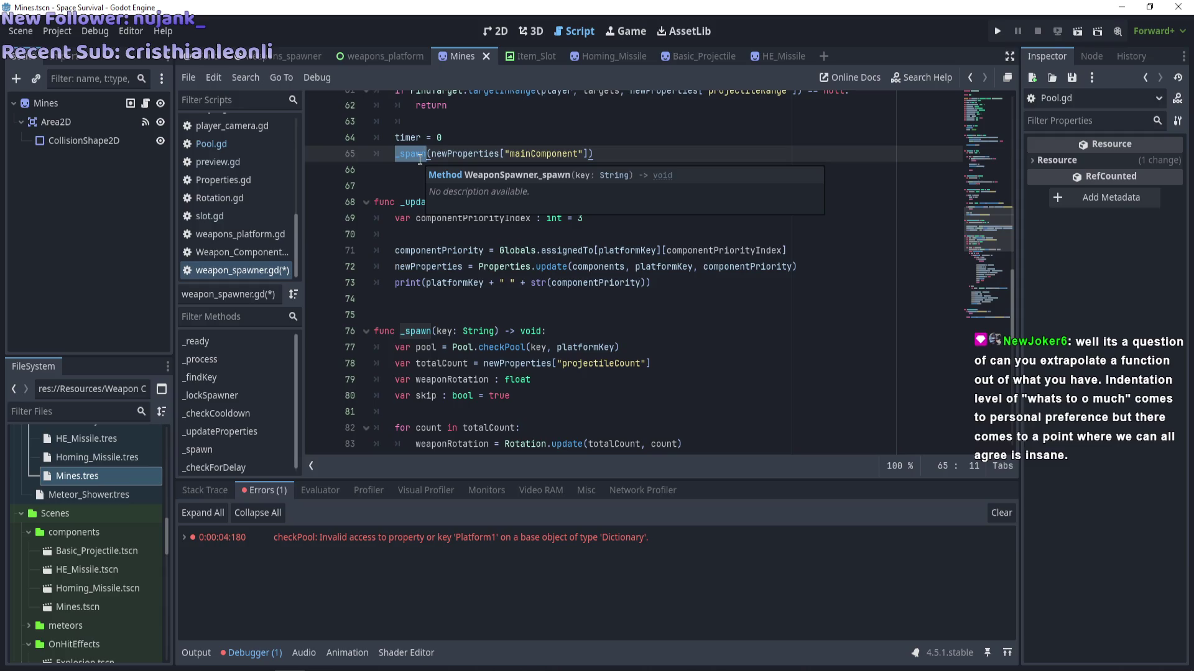
scroll(422, 307, down, 6)
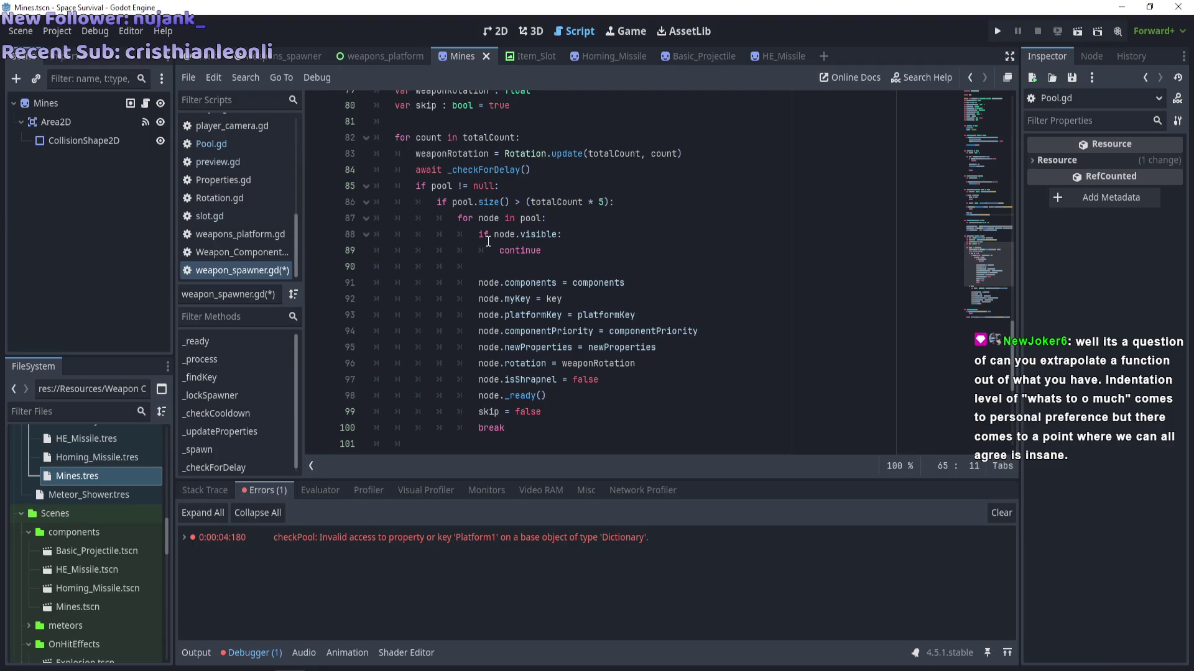
click(479, 235)
Examine the pool null check and the for-node-in-pool loop around lines 85–88.
drag(479, 235, 553, 384)
click(434, 225)
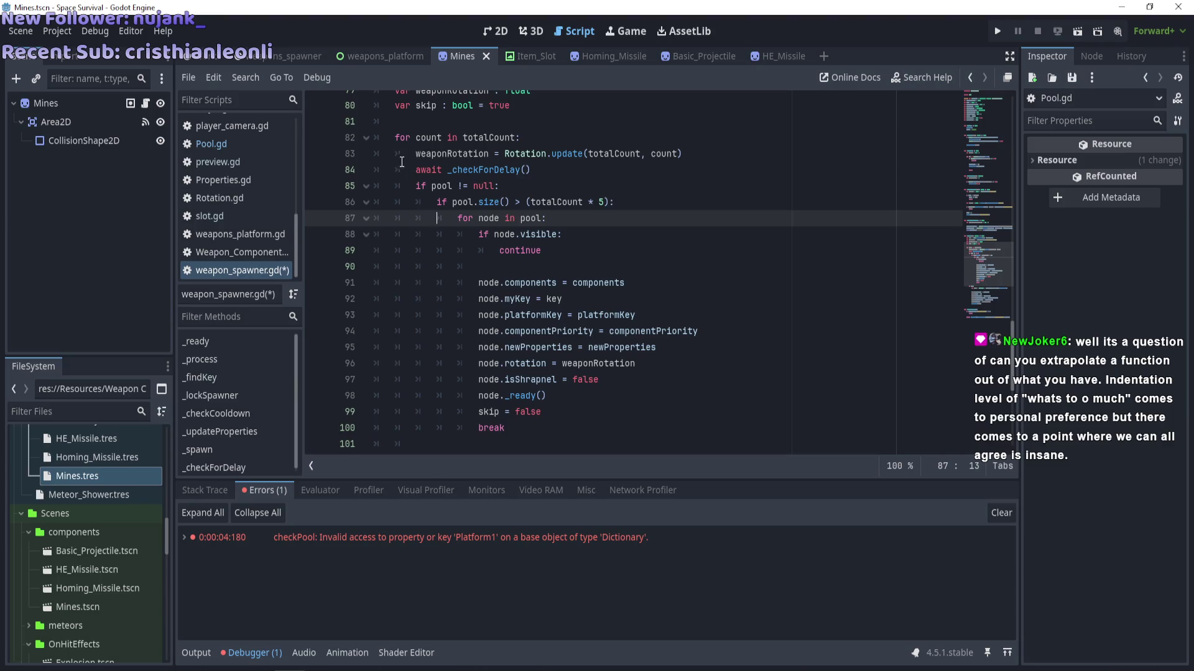
scroll(401, 187, up, 1)
scroll(401, 187, down, 1)
scroll(401, 187, up, 3)
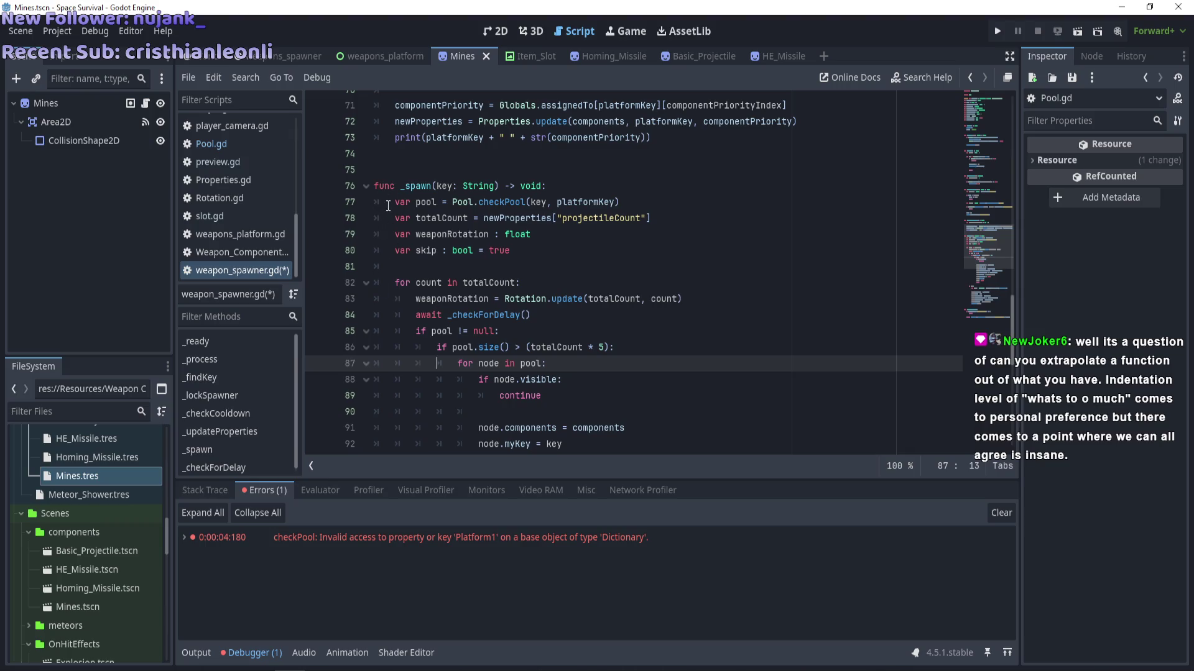
scroll(389, 204, down, 3)
click(417, 187)
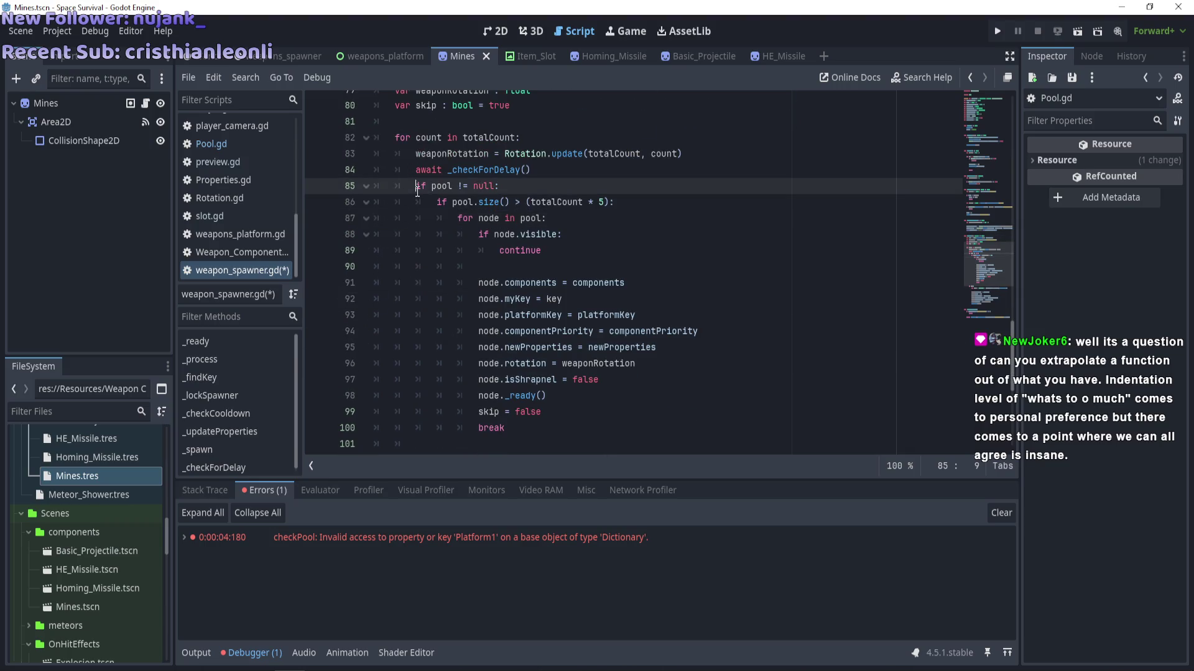
click(438, 205)
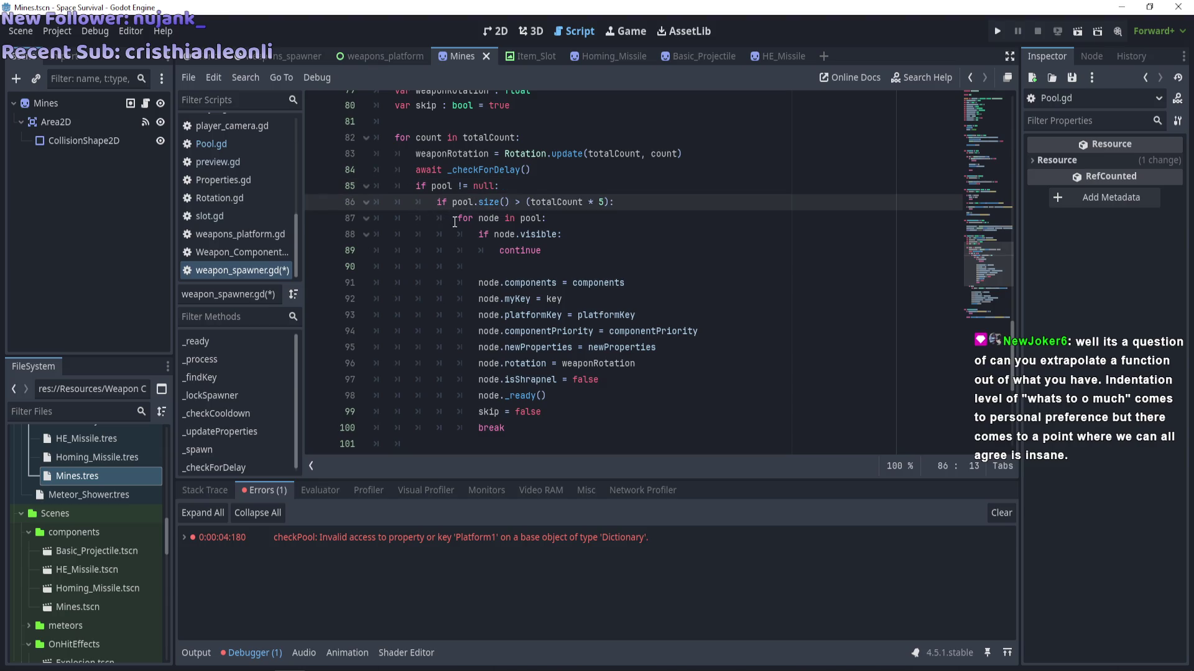
click(455, 222)
click(478, 236)
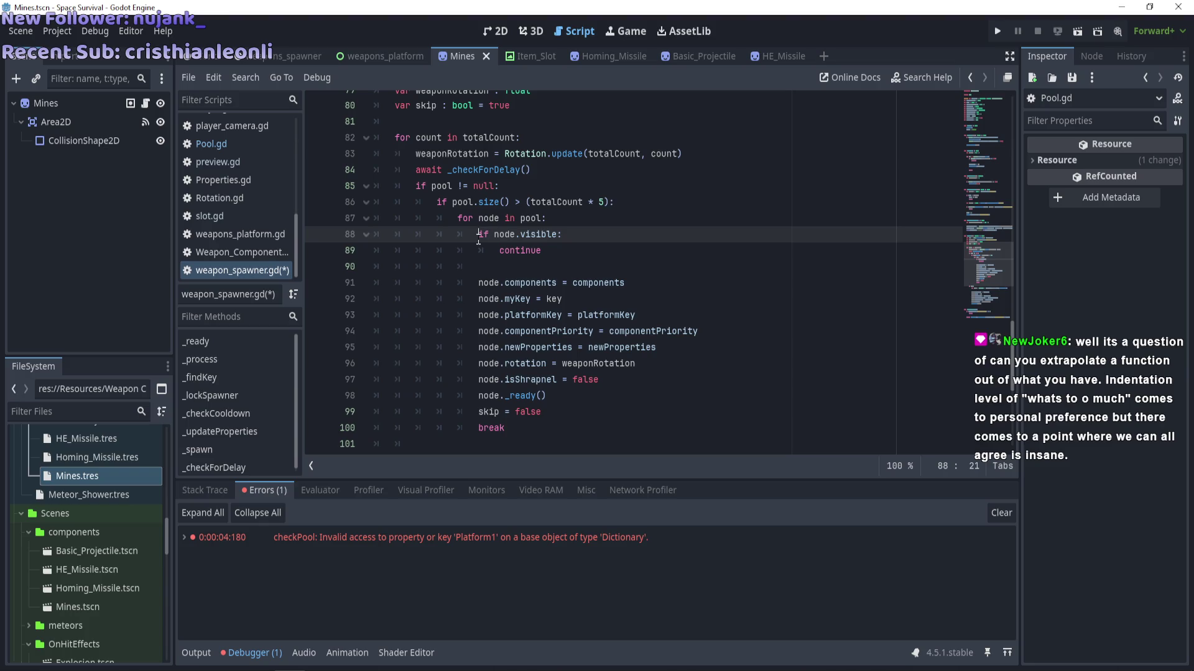
scroll(478, 240, down, 1)
scroll(479, 240, down, 5)
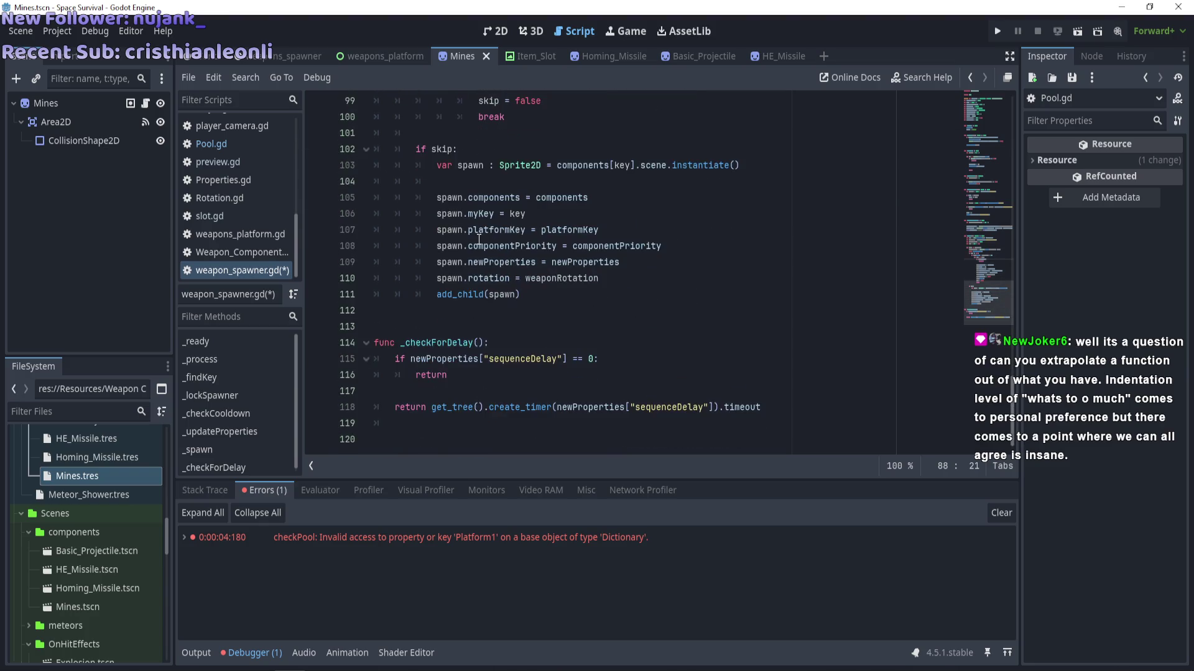
scroll(479, 239, up, 7)
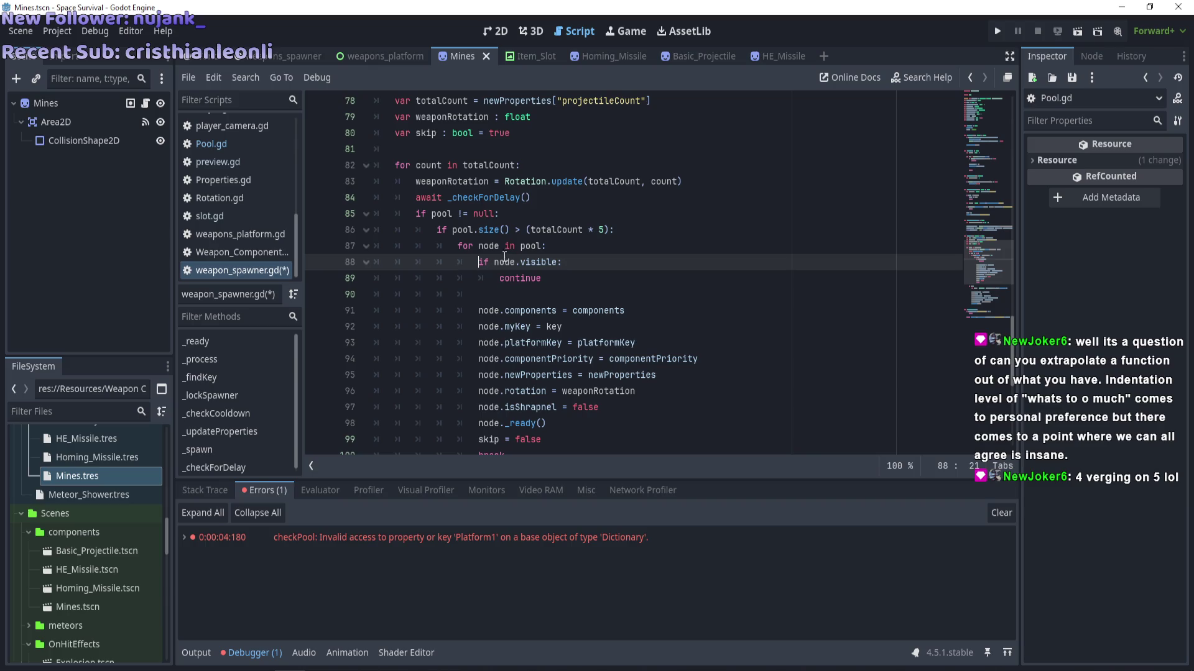
Select the node.visible check and its continue in the loop body.
drag(541, 278, 458, 262)
scroll(588, 285, down, 1)
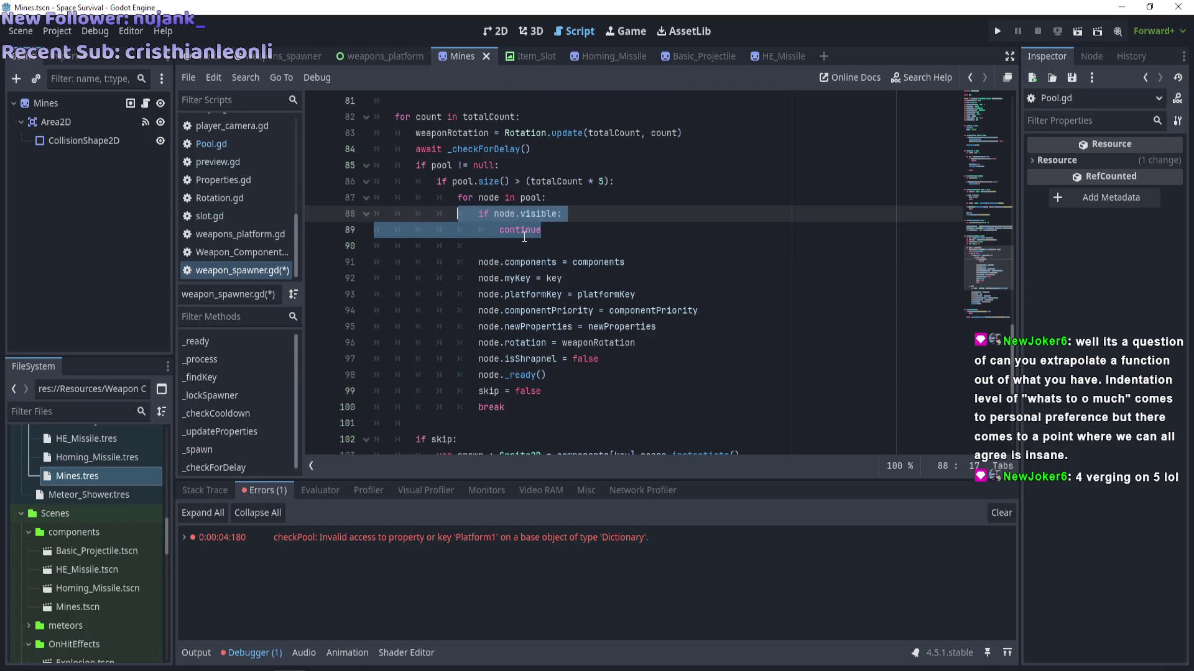
click(580, 327)
drag(571, 397, 510, 332)
mouse_move(541, 229)
mouse_down()
mouse_move(436, 231)
mouse_move(479, 215)
mouse_up()
mouse_move(575, 246)
mouse_down()
mouse_move(445, 214)
mouse_move(493, 222)
mouse_move(481, 218)
mouse_move(478, 247)
mouse_move(629, 346)
mouse_move(649, 420)
mouse_move(653, 390)
mouse_move(651, 408)
mouse_up()
scroll(651, 409, down, 3)
scroll(621, 373, up, 3)
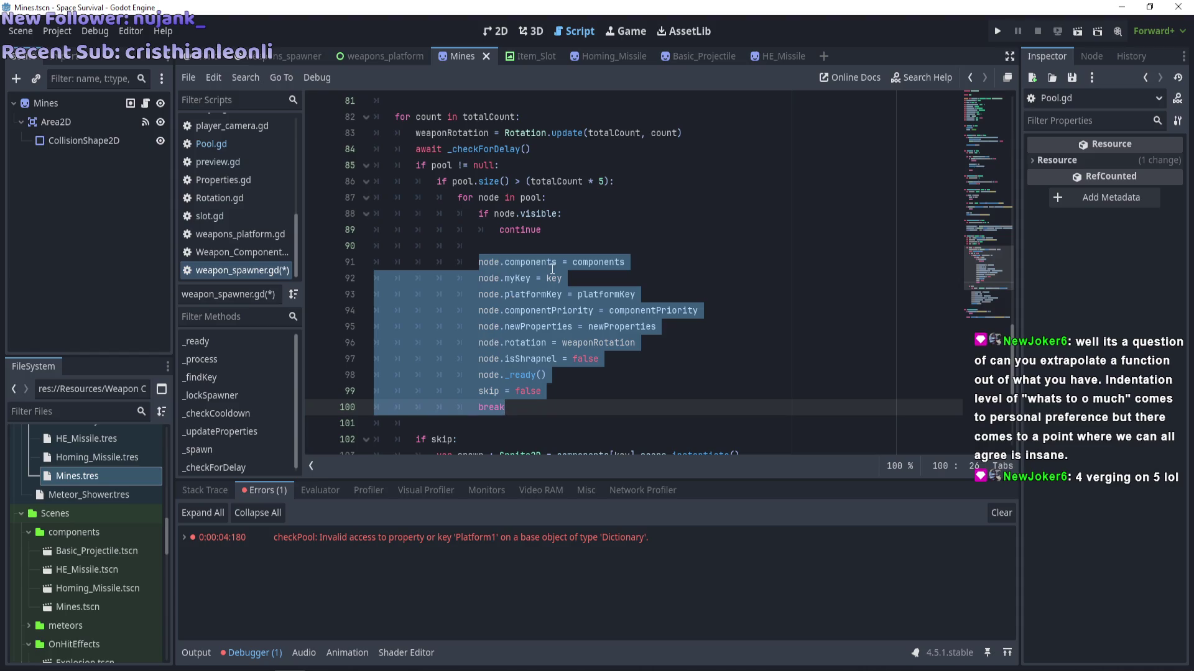
Dedent the pool-reuse for loop (lines 87–100) one level out of the pool.size() check.
mouse_move(457, 198)
mouse_down()
mouse_move(547, 215)
mouse_move(559, 361)
mouse_move(541, 390)
mouse_up()
click(459, 203)
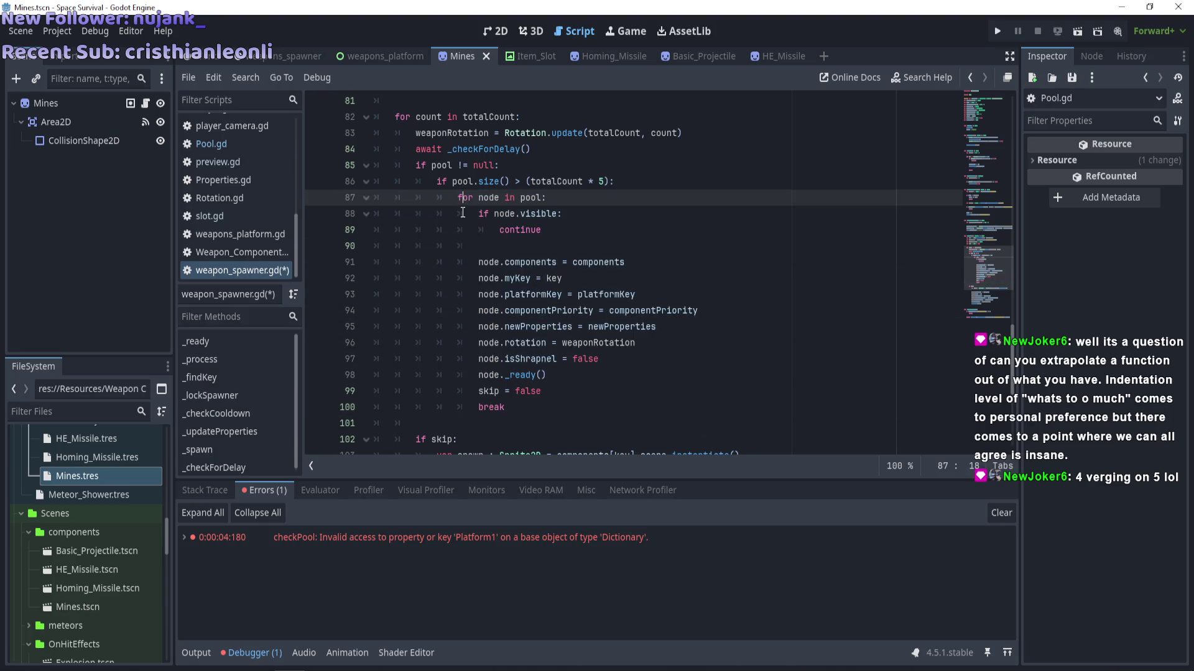
mouse_move(463, 223)
mouse_down()
mouse_move(559, 348)
mouse_move(547, 429)
mouse_up()
click(569, 329)
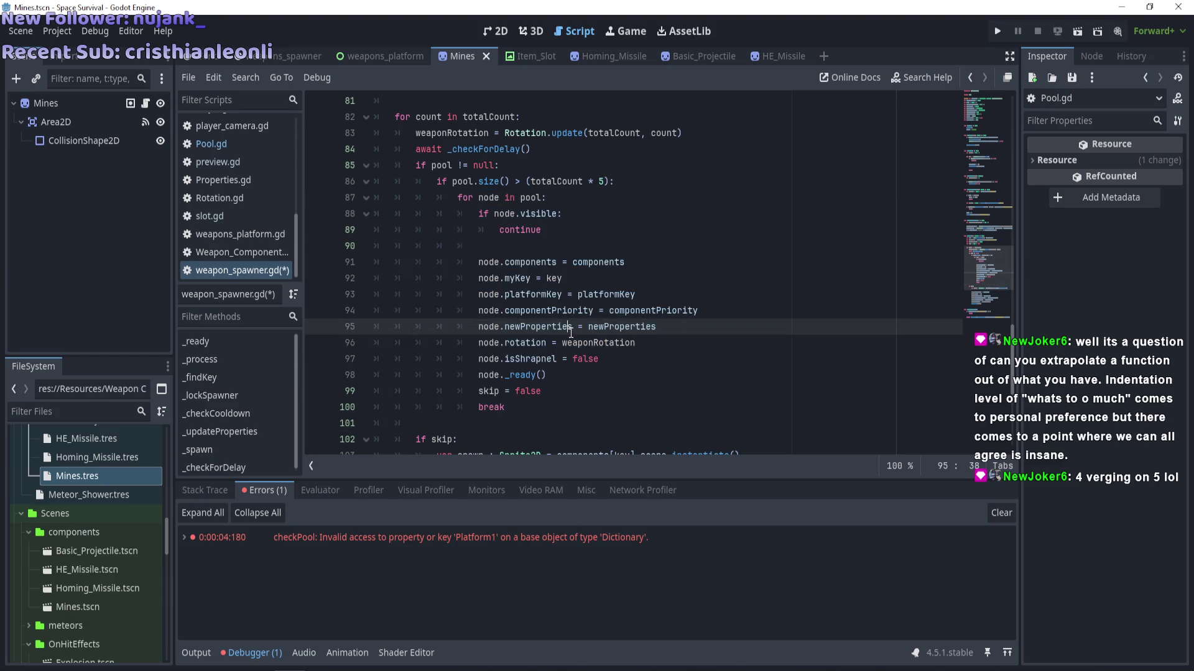
mouse_move(477, 211)
mouse_down()
mouse_move(541, 345)
mouse_move(548, 409)
mouse_up()
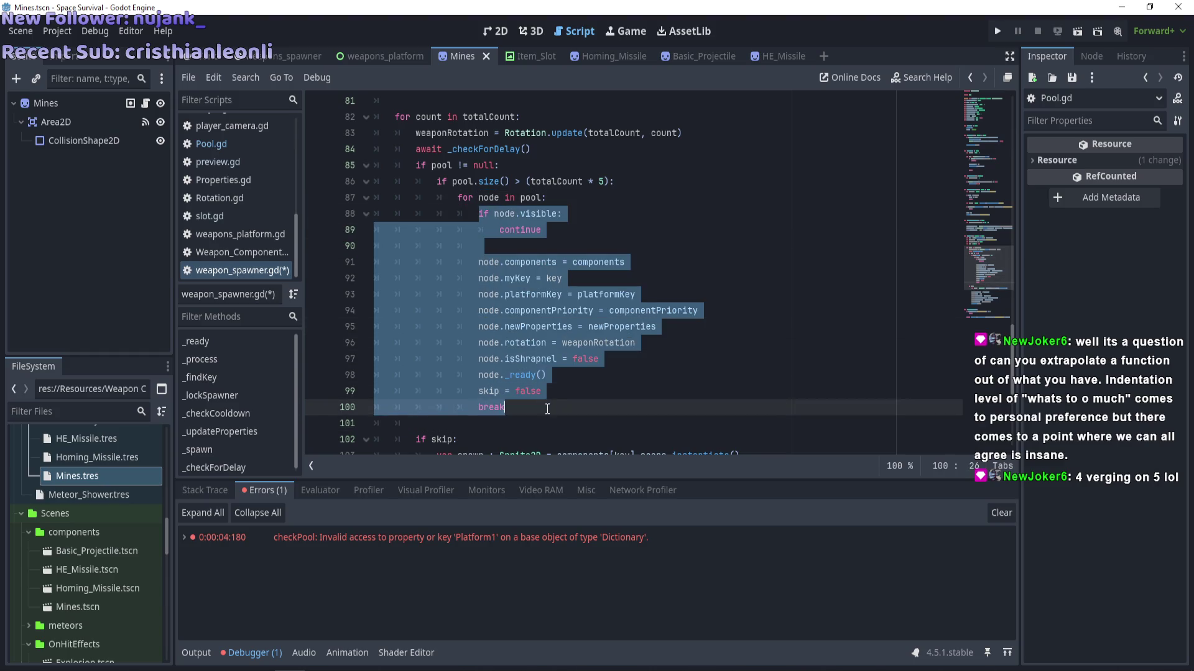
drag(437, 181, 640, 181)
scroll(609, 364, up, 6)
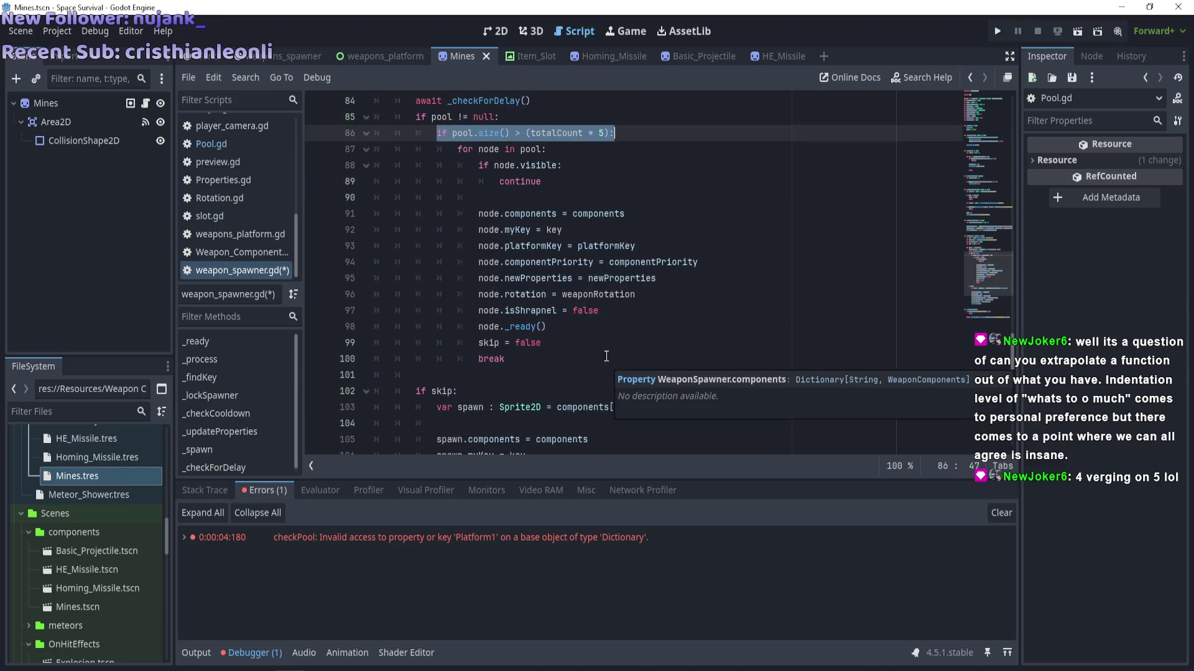
drag(437, 278, 620, 278)
scroll(571, 293, down, 3)
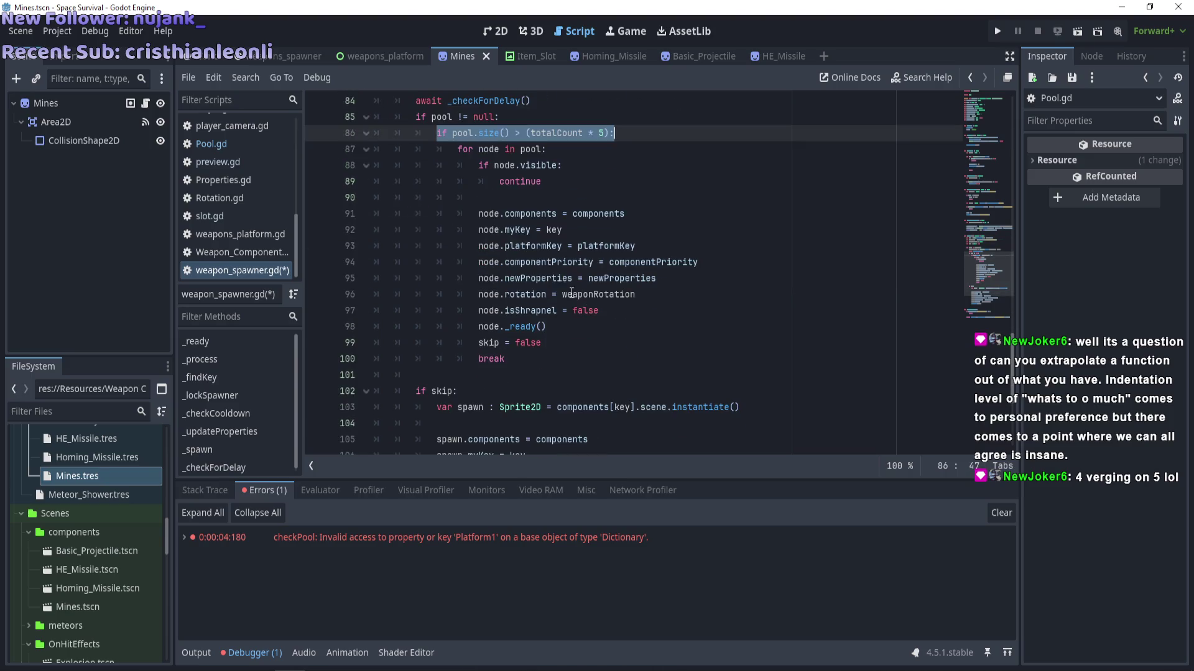
mouse_move(459, 151)
mouse_down()
mouse_move(547, 310)
mouse_move(550, 357)
mouse_up()
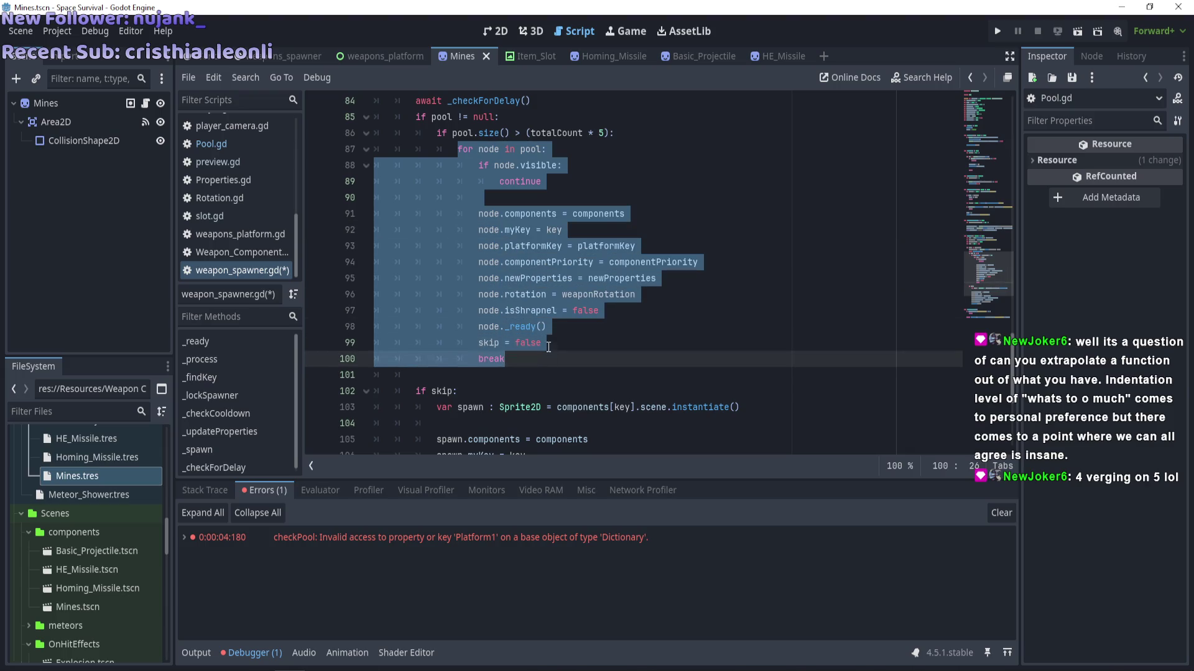
key(shift+Tab)
Change the check to pool.size() <= (totalCount * 5) with a continue beneath it.
click(652, 133)
key(Return)
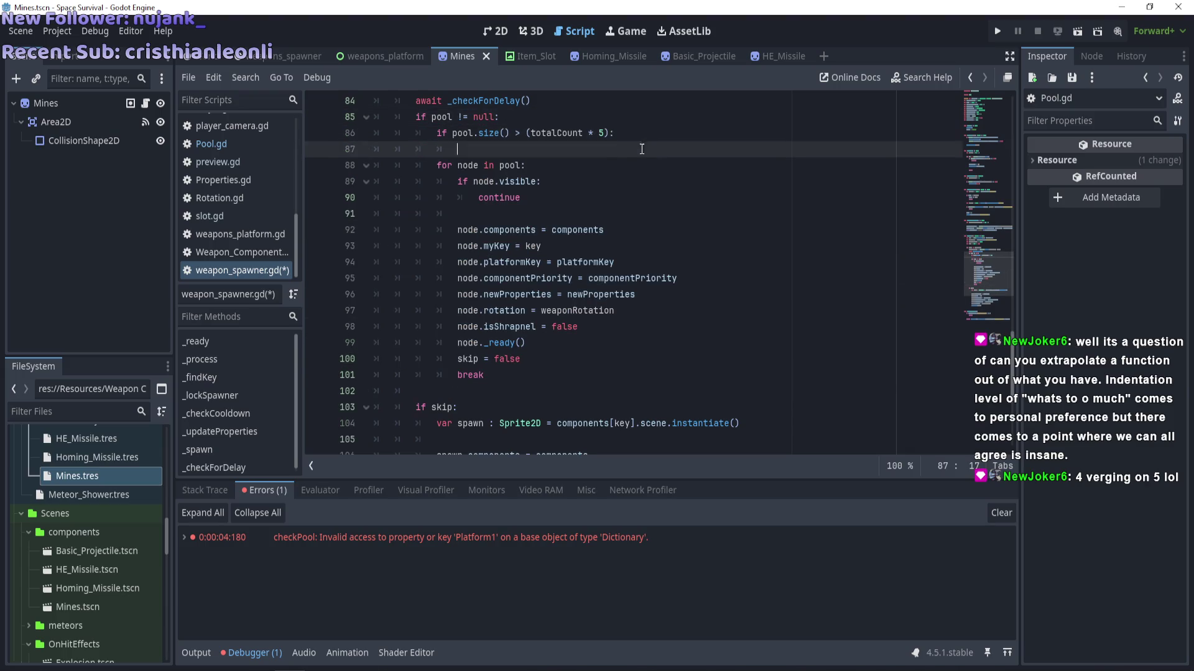
scroll(563, 162, up, 2)
click(517, 232)
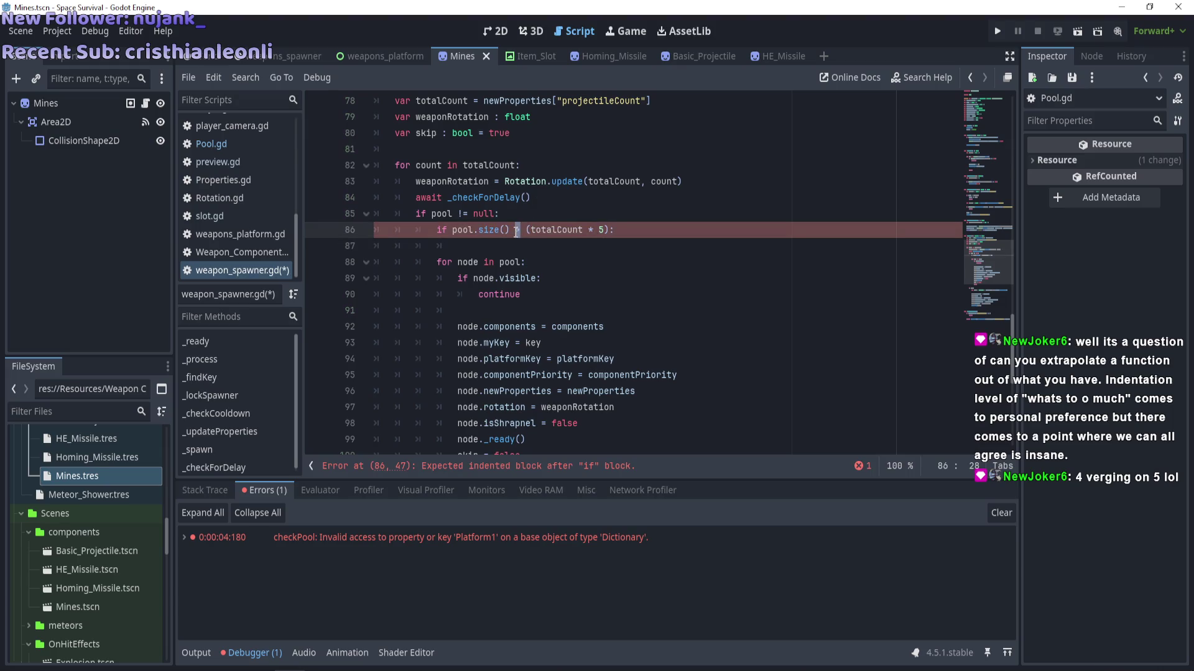
key(Delete)
text(<=)
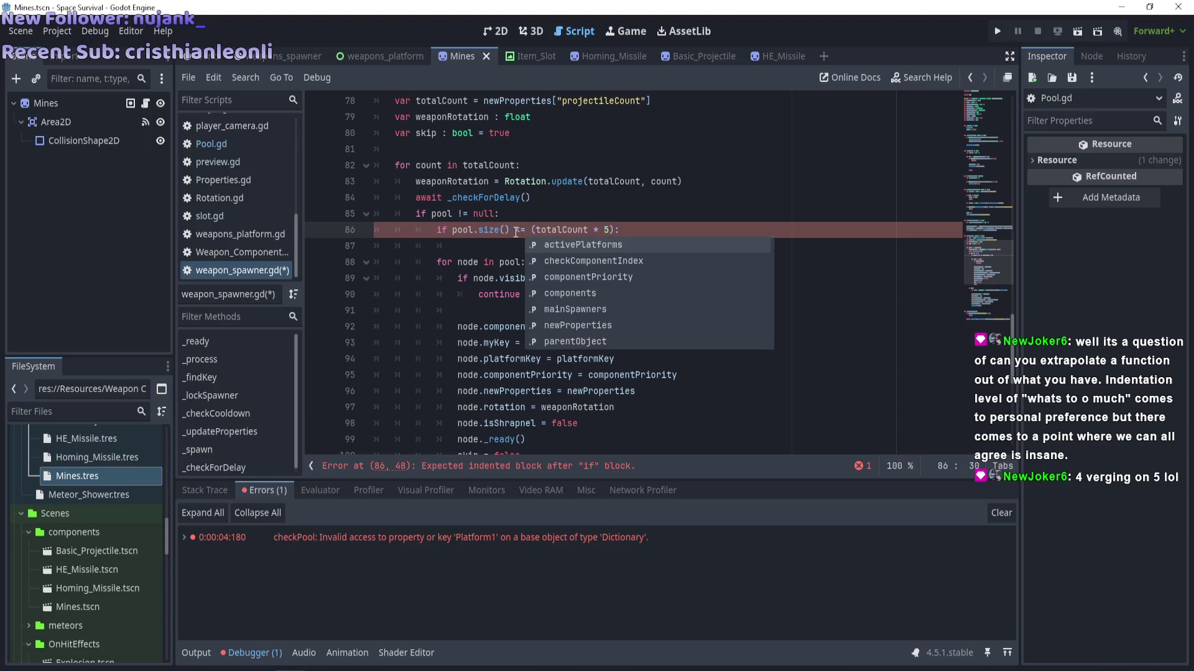
click(510, 253)
text(continue)
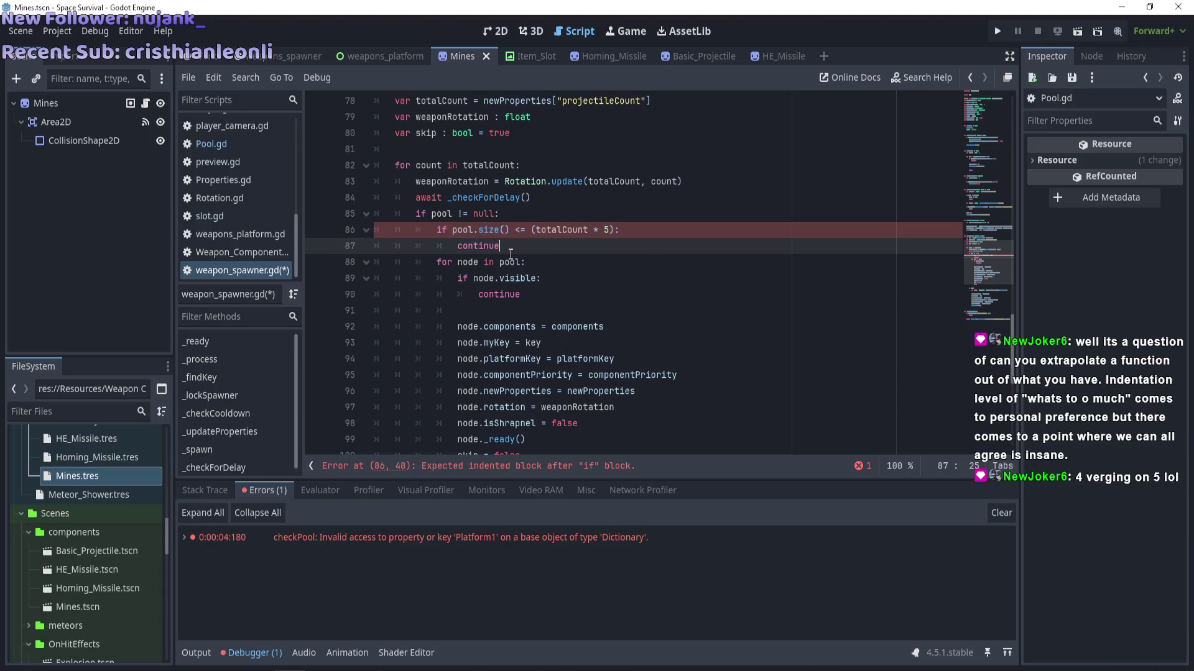
scroll(556, 239, down, 2)
scroll(560, 233, down, 3)
scroll(568, 217, up, 2)
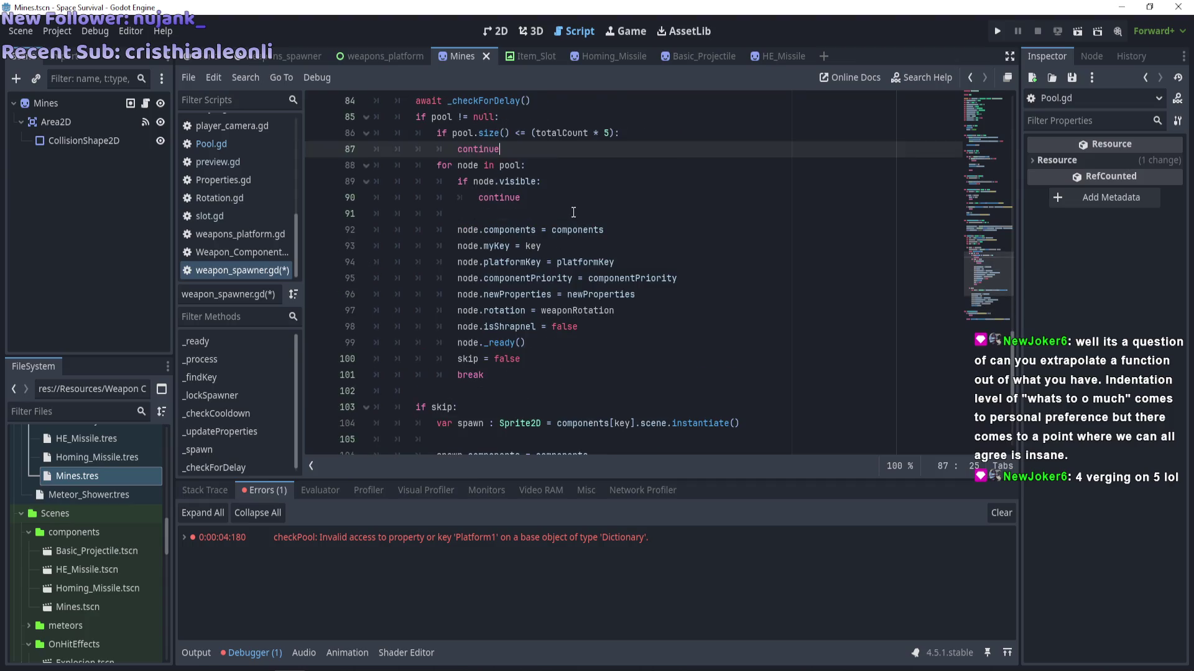
Add a blank line after continue and review the surrounding loop code.
key(Return)
scroll(569, 223, up, 2)
scroll(559, 268, down, 1)
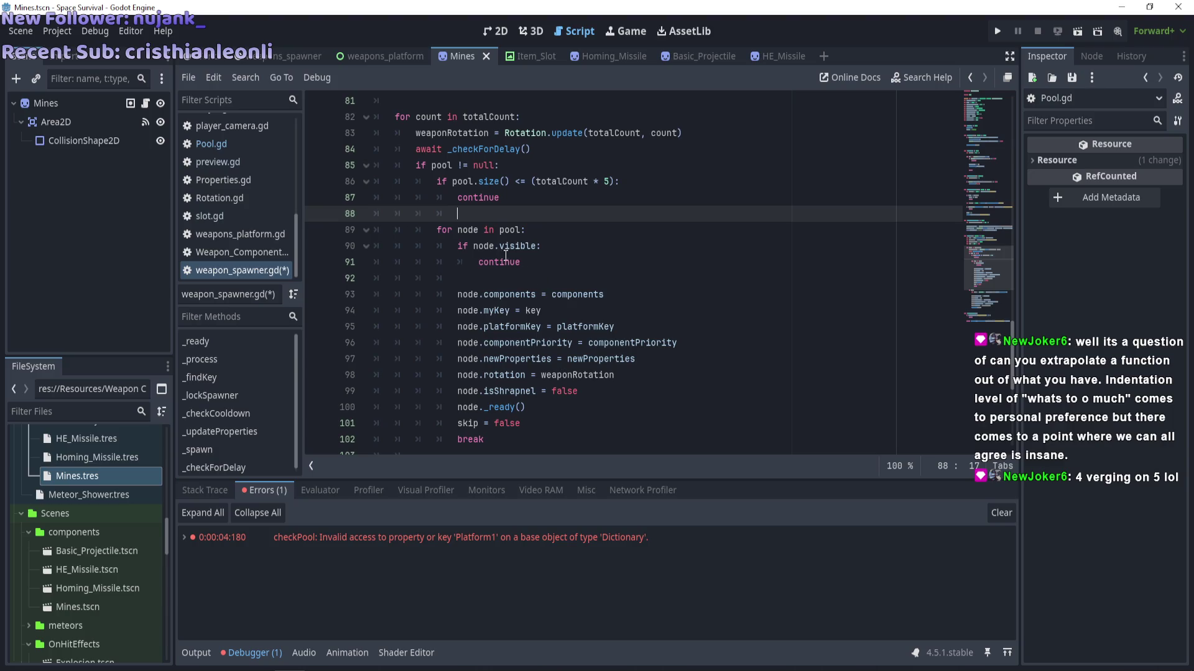
scroll(428, 211, down, 3)
scroll(426, 217, up, 5)
scroll(416, 224, down, 3)
scroll(416, 224, down, 3)
scroll(435, 323, up, 5)
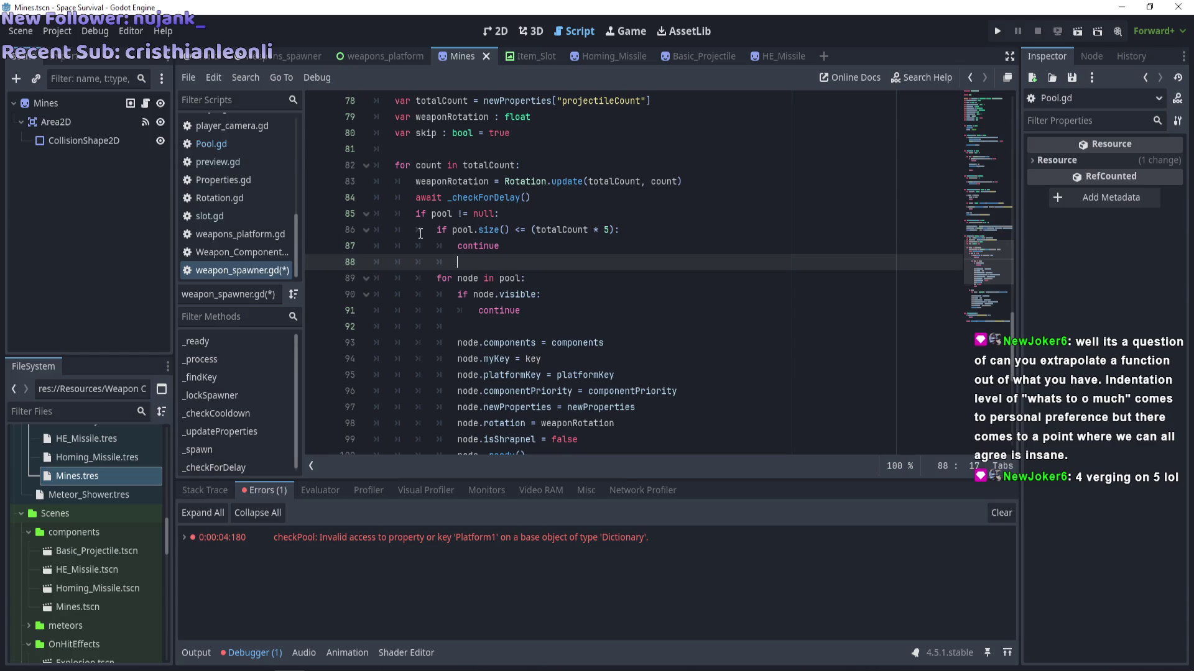
scroll(420, 233, down, 5)
scroll(427, 285, up, 5)
scroll(423, 224, down, 3)
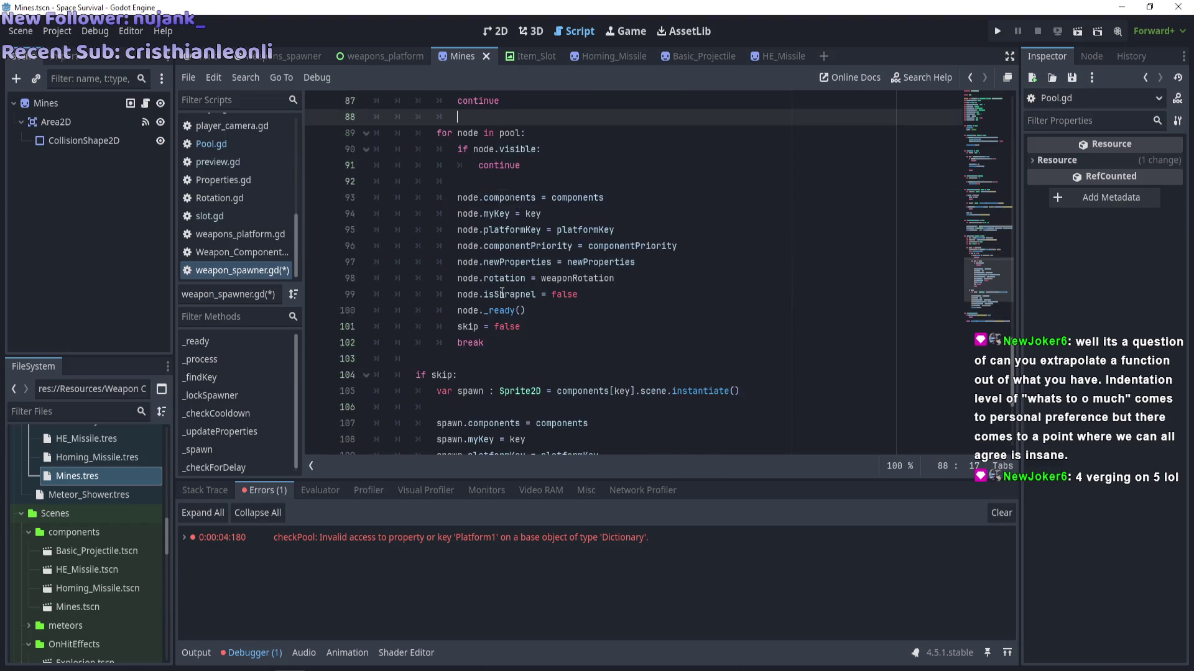
scroll(448, 248, up, 4)
scroll(487, 290, down, 4)
scroll(487, 290, up, 4)
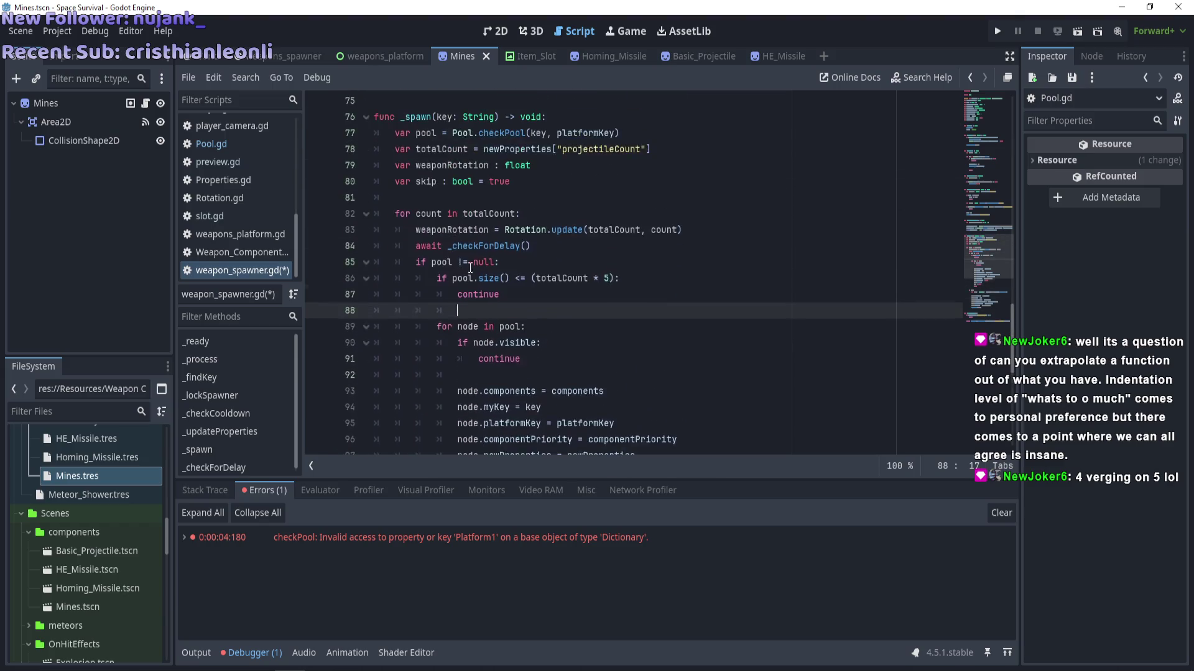
scroll(472, 280, down, 3)
scroll(466, 277, up, 2)
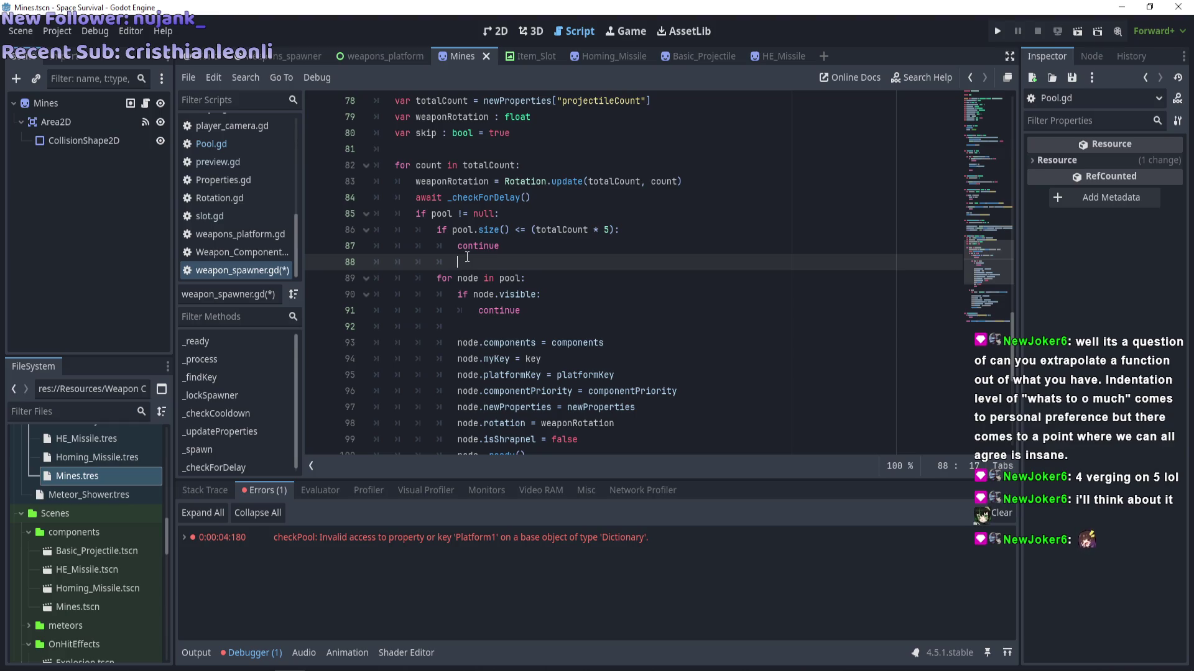
click(456, 215)
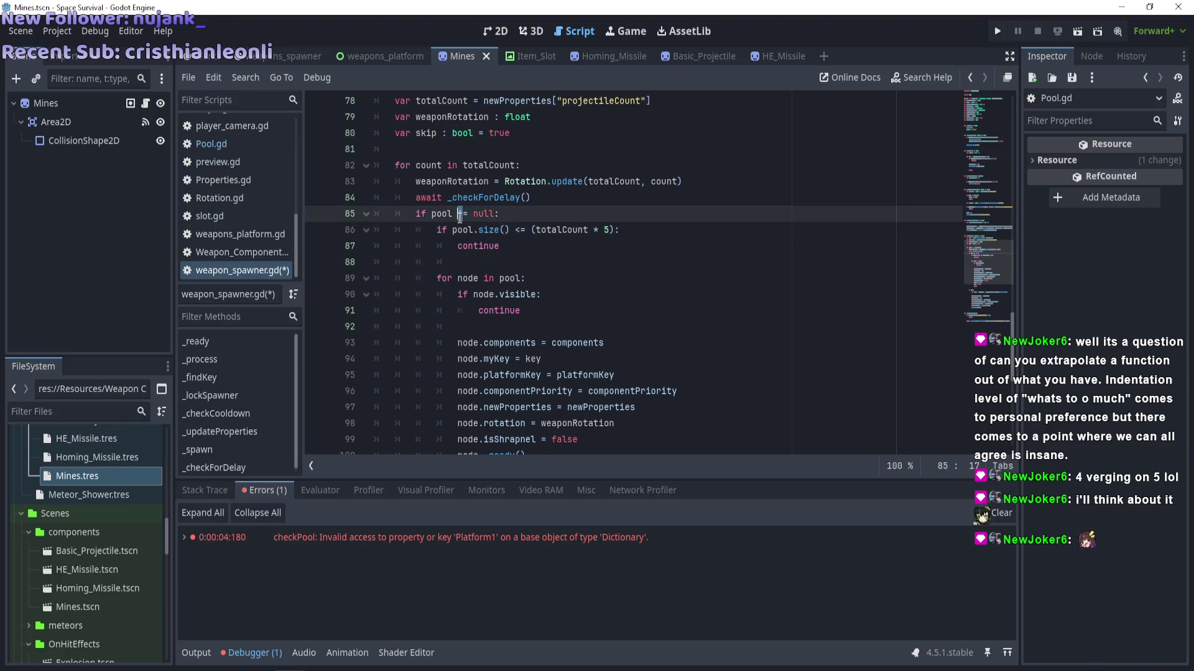
key(Delete)
text(=)
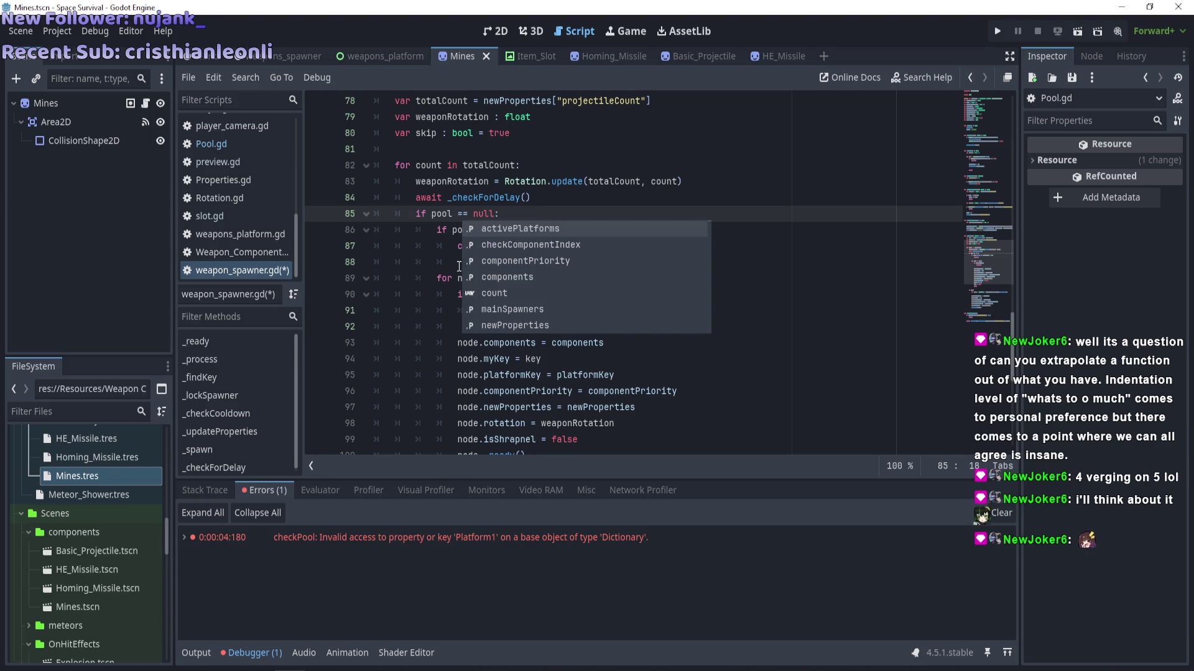
key(Escape)
drag(438, 227, 484, 342)
scroll(439, 225, down, 3)
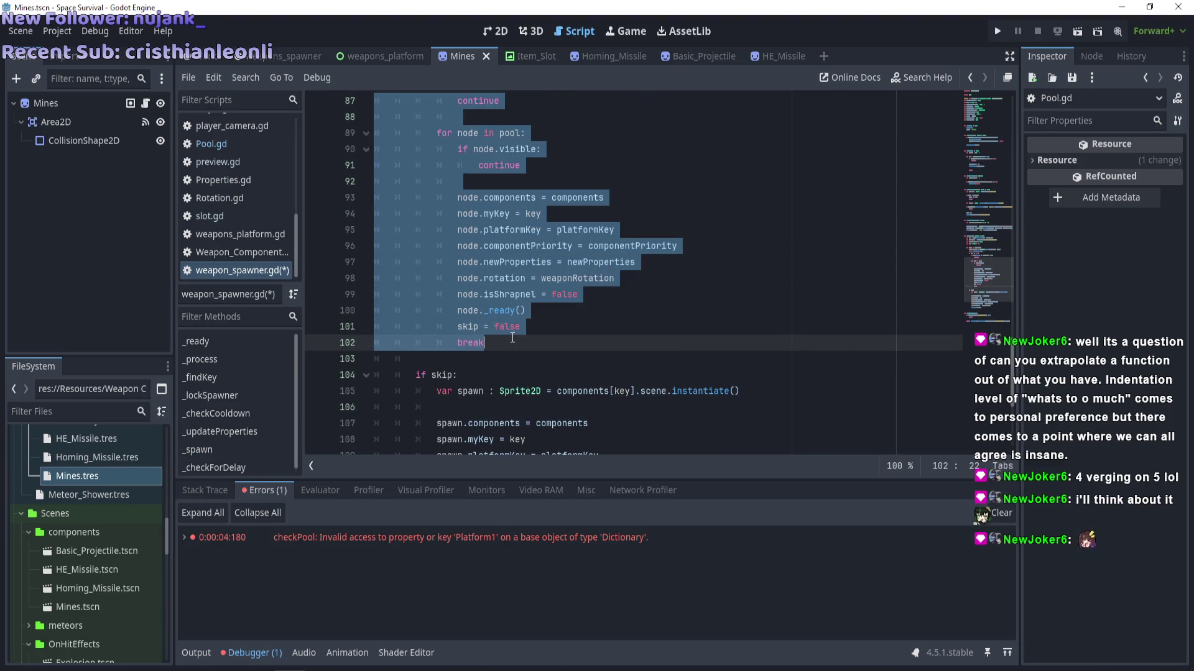
scroll(482, 346, up, 2)
scroll(483, 347, down, 3)
scroll(482, 346, up, 3)
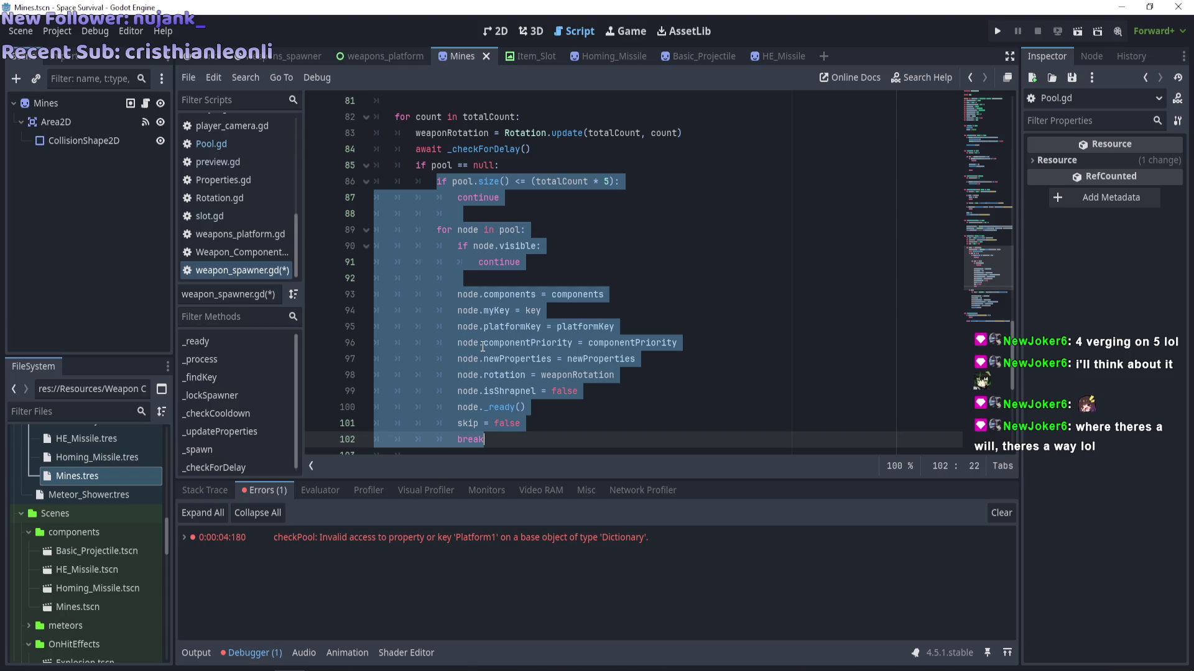
scroll(404, 262, down, 3)
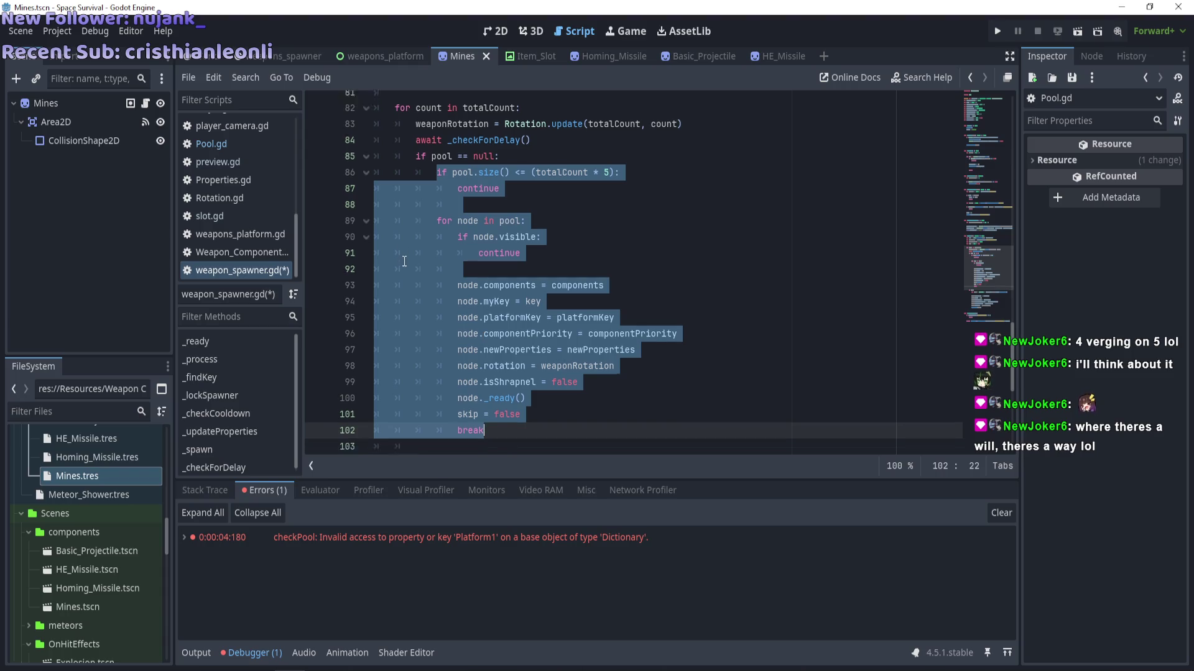
scroll(404, 262, up, 2)
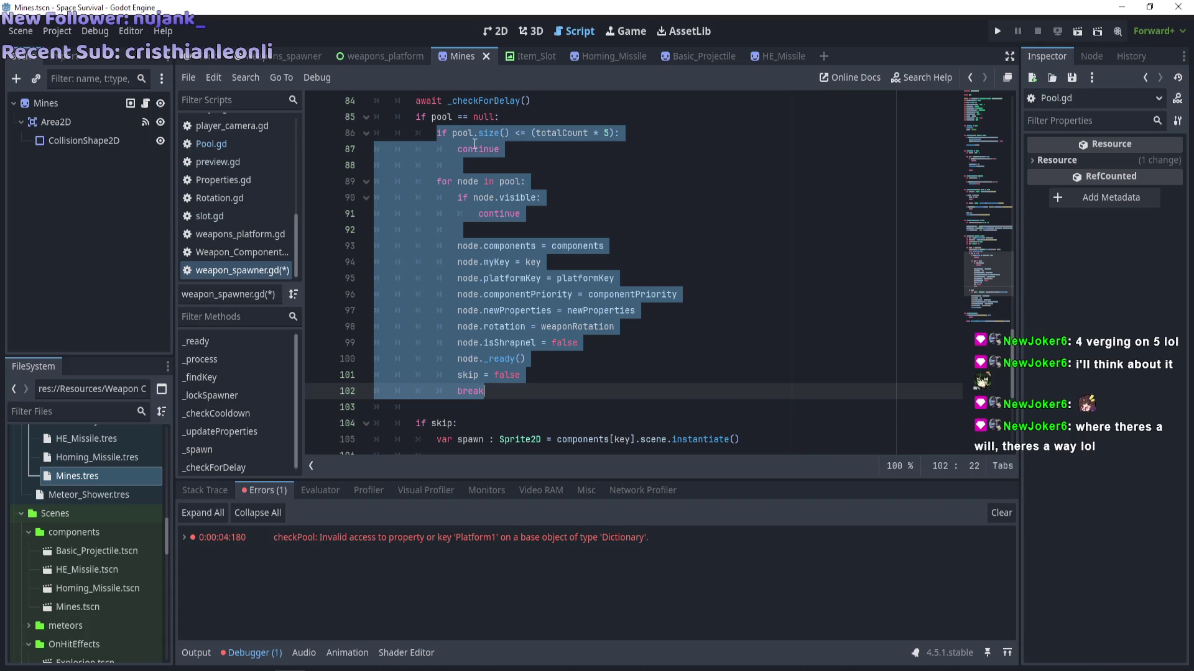
scroll(407, 267, down, 2)
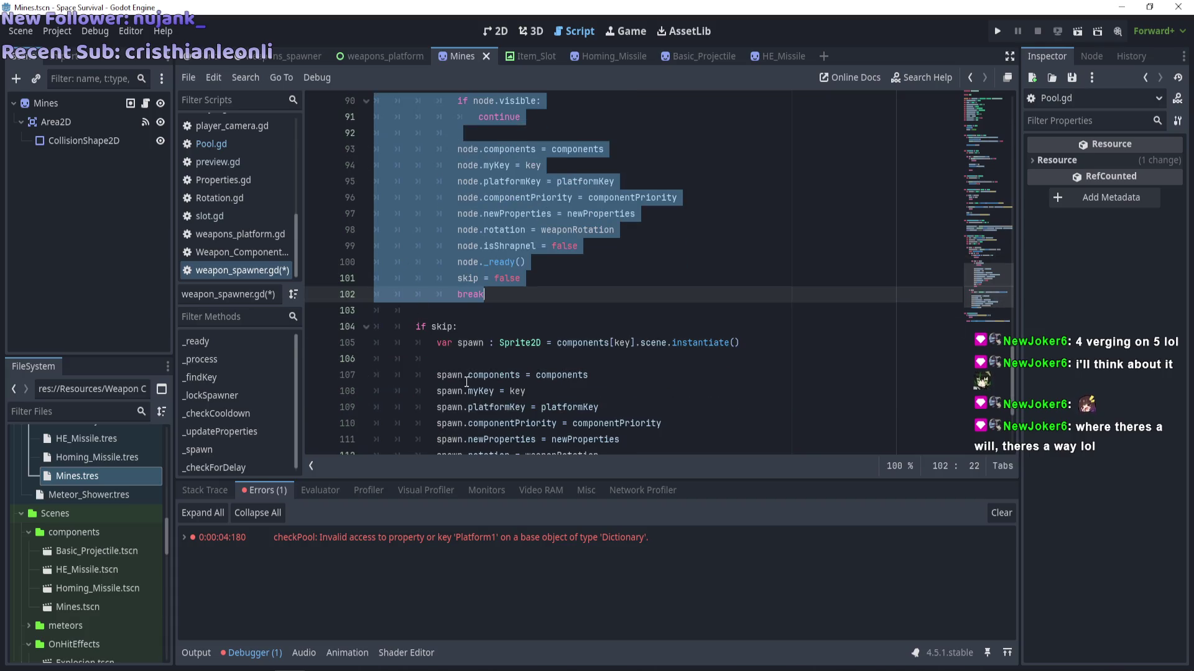
scroll(467, 383, up, 3)
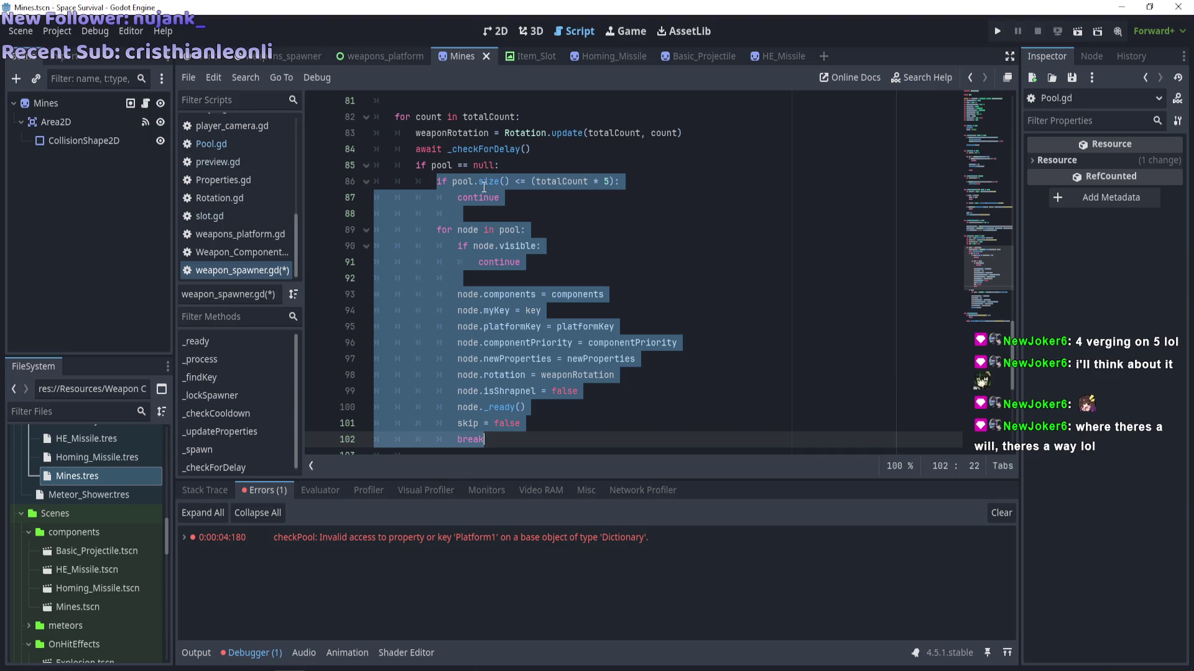
scroll(484, 186, down, 3)
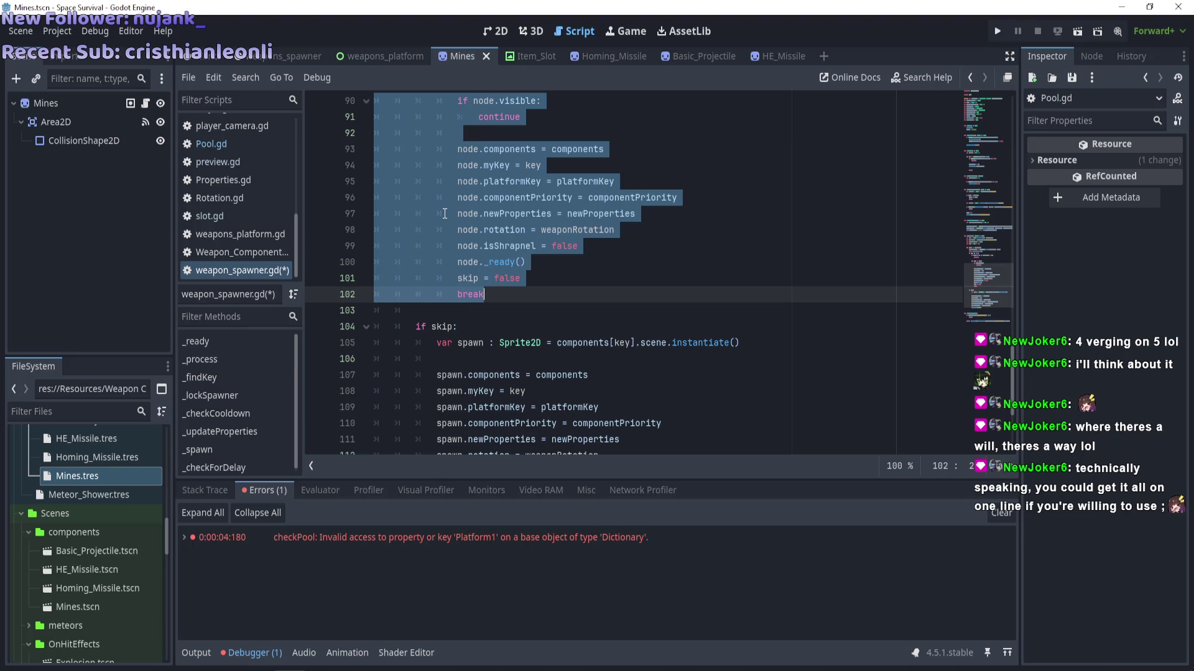
scroll(444, 213, up, 3)
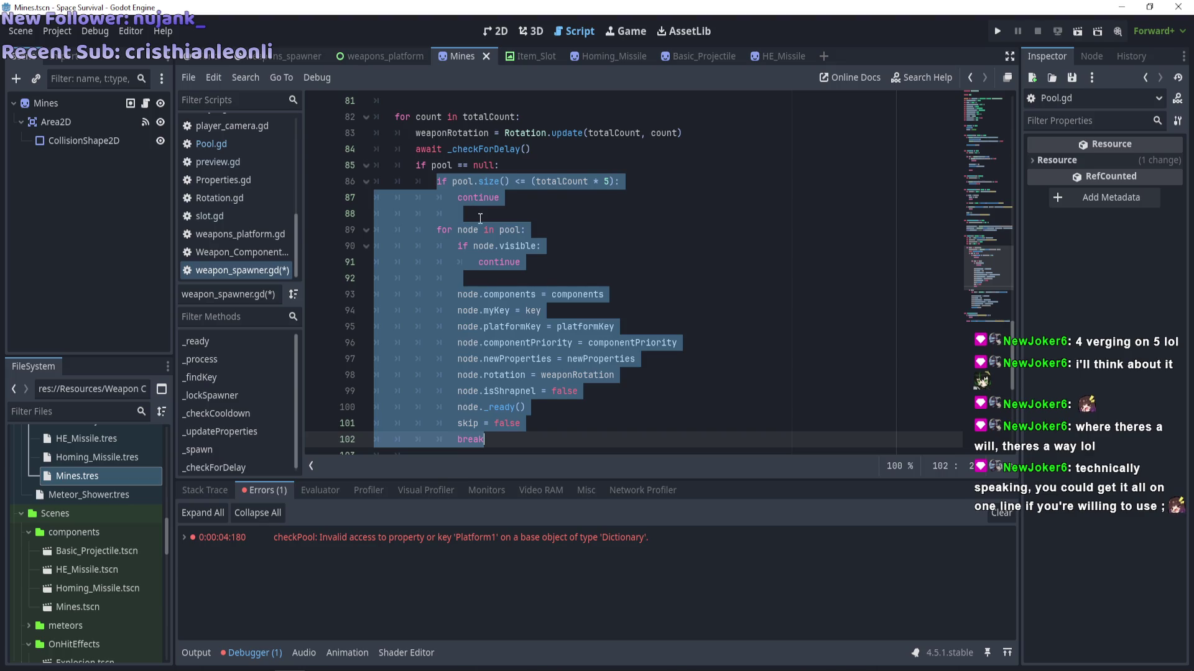
key(Left)
scroll(483, 308, down, 3)
mouse_move(483, 299)
mouse_down()
mouse_move(460, 265)
mouse_move(447, 292)
mouse_move(458, 279)
mouse_up()
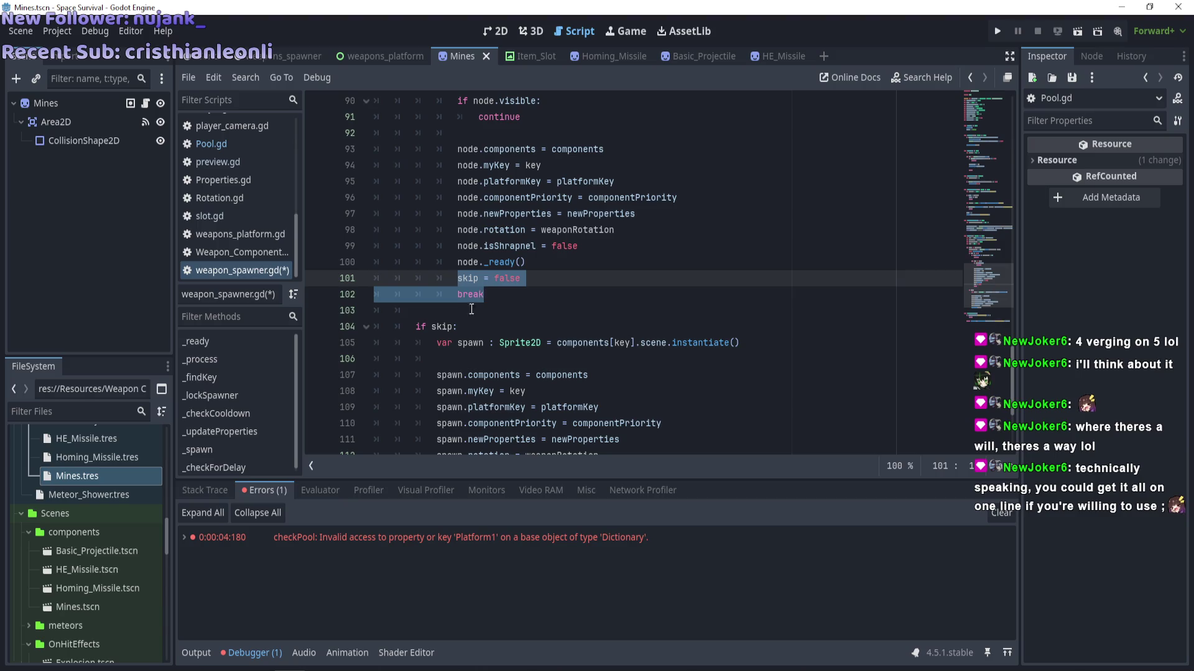
key(Down)
key(Down)
key(shift+Home)
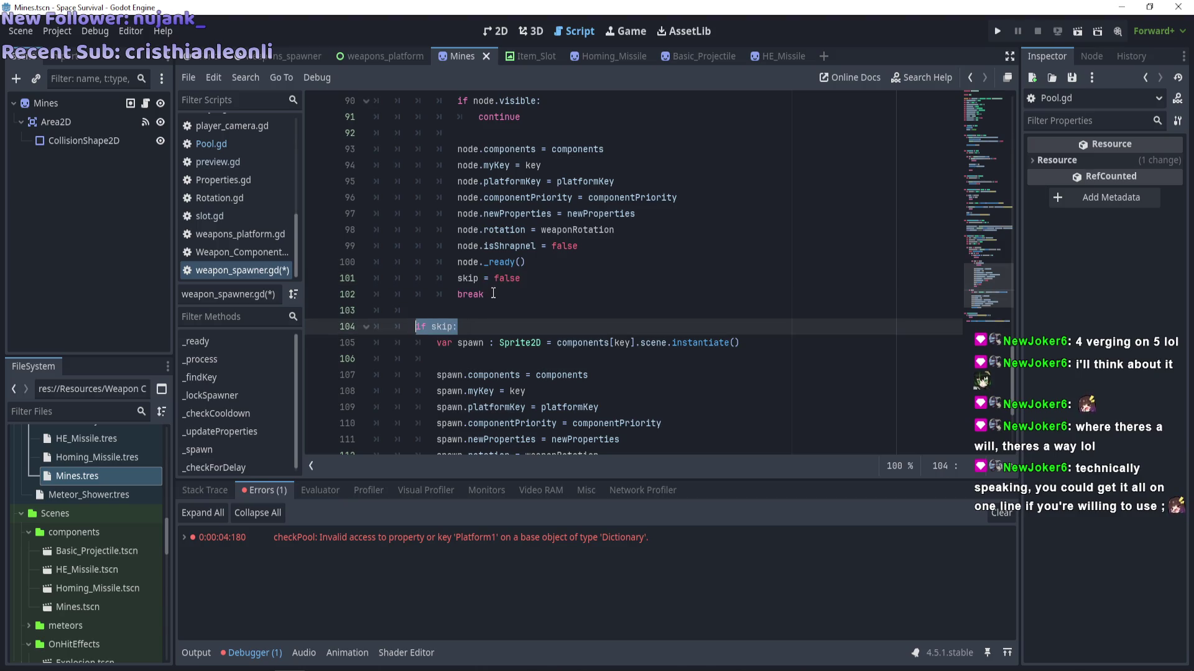
click(485, 298)
drag(471, 327, 435, 278)
scroll(456, 261, up, 4)
mouse_move(415, 213)
mouse_down()
mouse_move(472, 222)
mouse_move(507, 309)
mouse_move(581, 317)
mouse_up()
scroll(580, 317, down, 4)
scroll(560, 323, up, 4)
scroll(541, 330, down, 4)
scroll(524, 334, up, 1)
scroll(524, 334, up, 2)
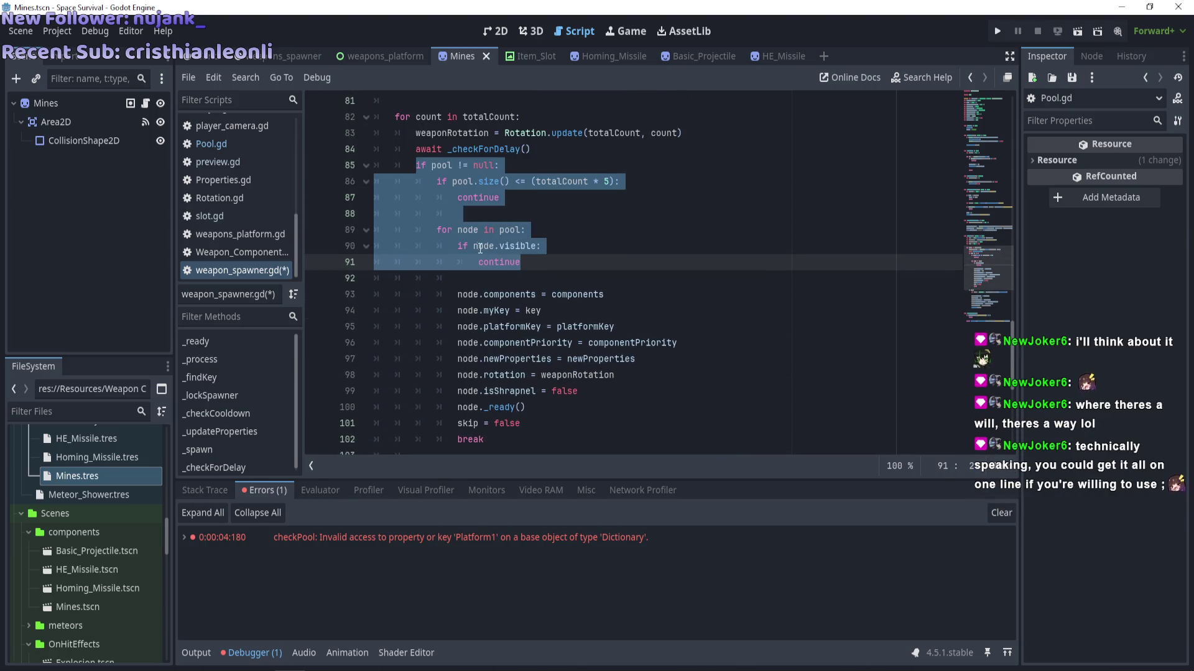
scroll(497, 311, down, 4)
scroll(473, 293, up, 3)
scroll(459, 283, down, 2)
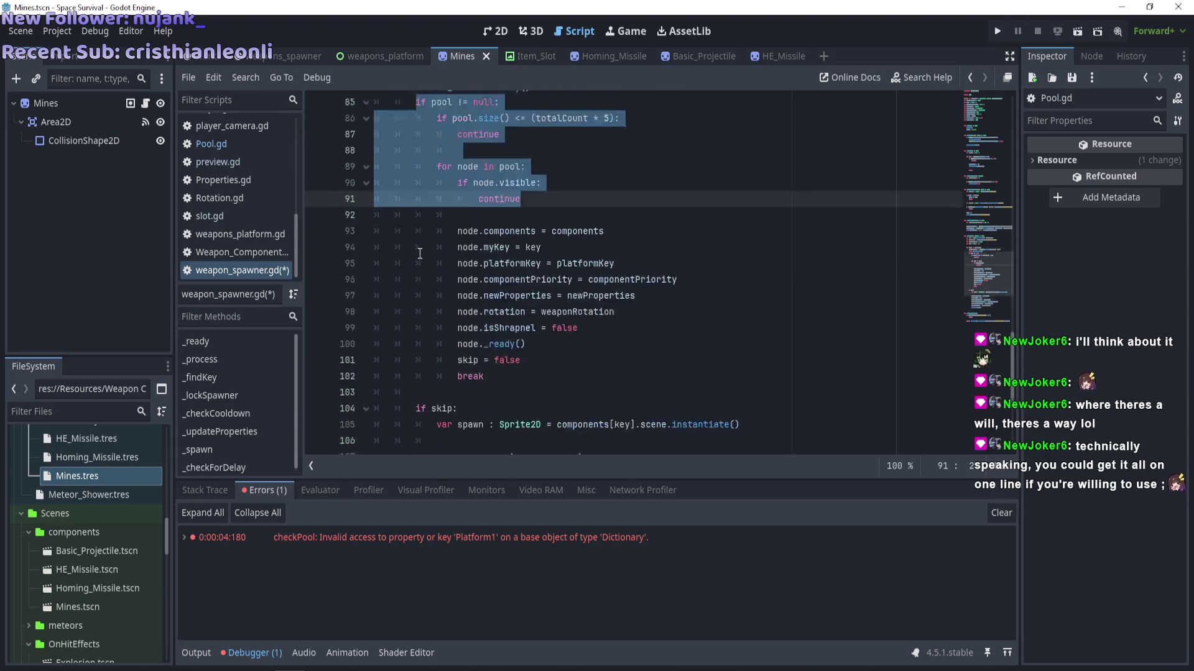
scroll(466, 268, up, 4)
scroll(472, 249, down, 1)
click(474, 246)
scroll(474, 246, down, 3)
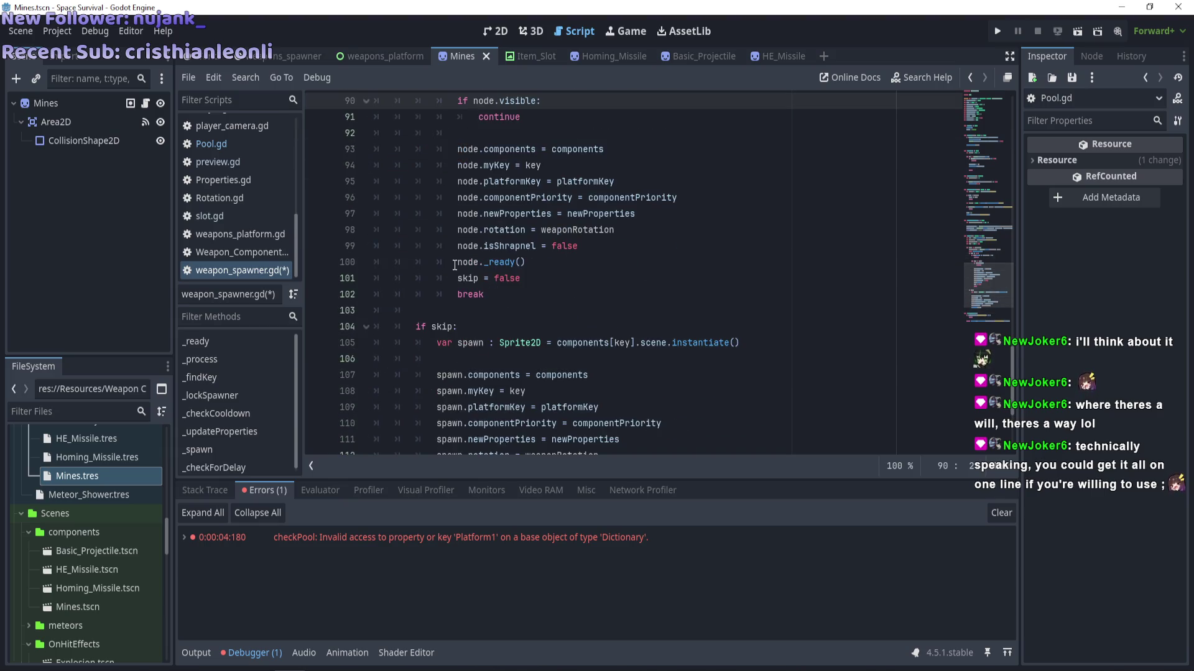
click(523, 316)
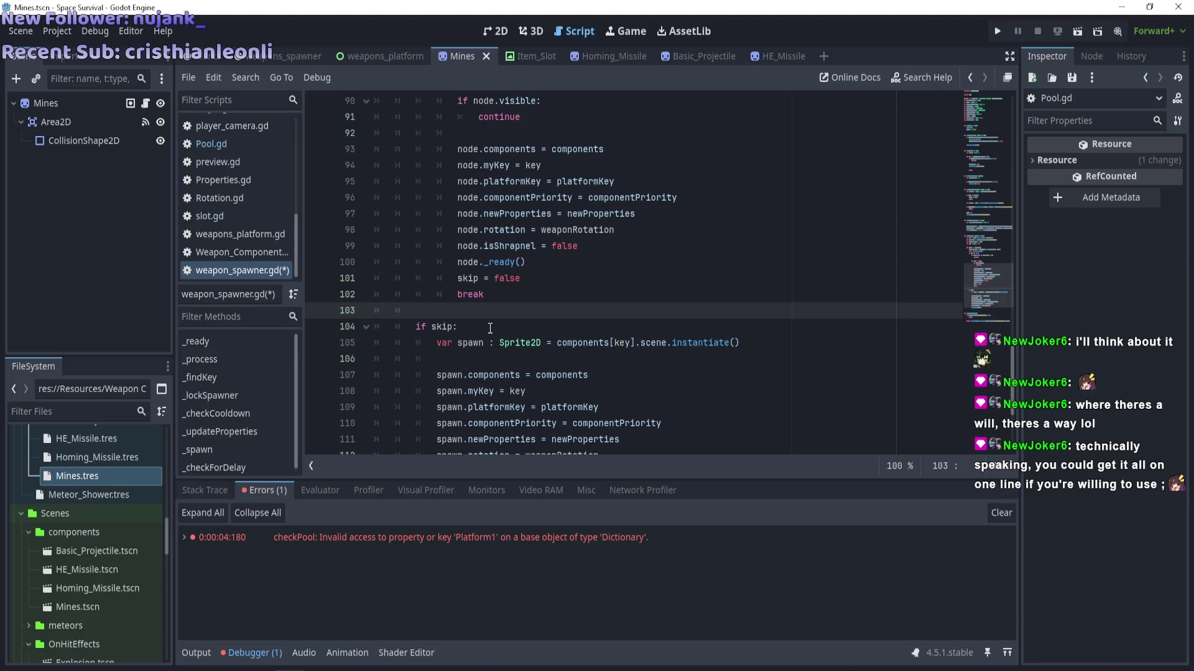
scroll(660, 346, up, 10)
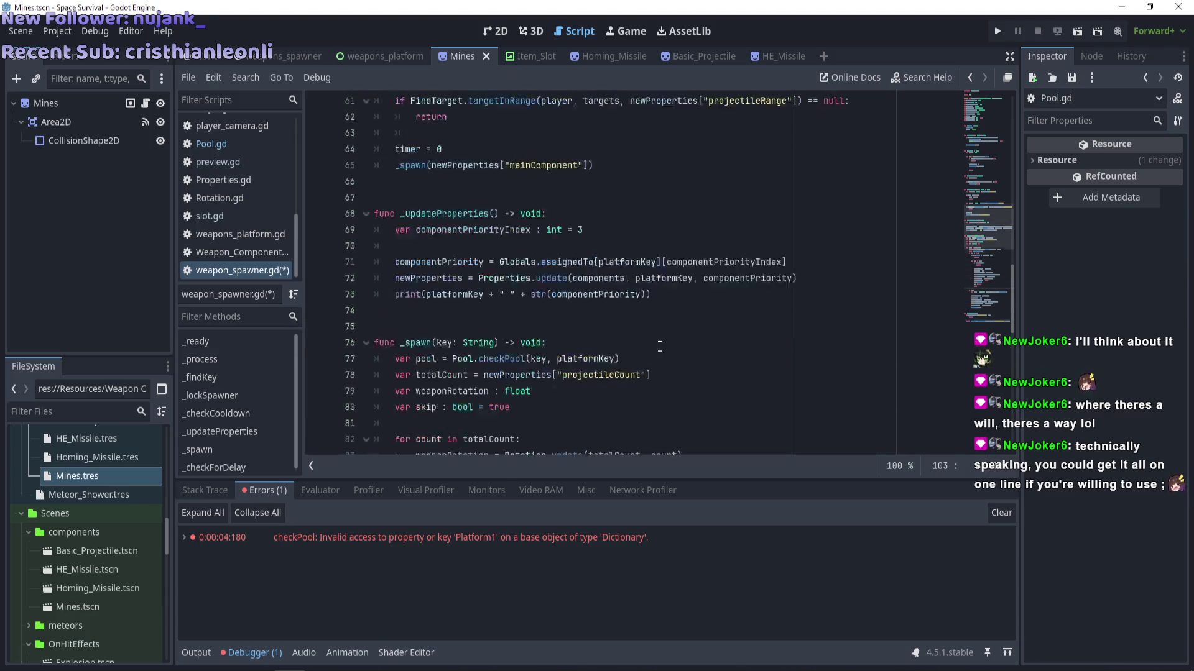
scroll(661, 346, down, 6)
Join the cooldown line onto the _checkCooldown declaration and inspect the indent-error lines.
scroll(661, 346, up, 7)
scroll(660, 346, up, 18)
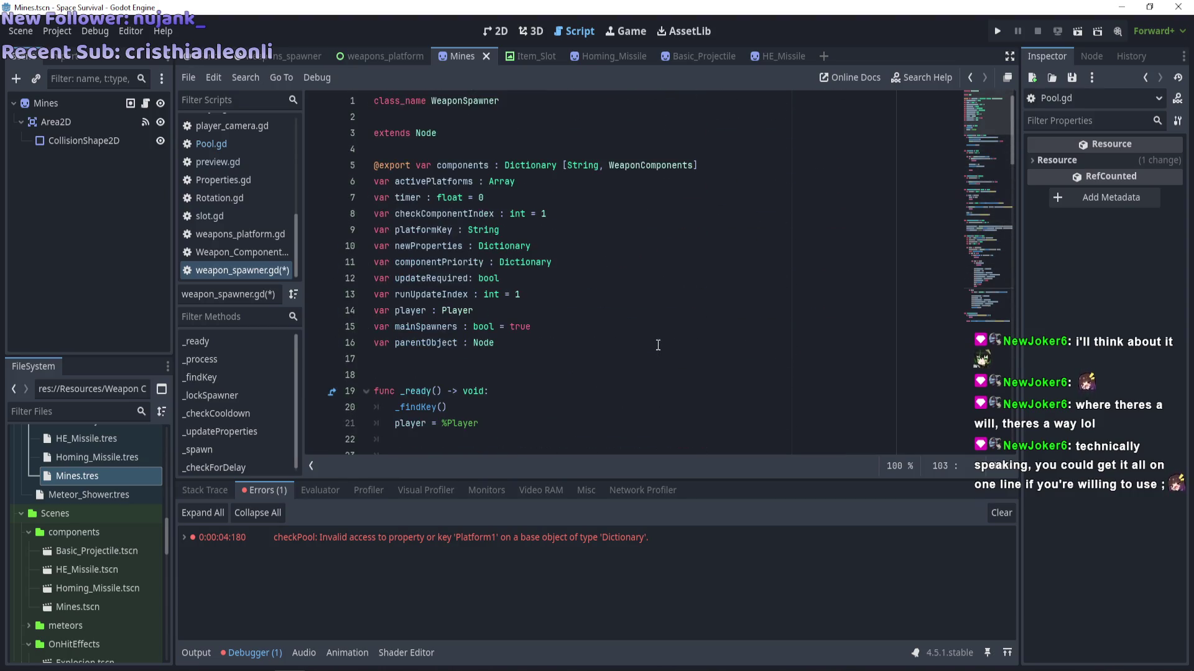
scroll(543, 293, down, 13)
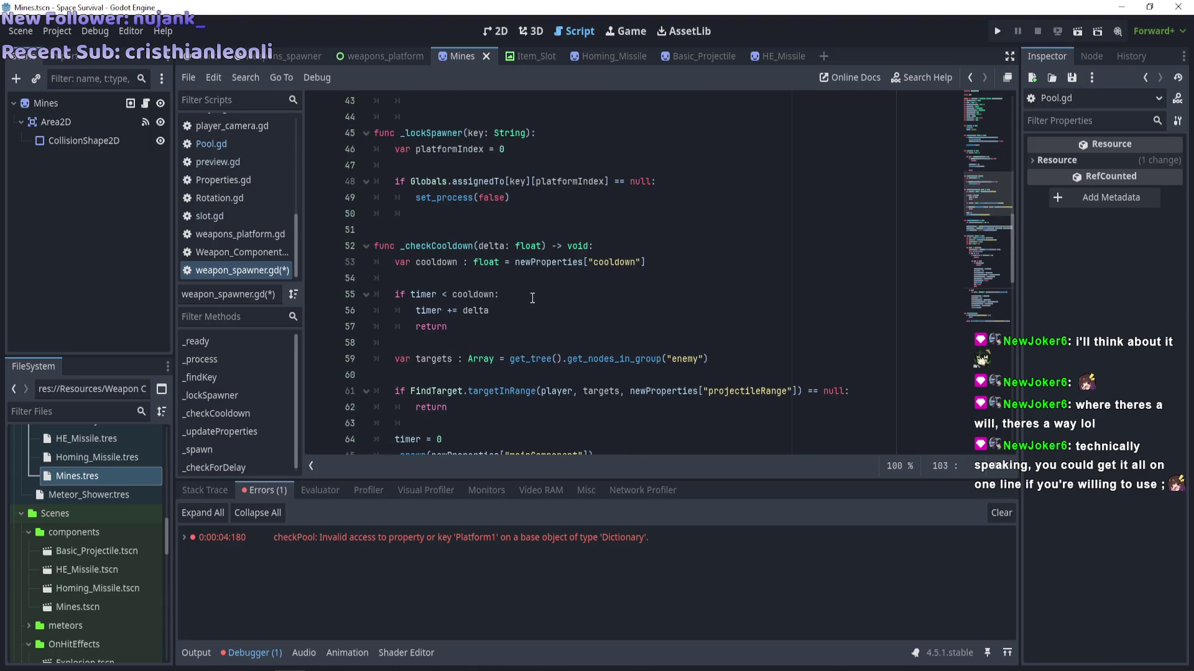
scroll(532, 298, down, 3)
scroll(435, 279, up, 3)
click(394, 264)
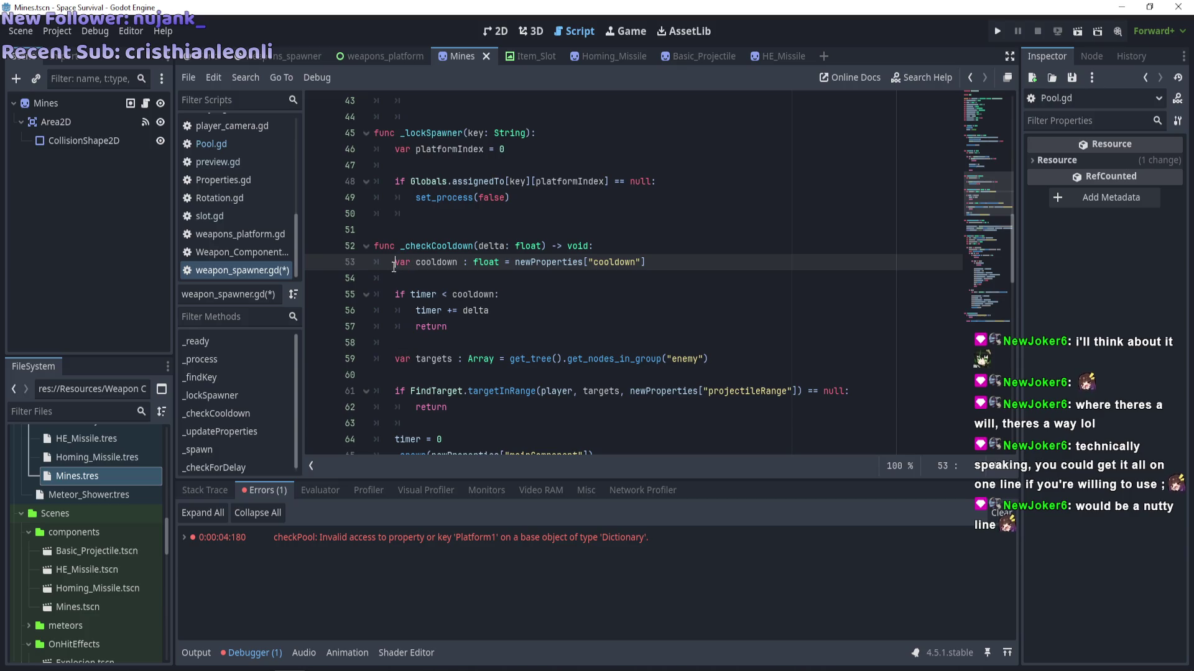
key(BackSpace)
key(BackSpace)
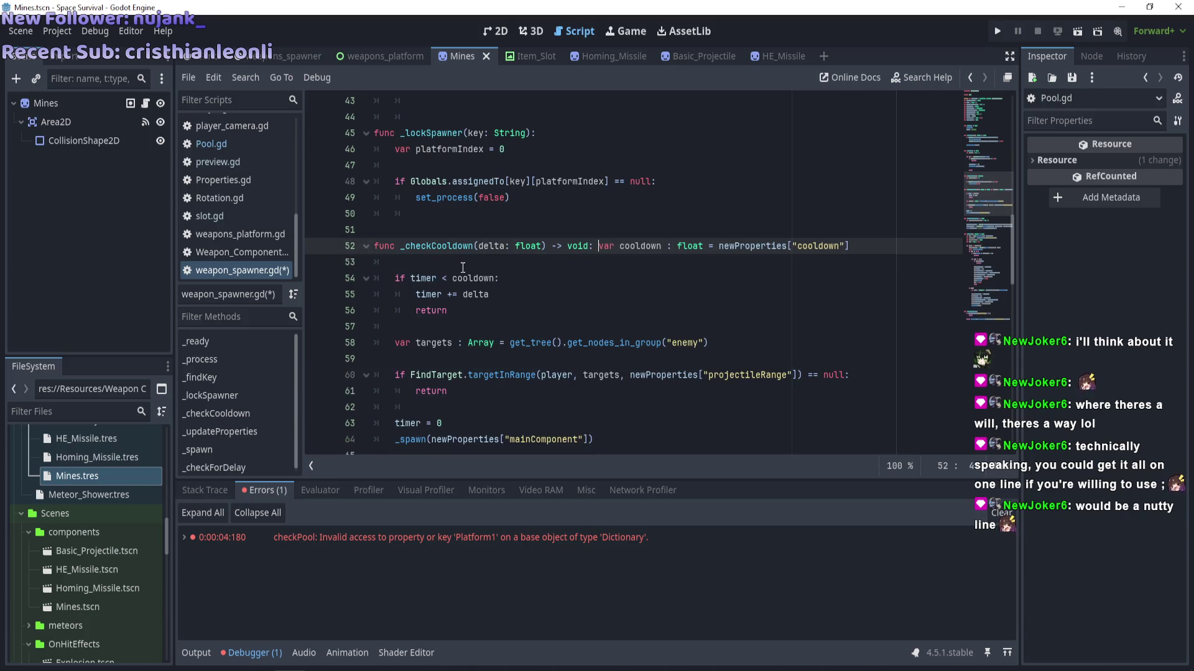
click(400, 263)
click(580, 337)
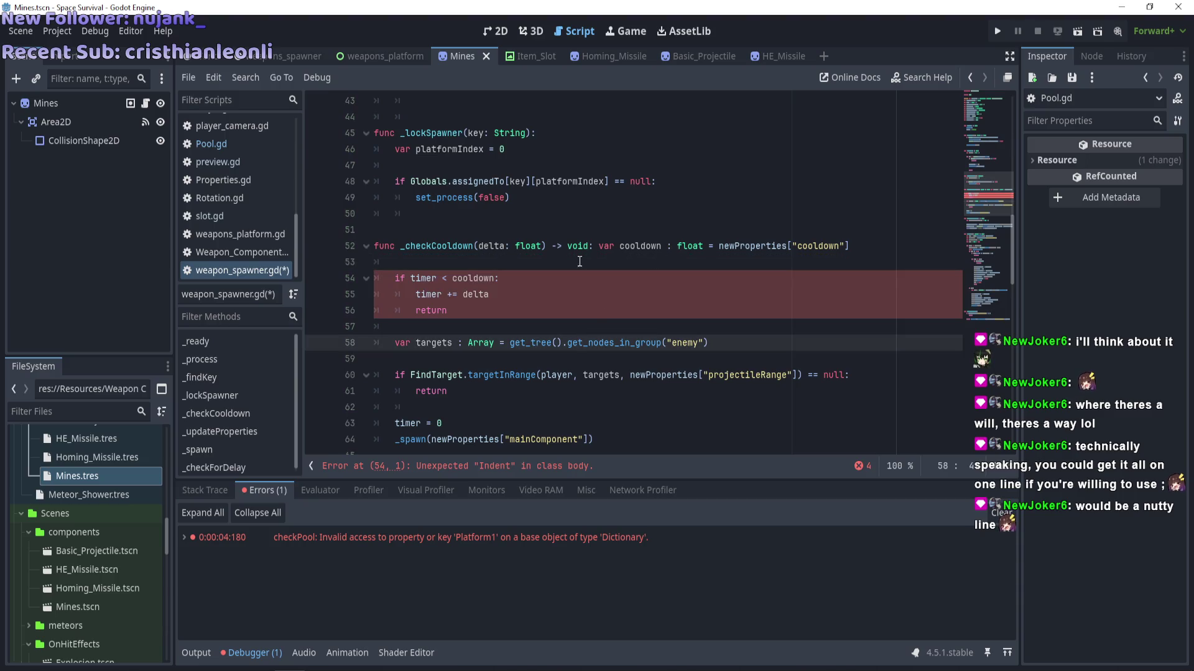
click(616, 245)
key(Down)
key(Down)
click(600, 251)
key(Down)
key(Down)
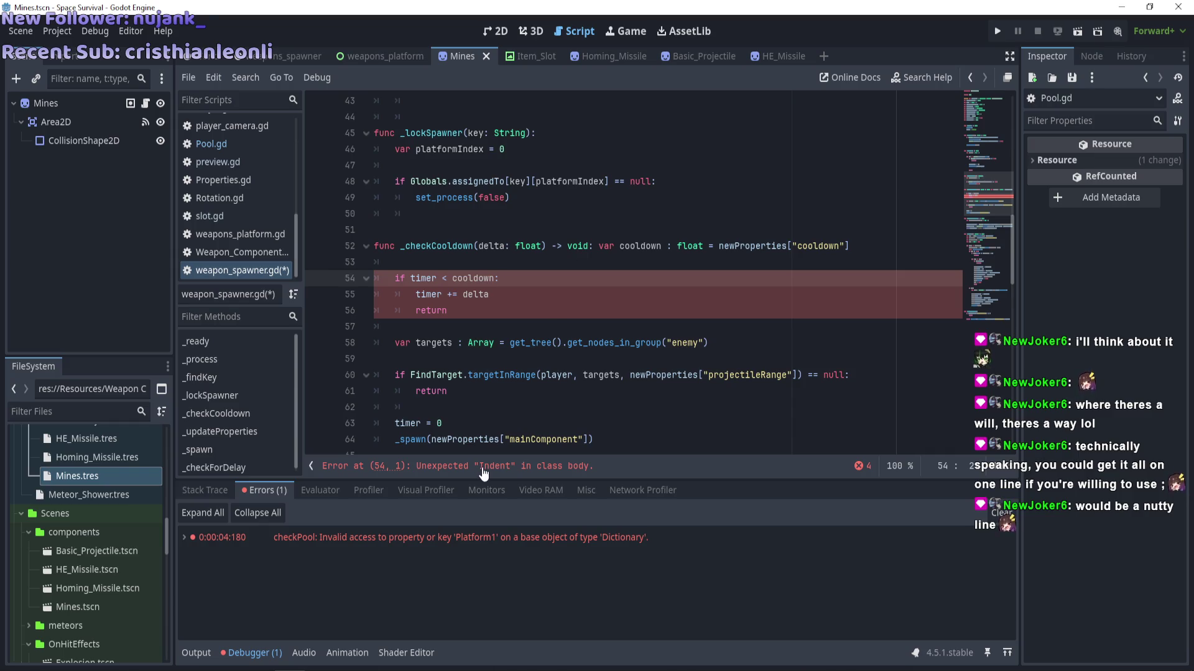
key(Down)
key(Down)
key(Down)
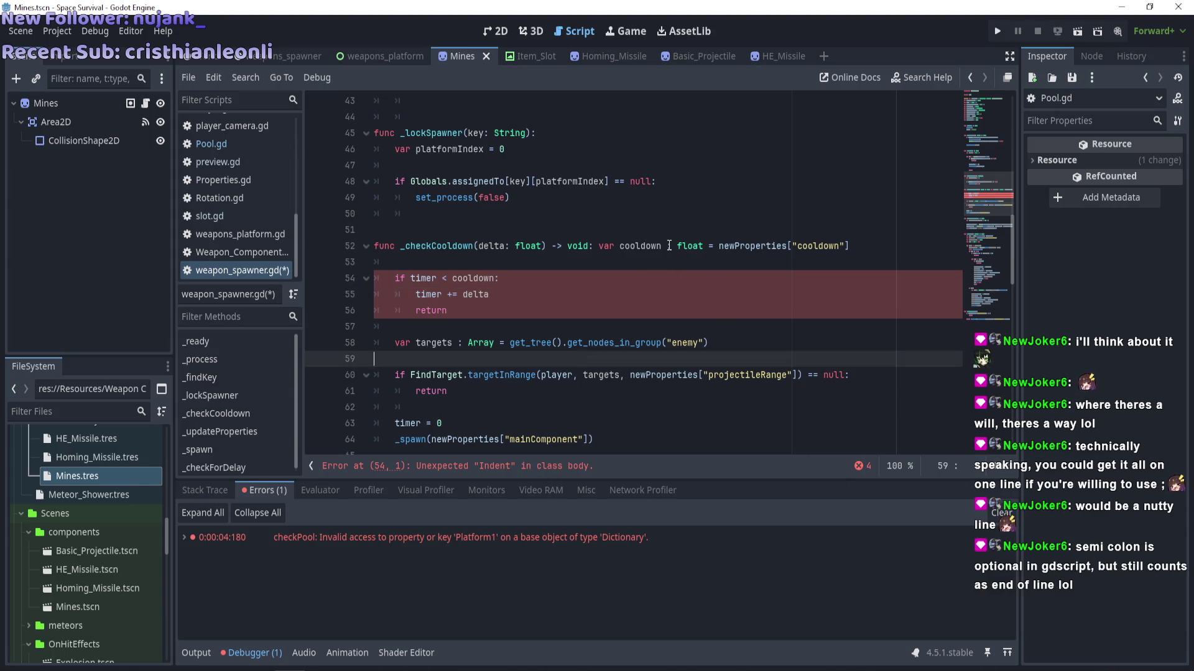
Try splitting the cooldown declaration, undo it, and append a semicolon to it.
click(599, 247)
key(Return)
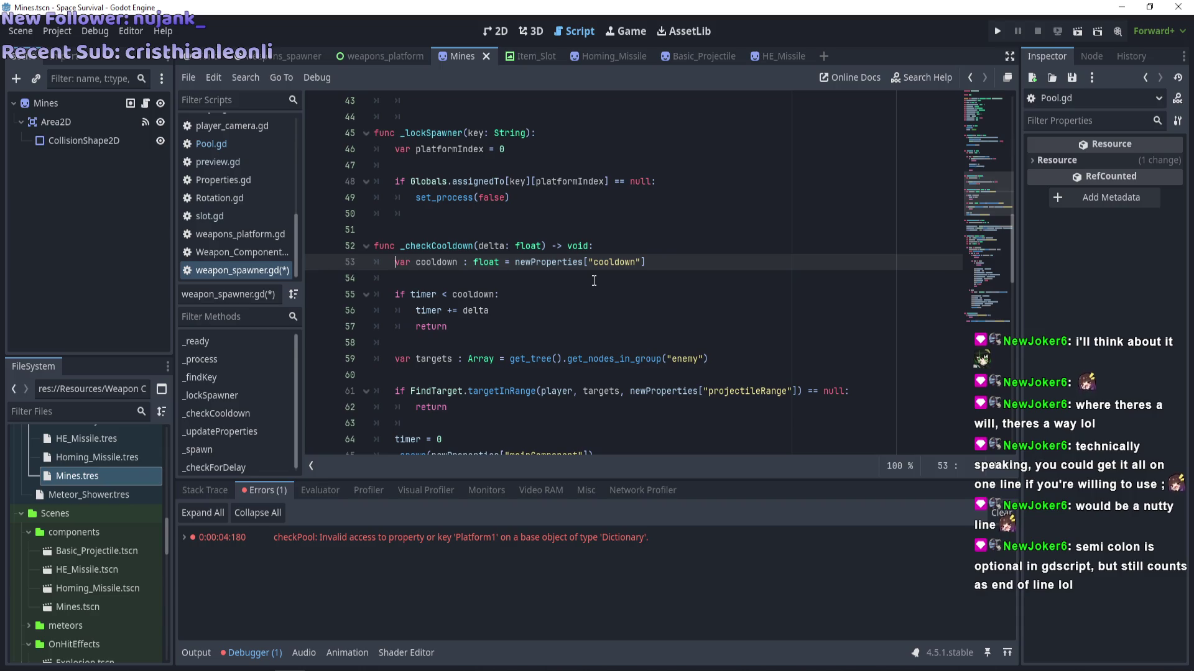
key(ctrl+z)
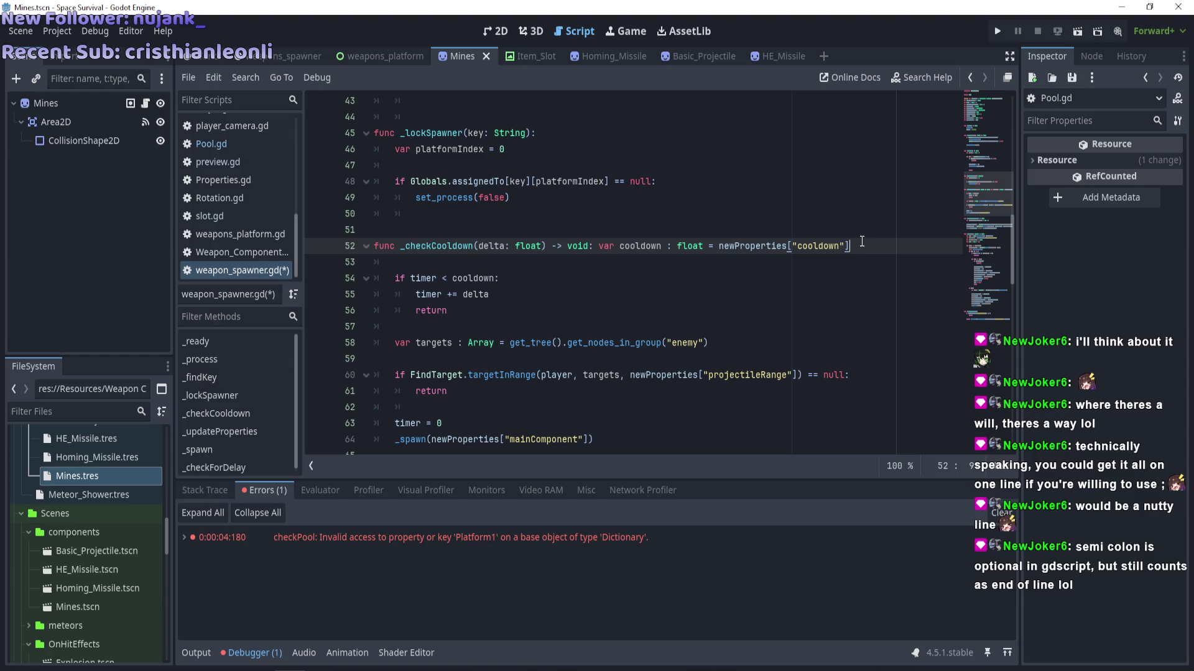
click(857, 260)
click(858, 247)
text(;)
click(817, 303)
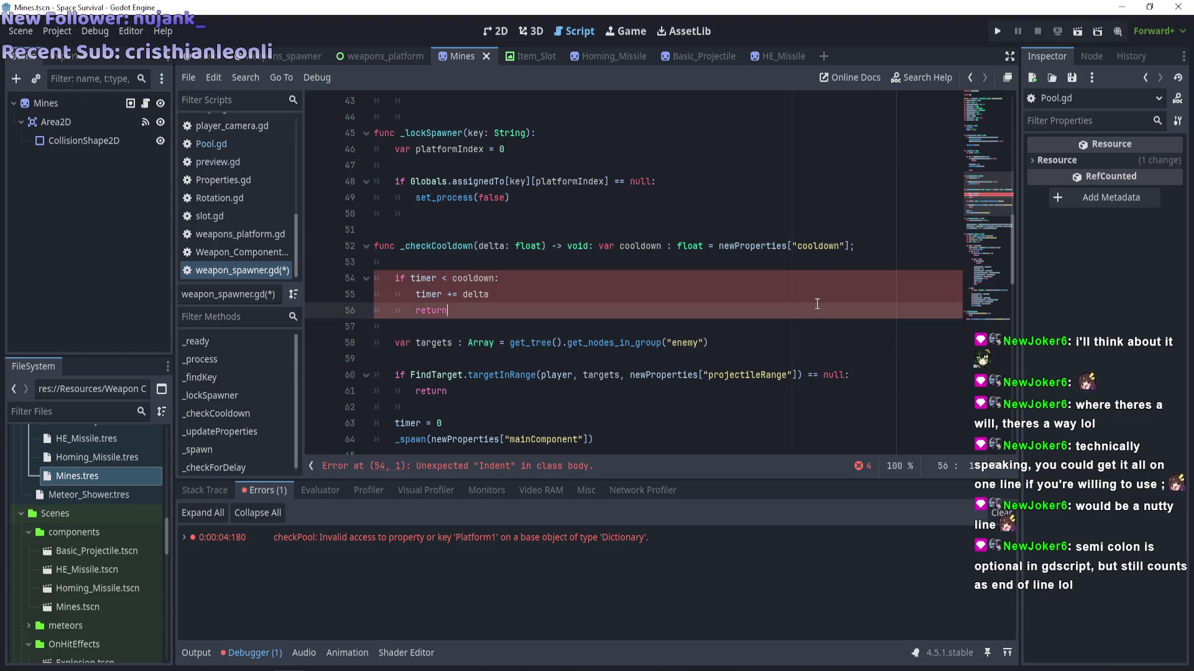
key(Up)
key(Up)
key(Up)
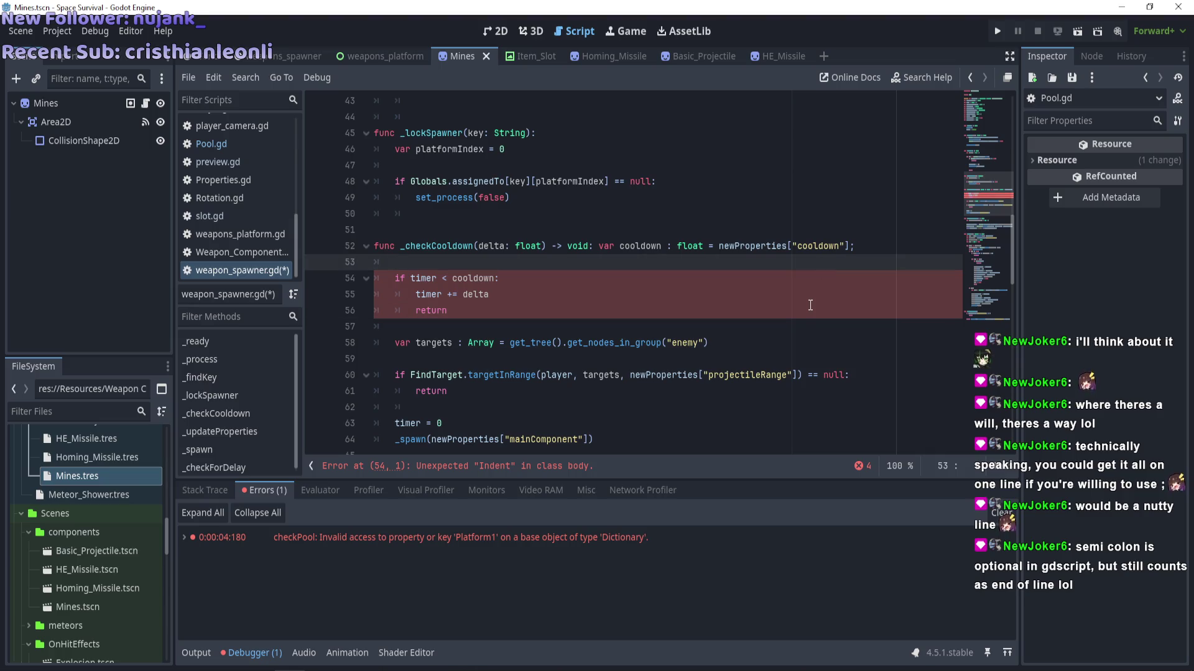
click(866, 247)
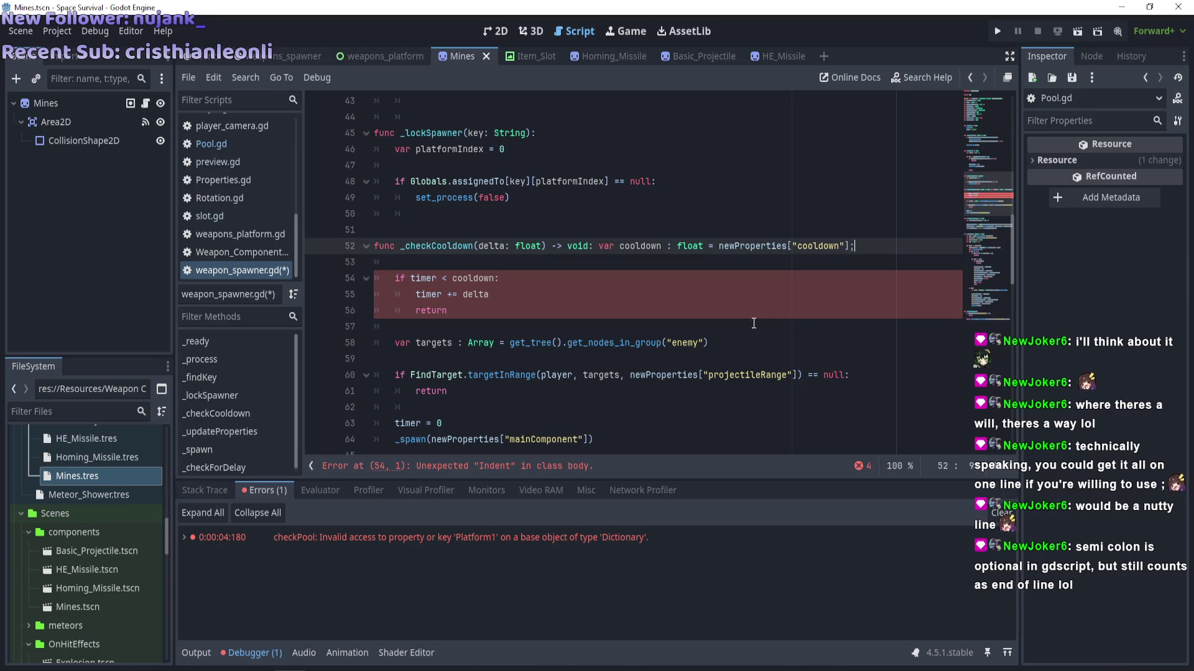
click(850, 267)
Put var cooldown on its own line without the semicolon and save weapon_spawner.gd.
click(598, 246)
key(Return)
click(651, 262)
key(BackSpace)
key(ctrl+s)
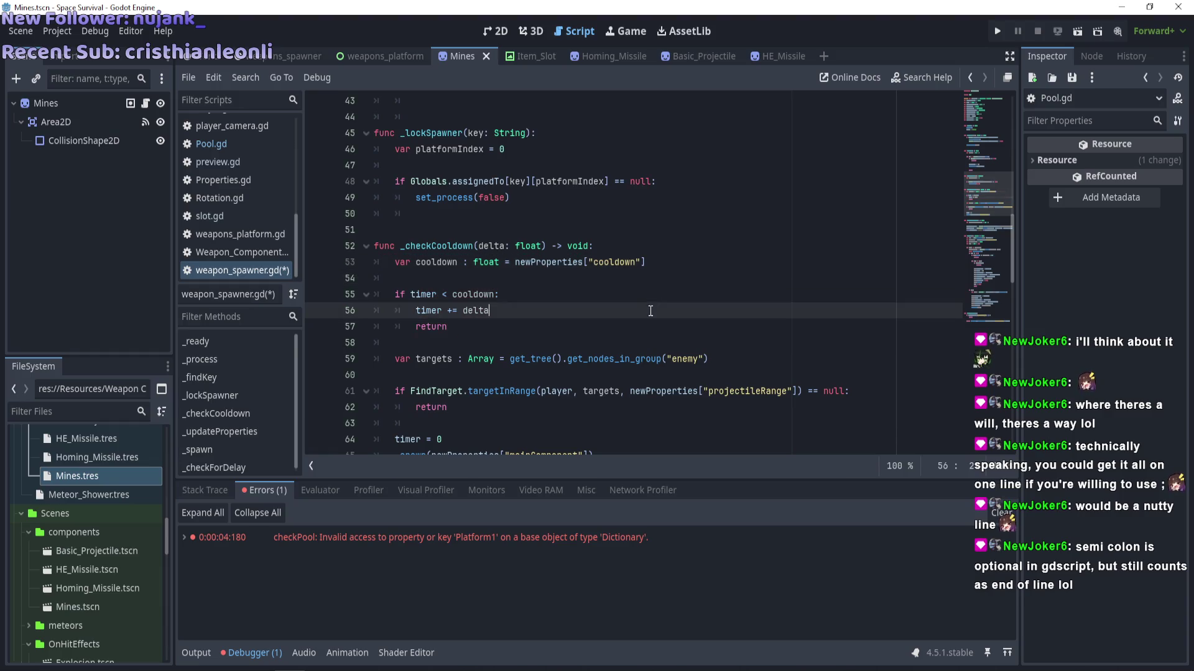
click(620, 294)
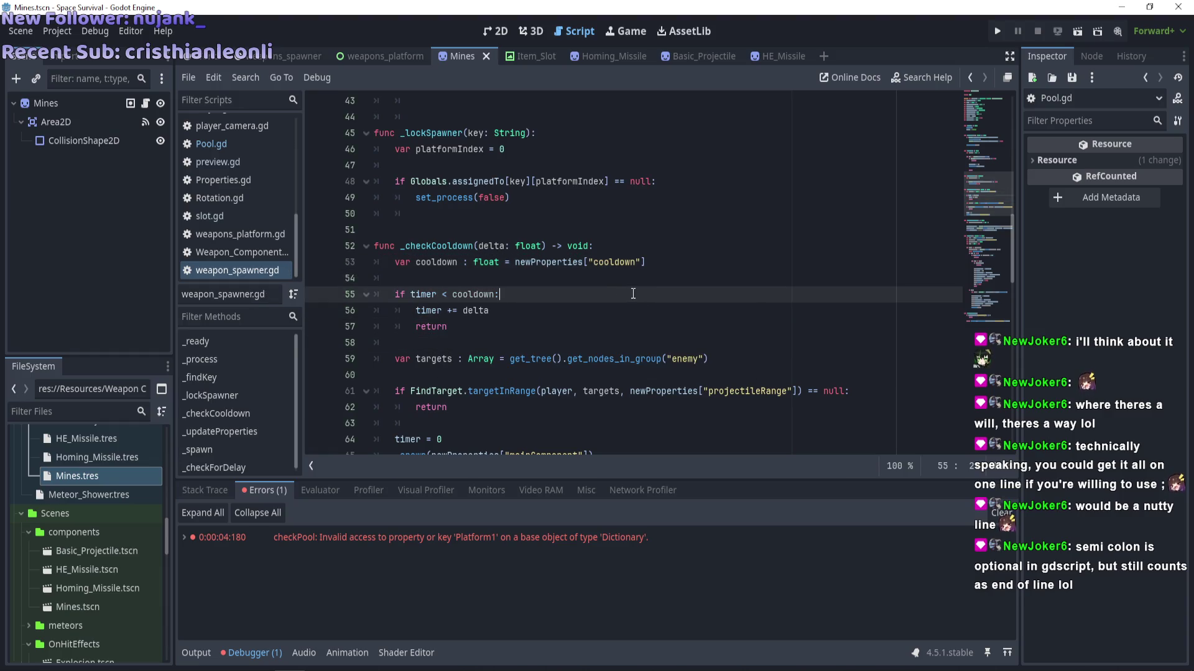
scroll(625, 294, down, 15)
scroll(628, 296, up, 9)
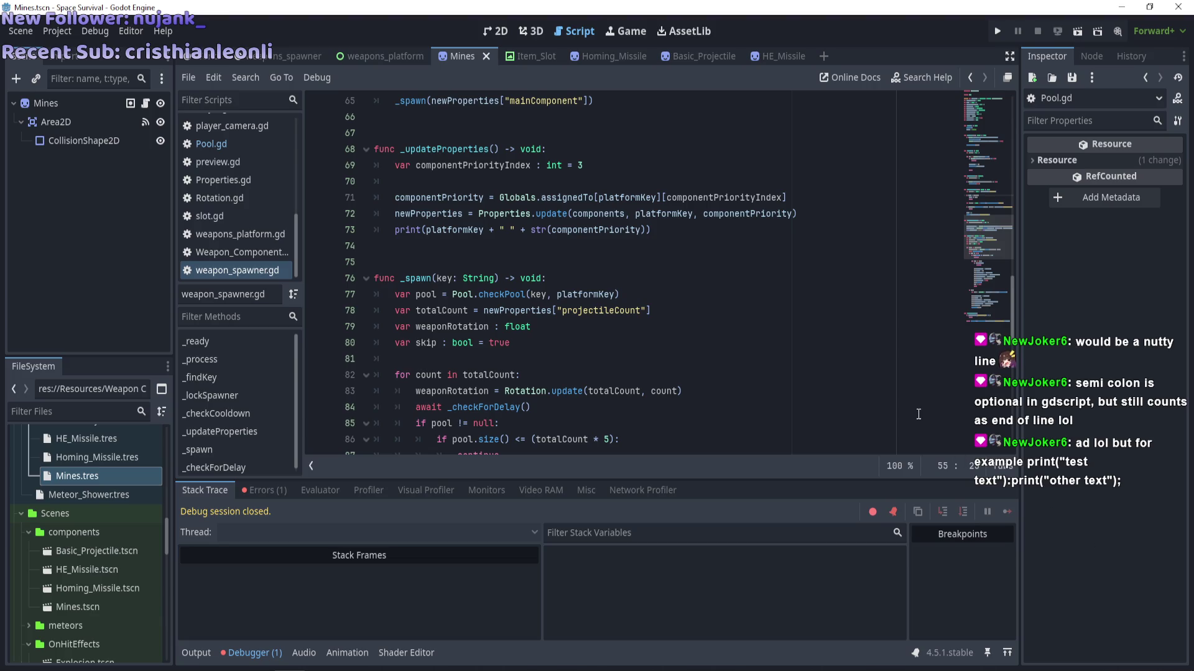
Scroll up through weapon_spawner.gd after the debug session closes.
scroll(403, 280, up, 8)
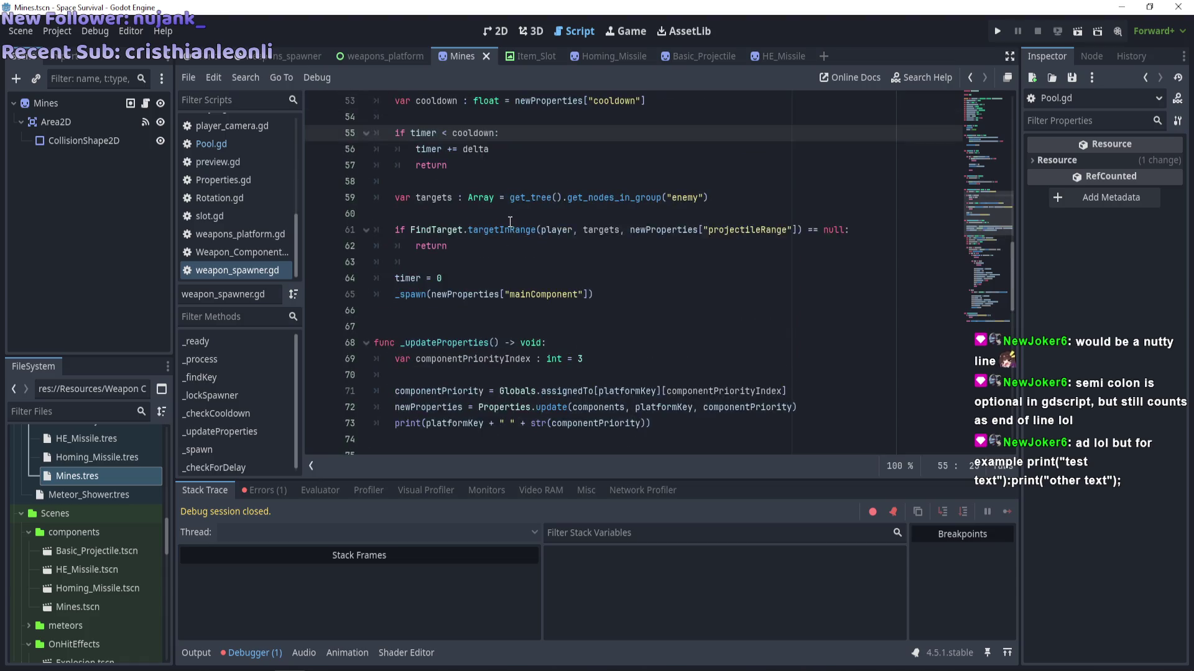
click(391, 294)
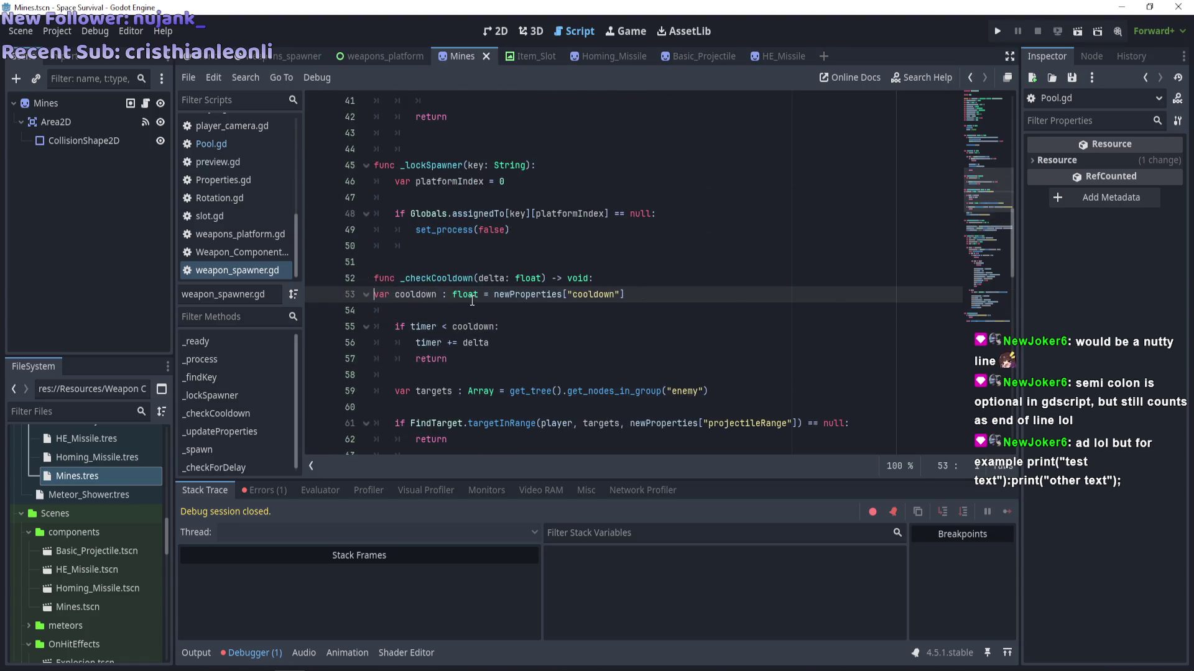
key(BackSpace)
key(BackSpace)
text(;)
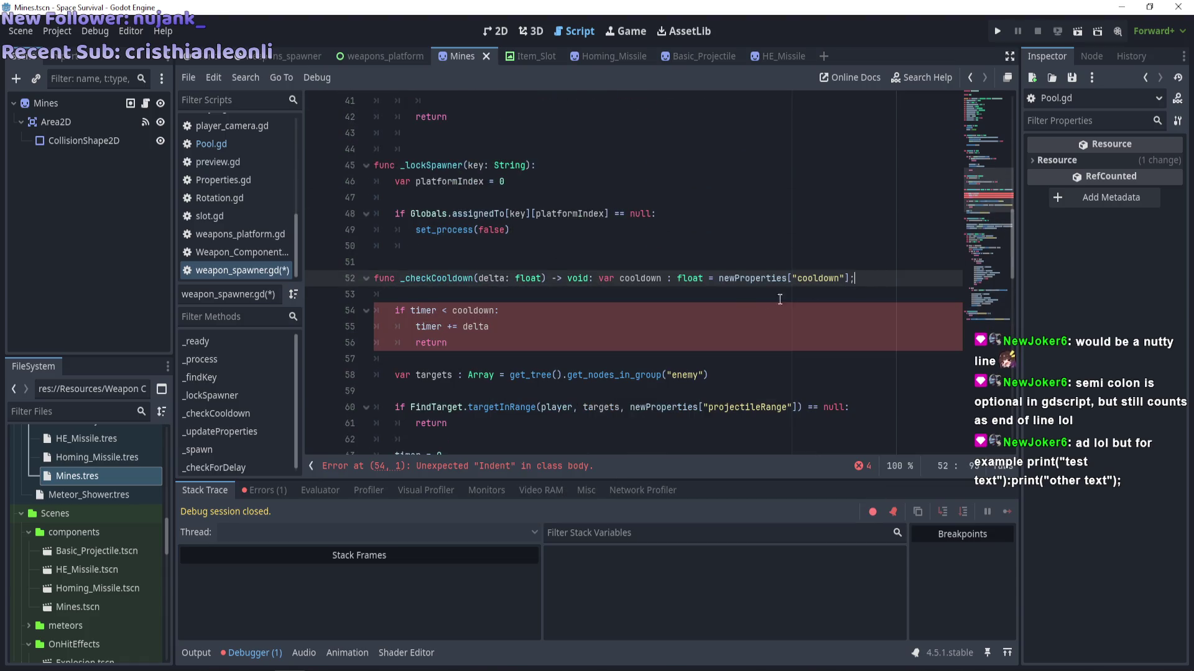
click(511, 327)
key(Up)
key(Up)
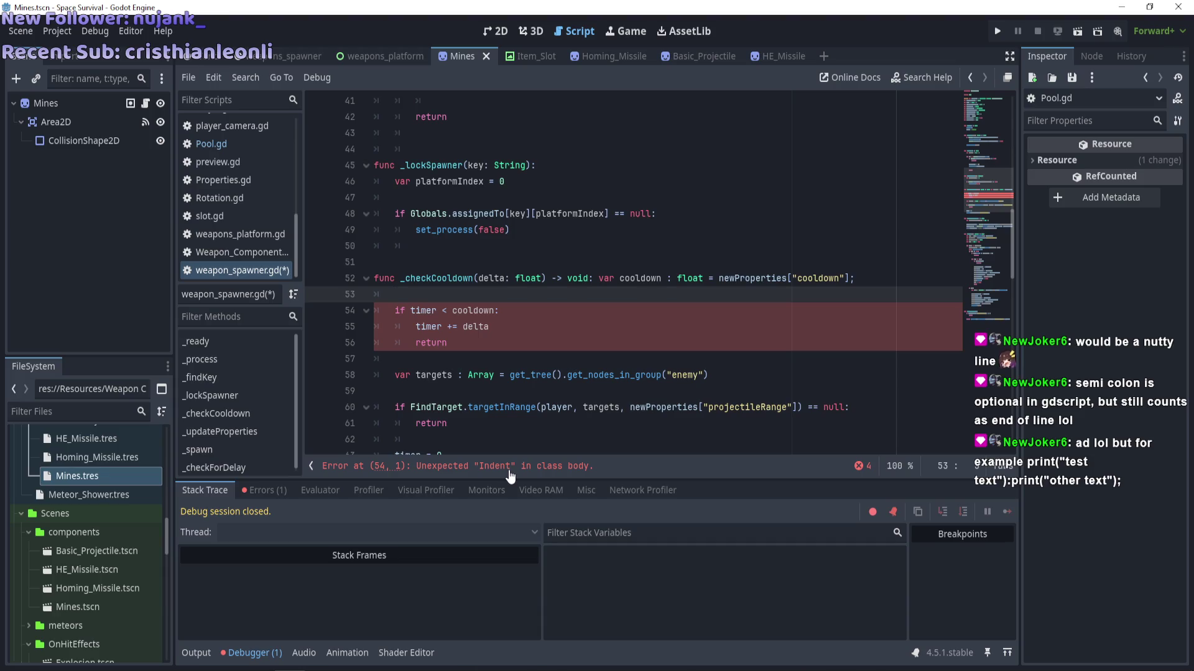
click(510, 465)
click(448, 310)
click(392, 278)
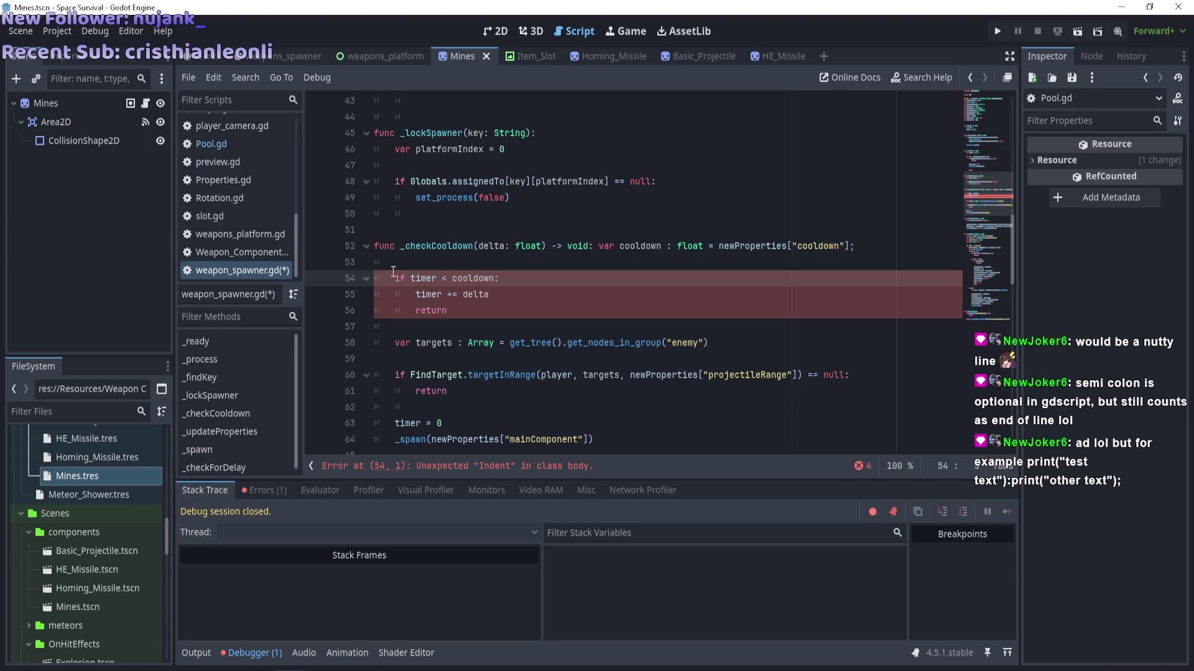
drag(404, 283, 491, 313)
key(shift+Tab)
click(500, 342)
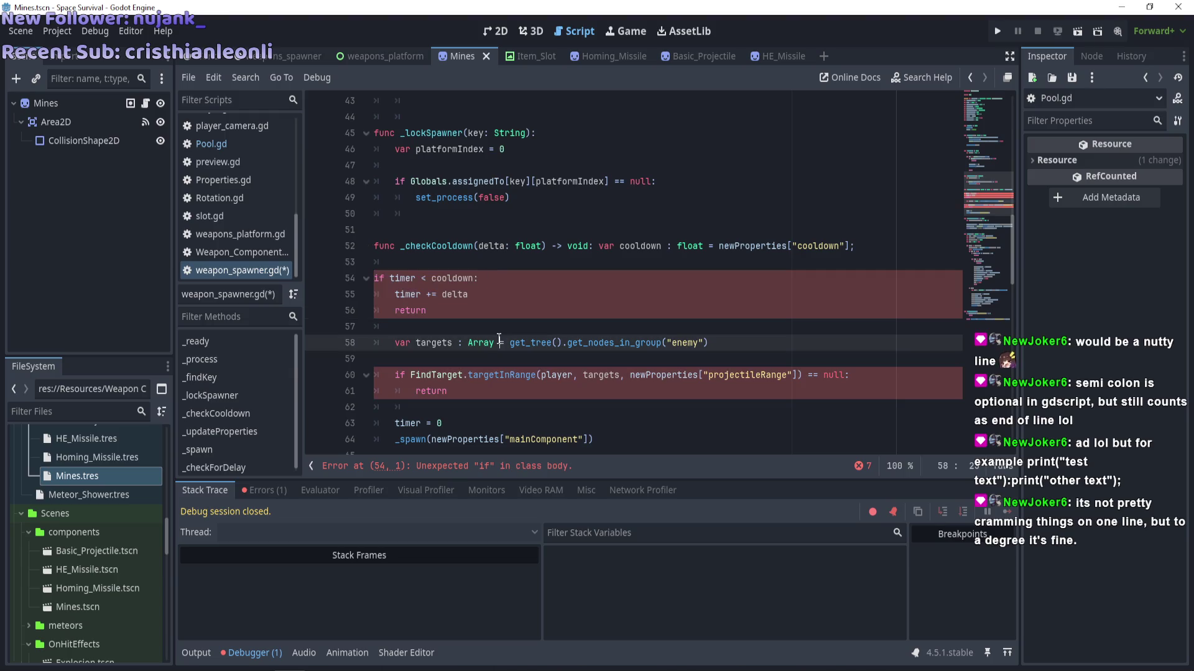
key(ctrl+z)
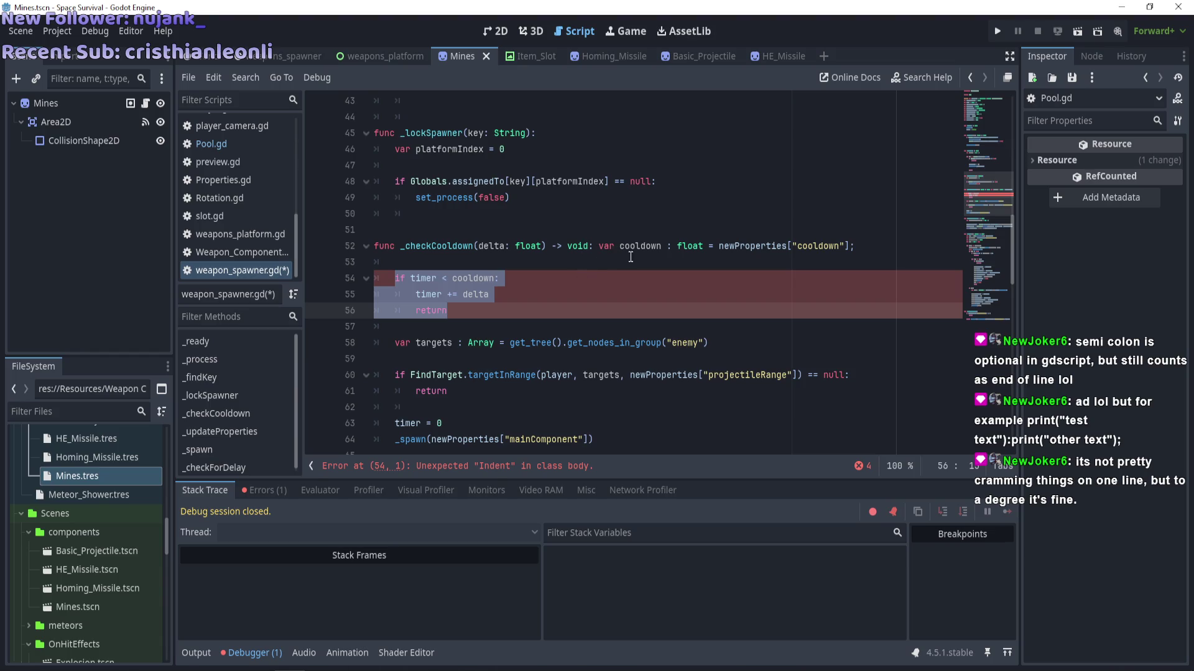
click(601, 246)
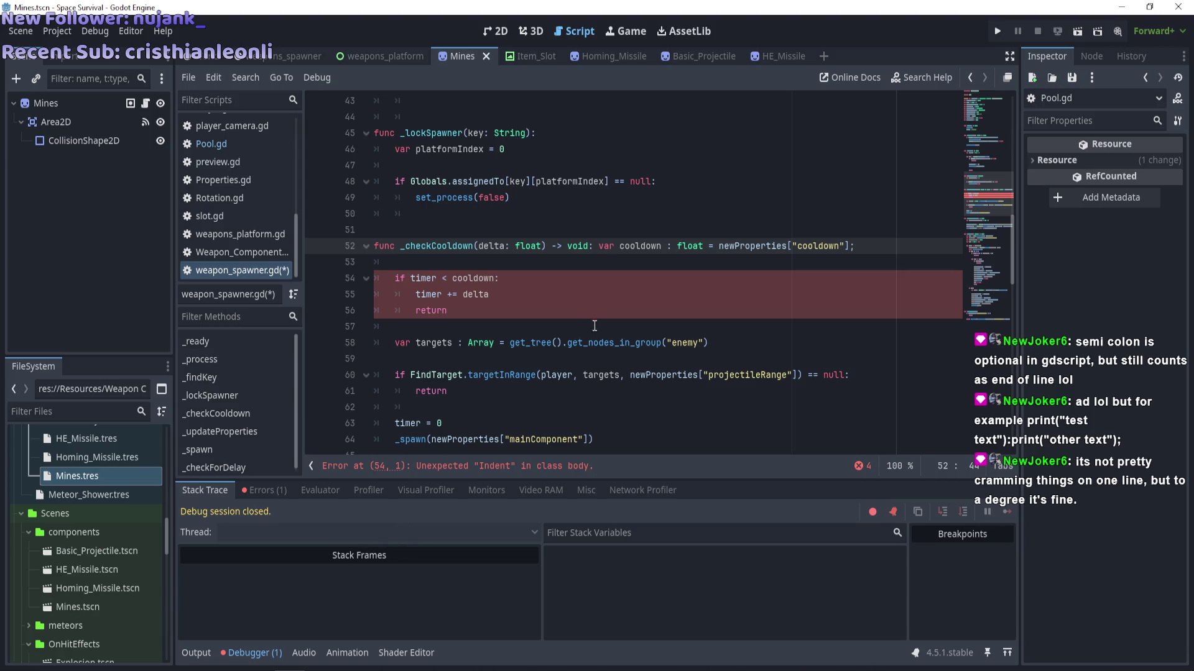
key(Return)
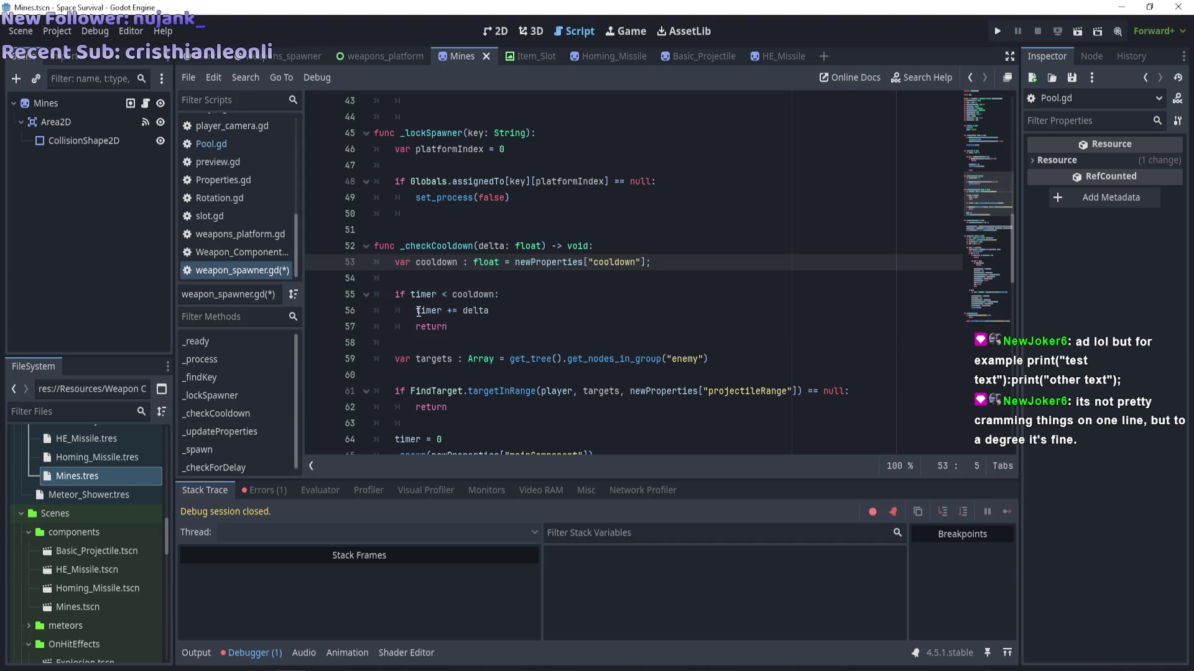
click(667, 267)
key(BackSpace)
key(Down)
key(ctrl+s)
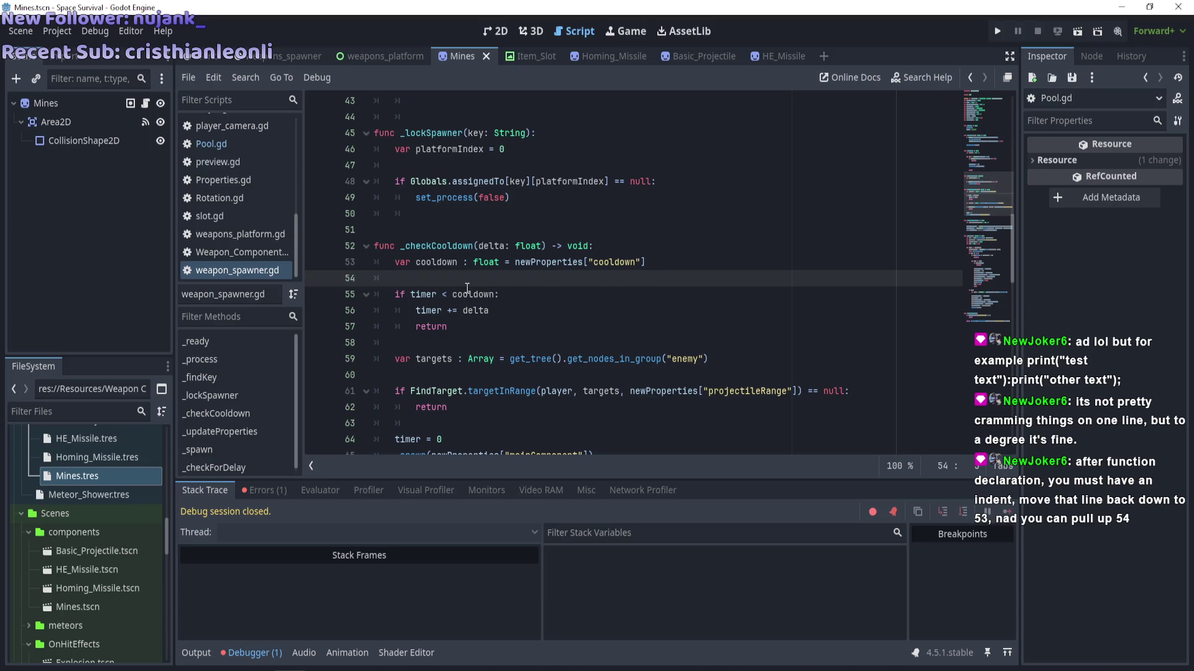
Join the cooldown declaration onto the function line, remove blank line 53, then separate it again.
click(397, 268)
key(BackSpace)
key(BackSpace)
text(;)
click(449, 266)
key(Up)
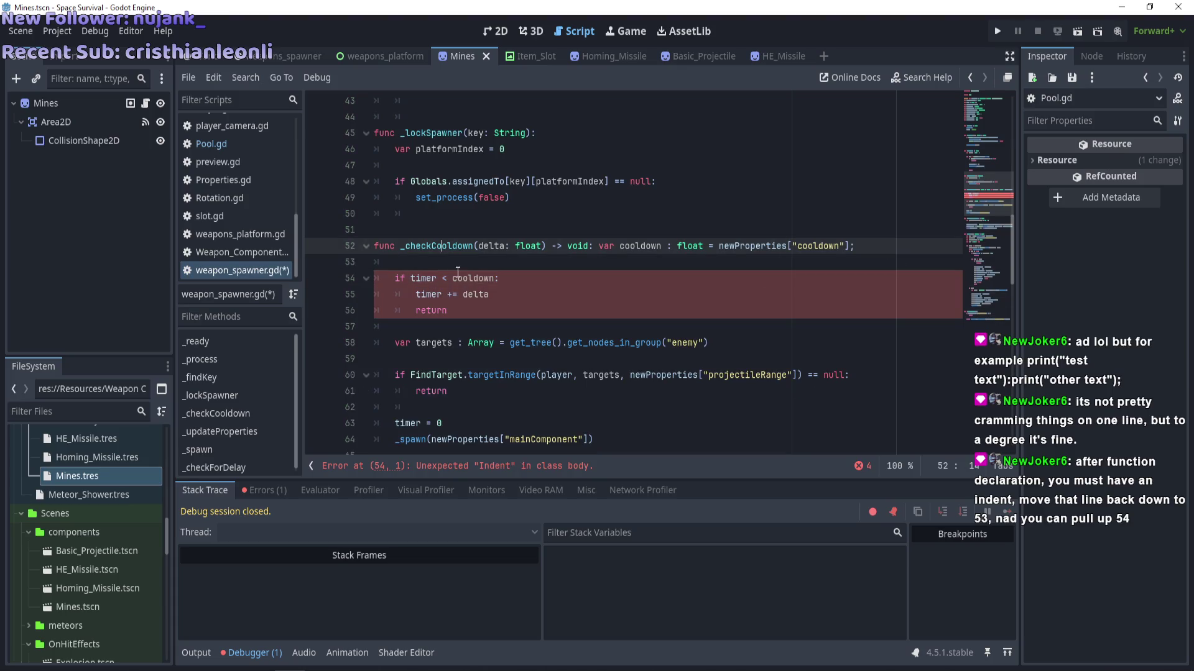
click(466, 265)
key(Delete)
click(466, 310)
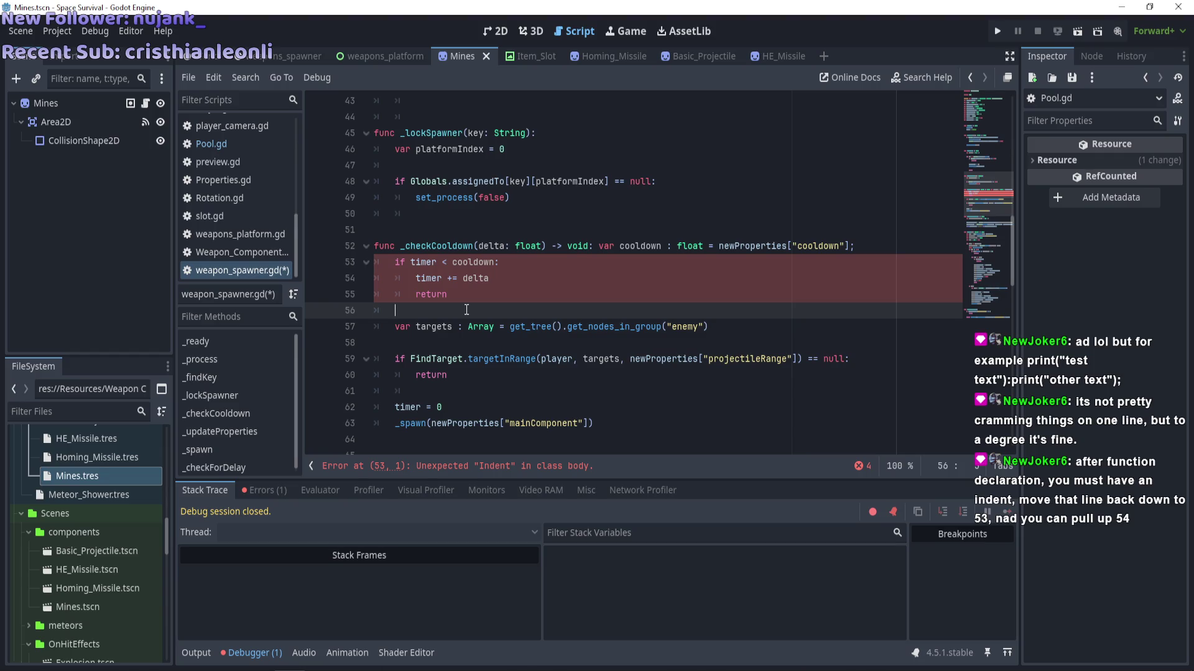
click(589, 247)
key(Return)
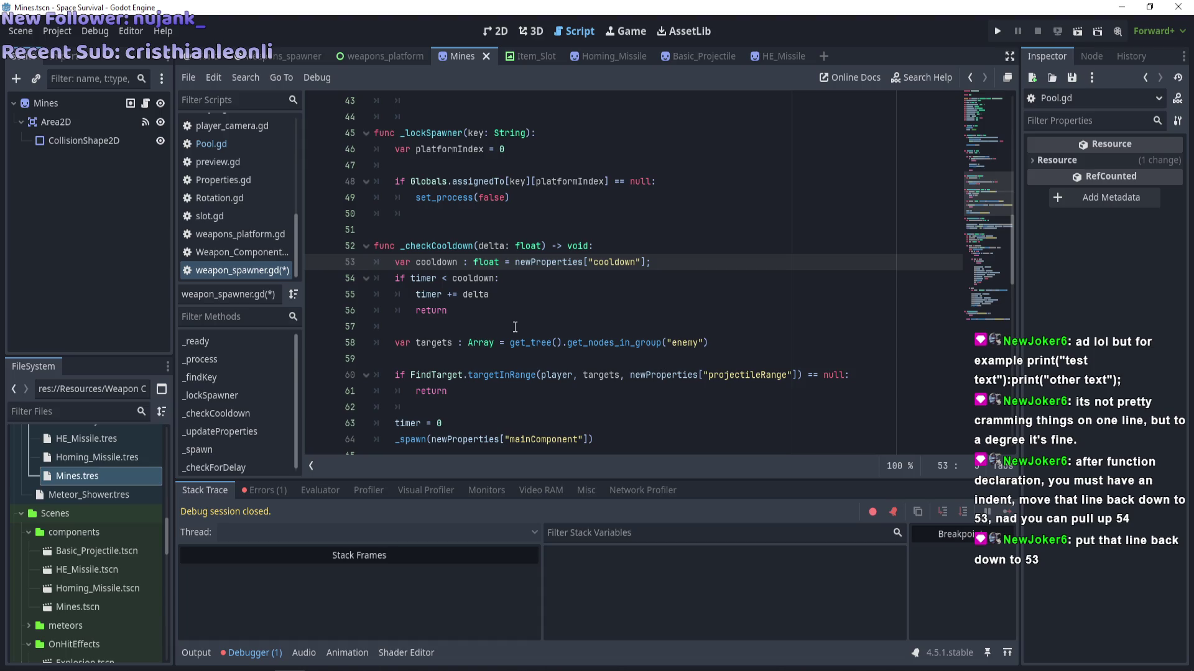
Pull the 'if timer' line up onto line 53 and check the nearby blank lines.
click(398, 282)
key(BackSpace)
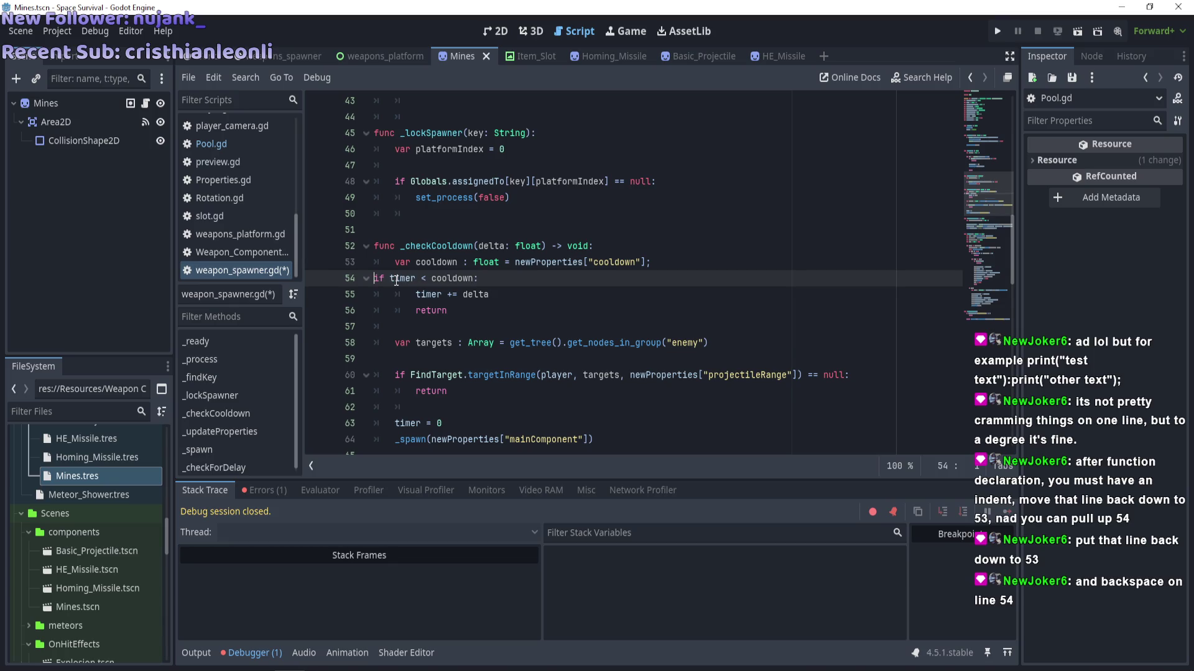
key(BackSpace)
click(388, 294)
click(384, 305)
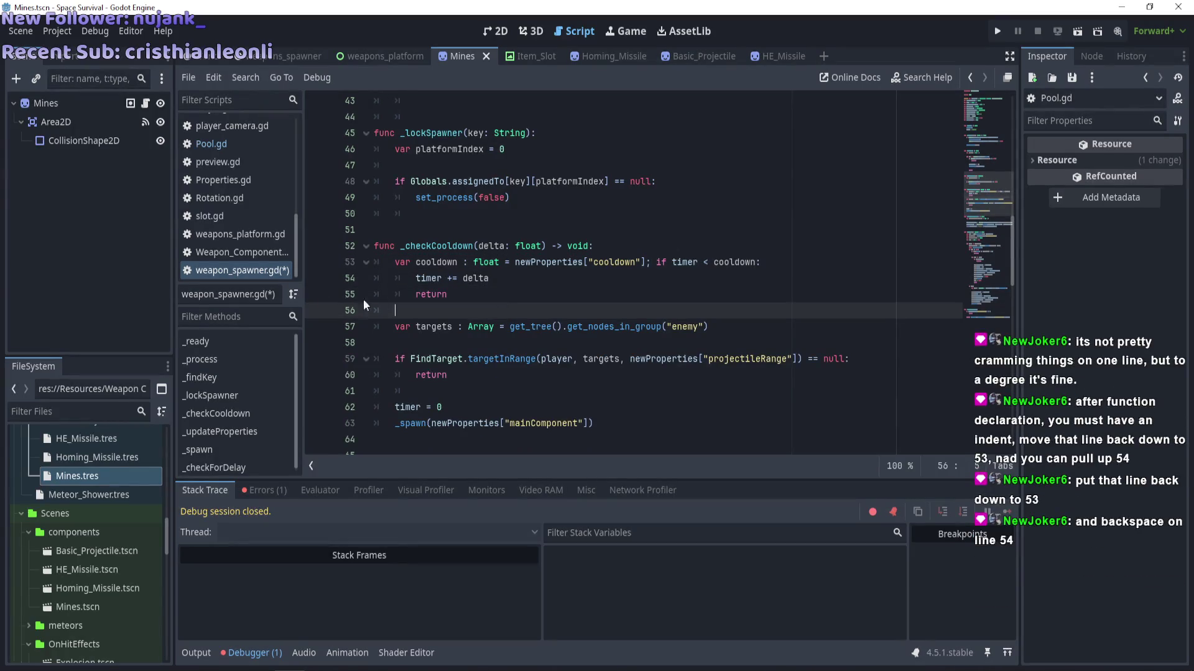
click(435, 215)
click(547, 244)
click(558, 216)
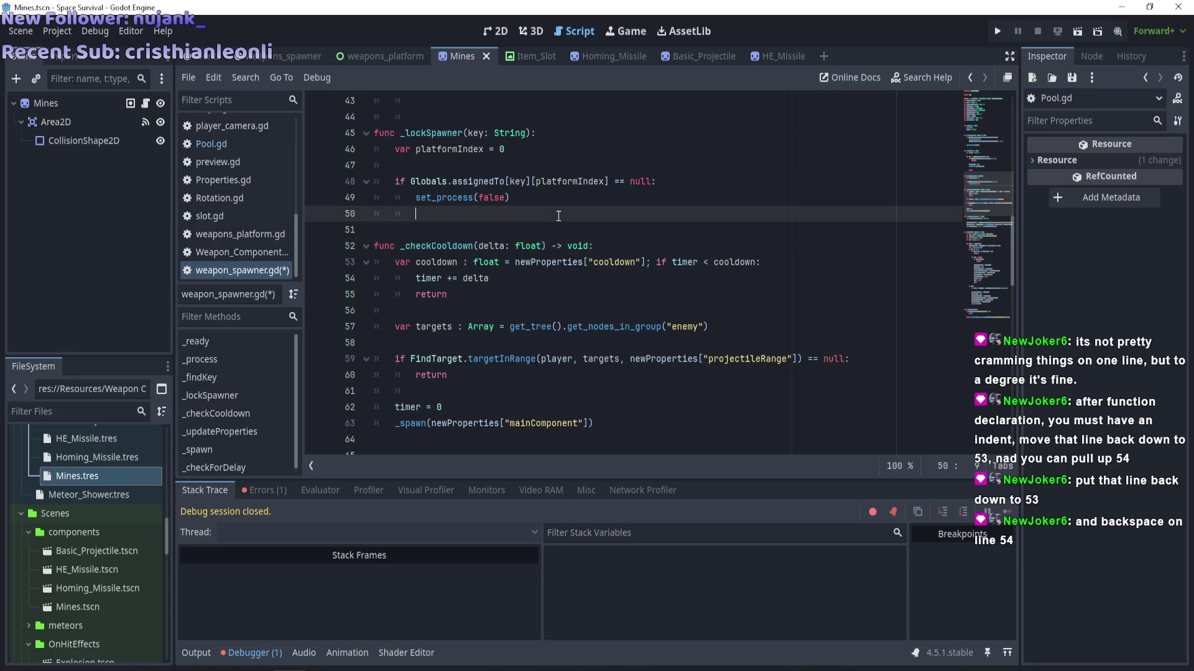
Put 'timer += delta' and 'if timer < cooldown:' on separate lines, add a blank line, and save.
click(415, 278)
key(BackSpace)
key(BackSpace)
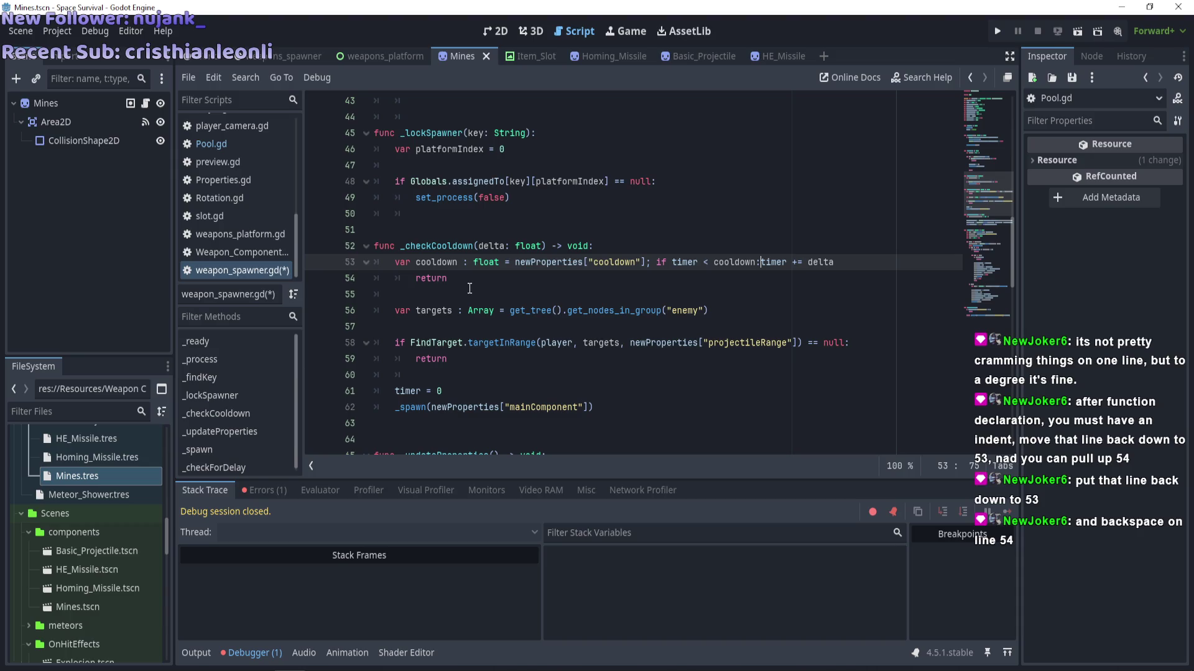
click(471, 291)
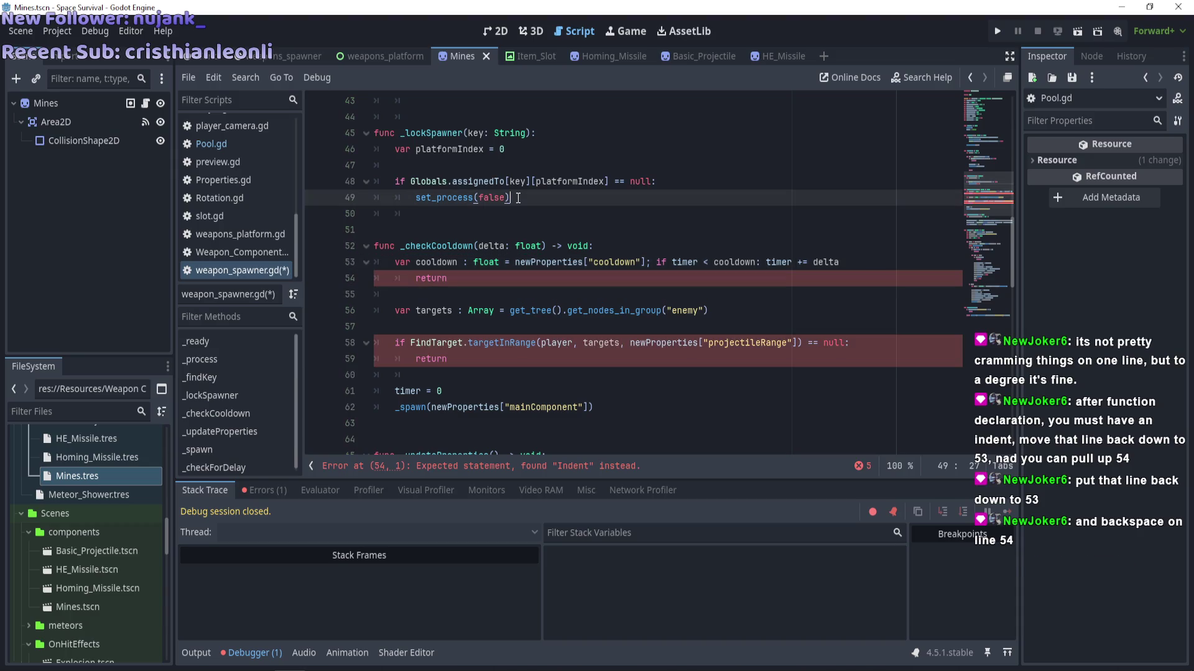
key(ctrl+z)
key(ctrl+z)
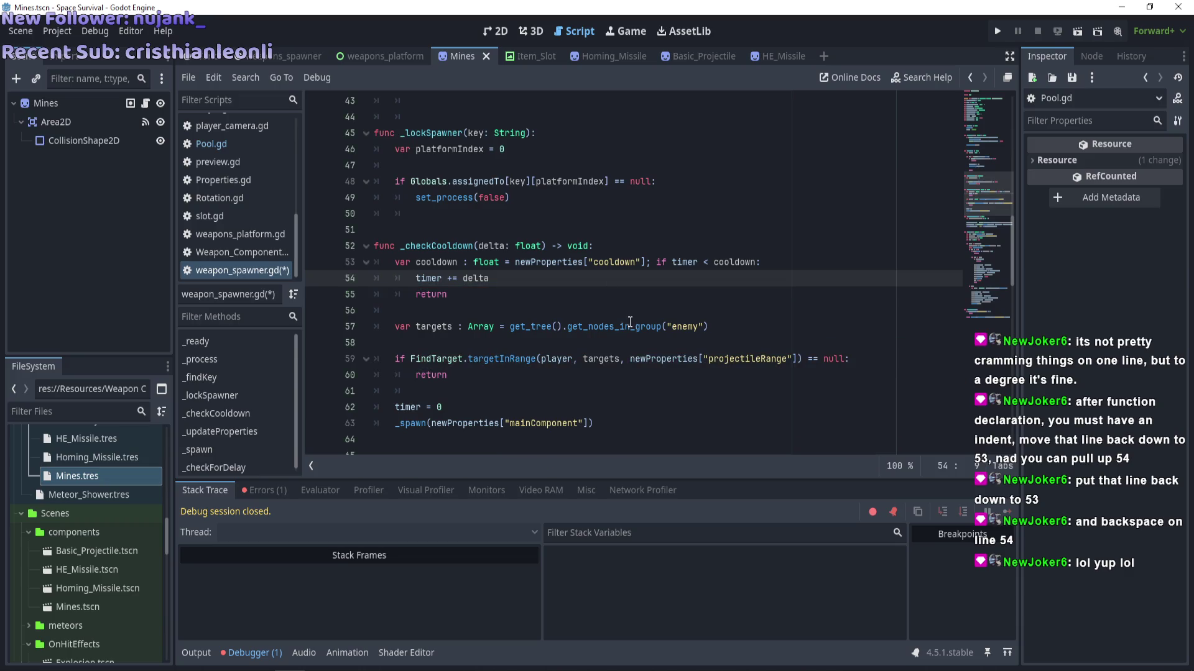
click(653, 325)
key(Up)
key(Up)
key(Up)
key(Return)
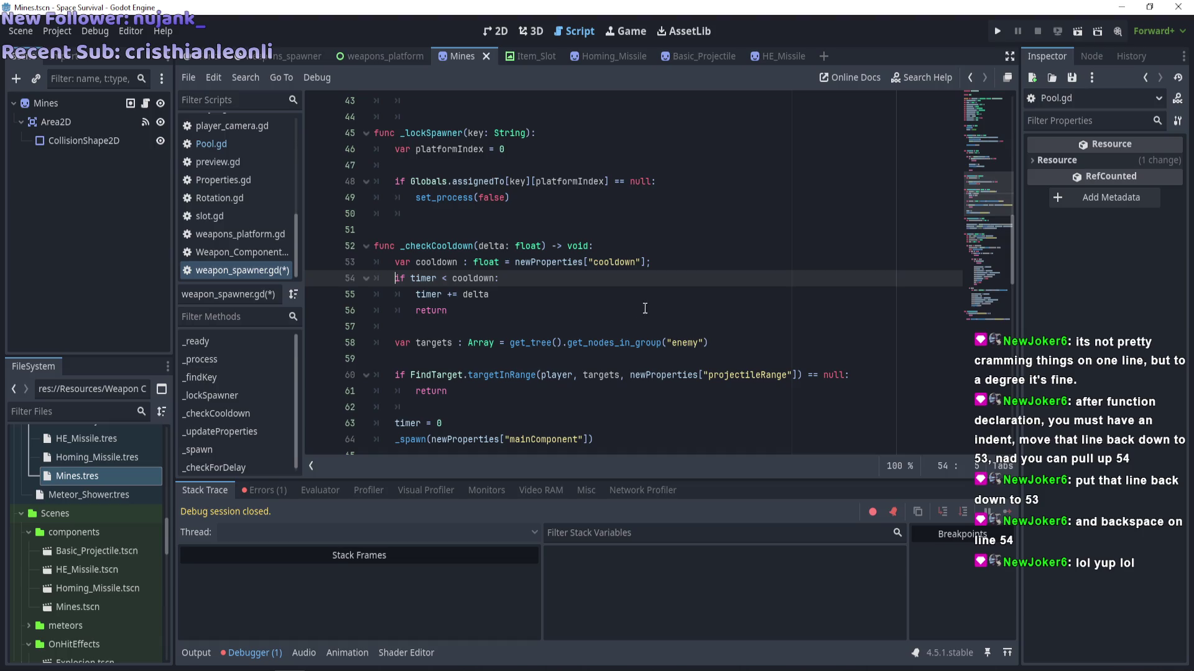
click(665, 264)
key(BackSpace)
key(BackSpace)
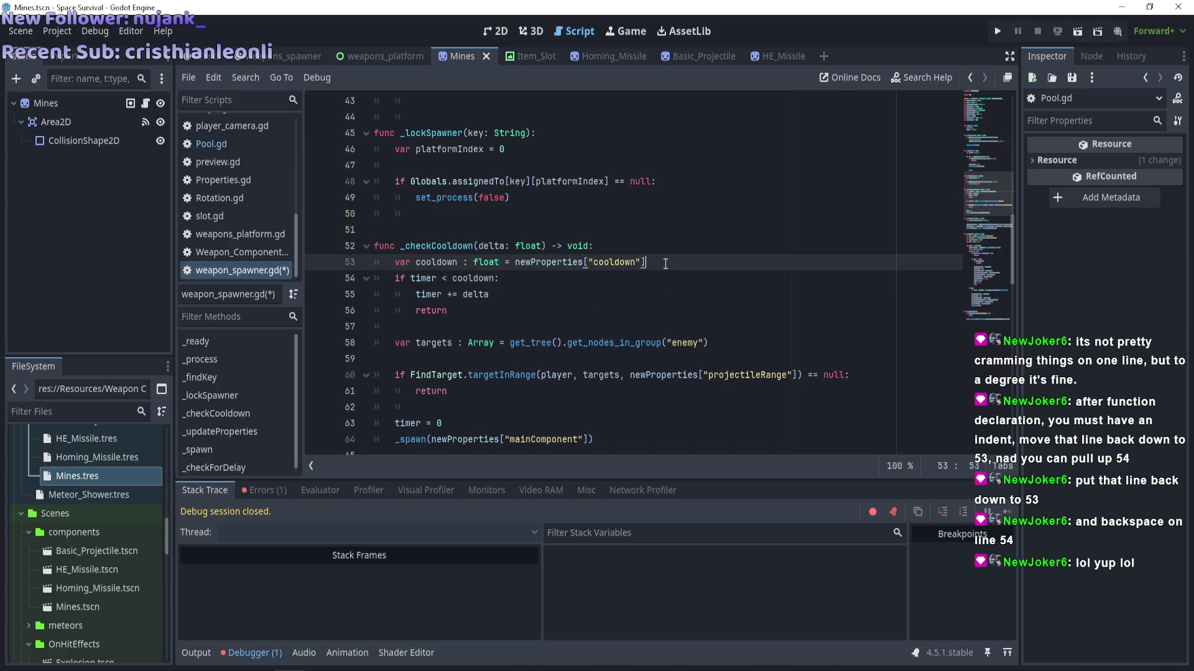
key(Return)
key(ctrl+s)
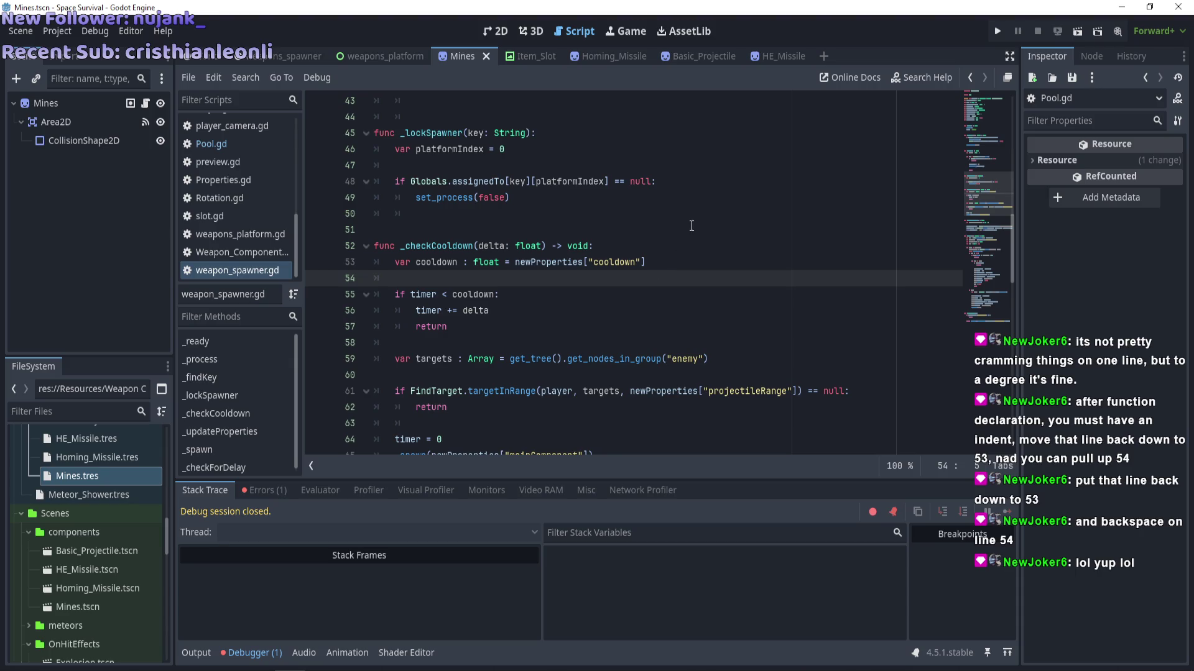
Scroll through weapon_spawner.gd and put the caret in the _spawn call near line 66.
scroll(690, 233, down, 6)
scroll(626, 302, down, 3)
scroll(627, 302, up, 3)
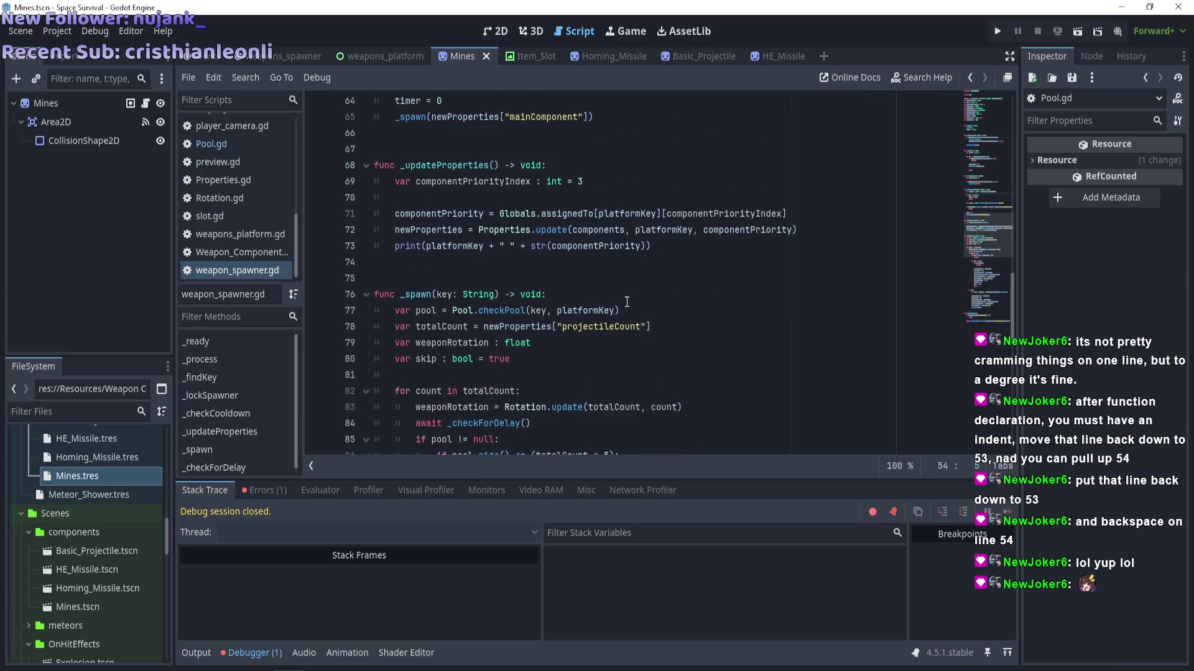
scroll(627, 302, up, 4)
scroll(627, 302, up, 6)
scroll(627, 302, down, 16)
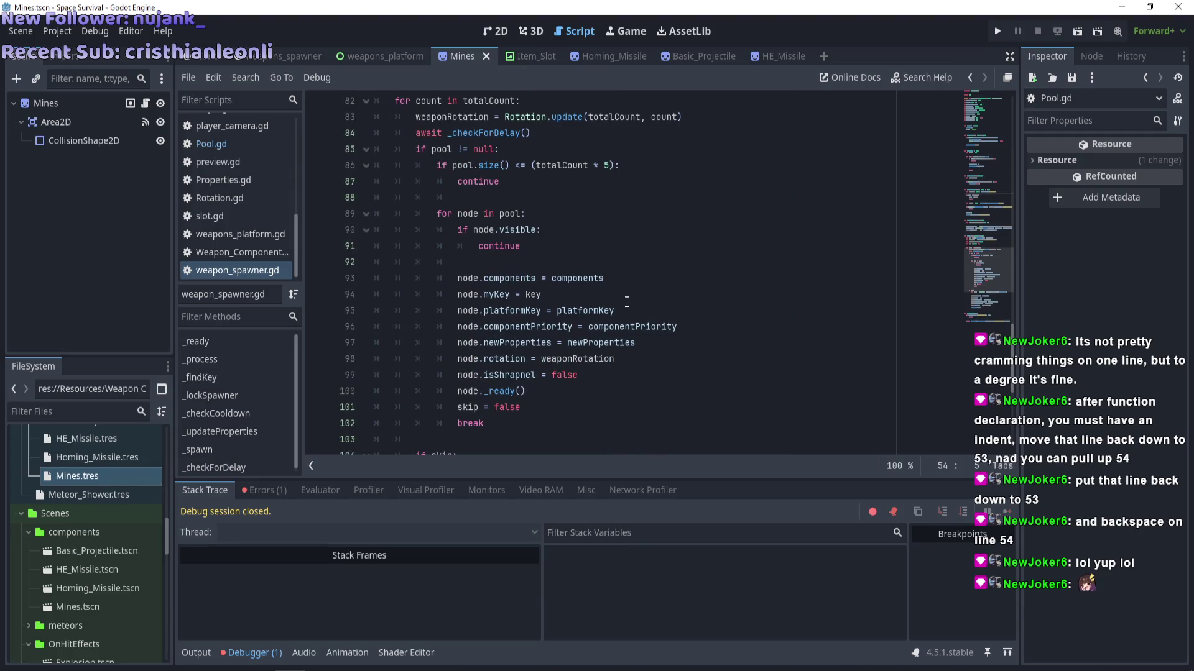
scroll(608, 350, down, 6)
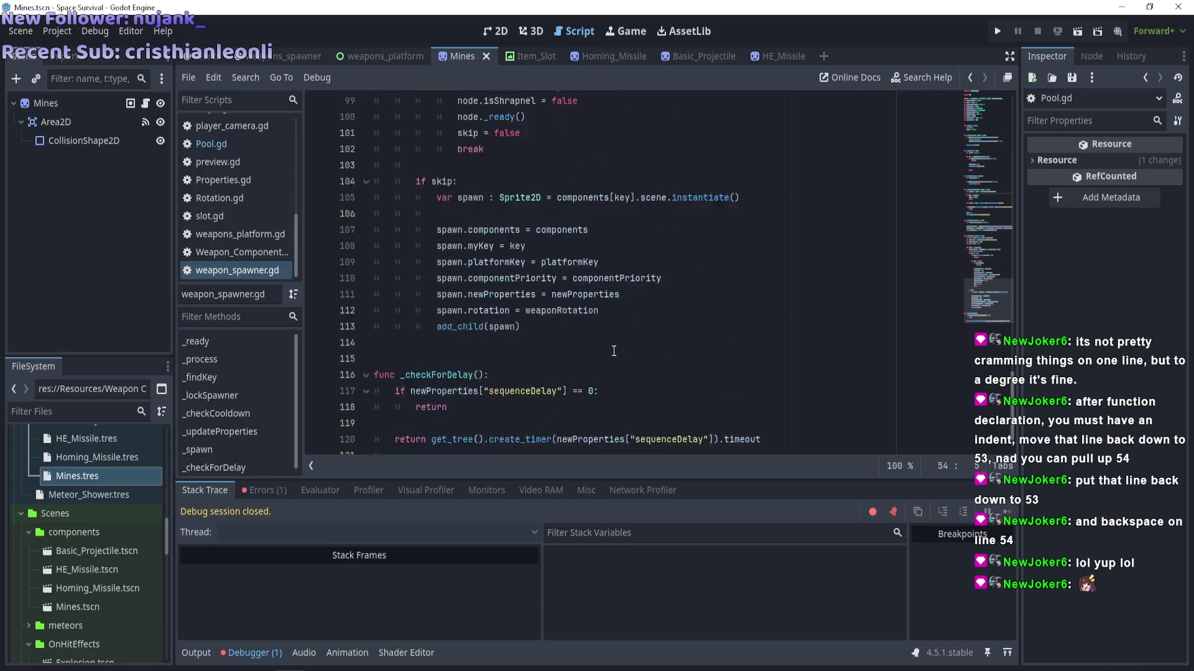
scroll(614, 351, up, 11)
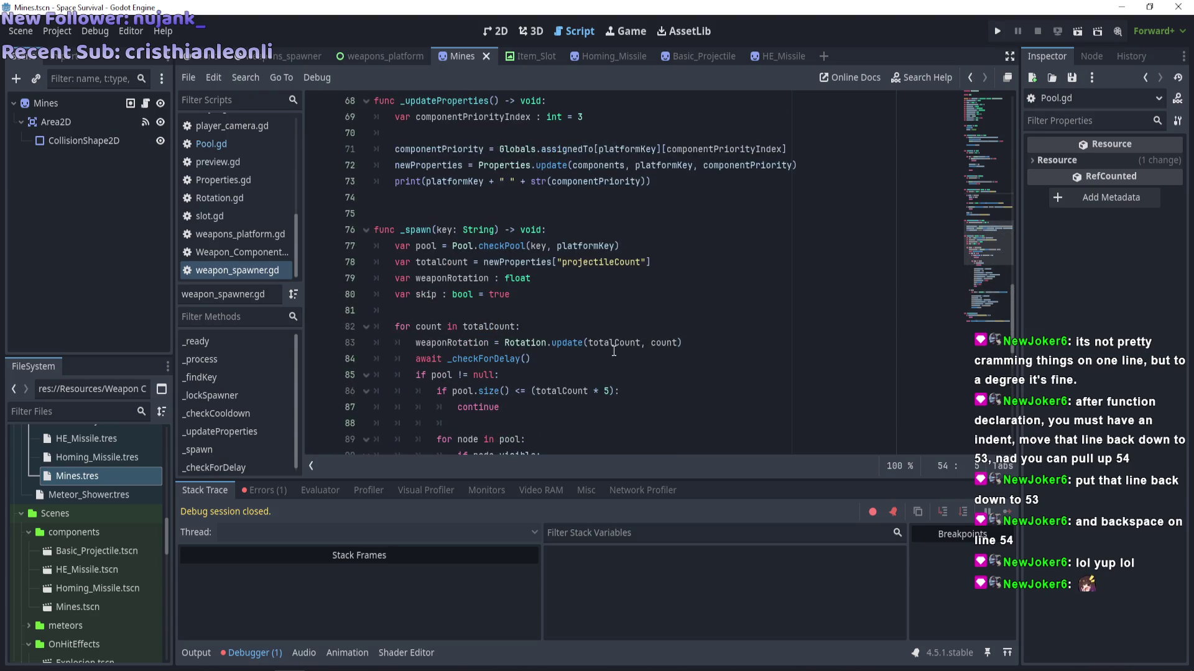
scroll(614, 350, up, 6)
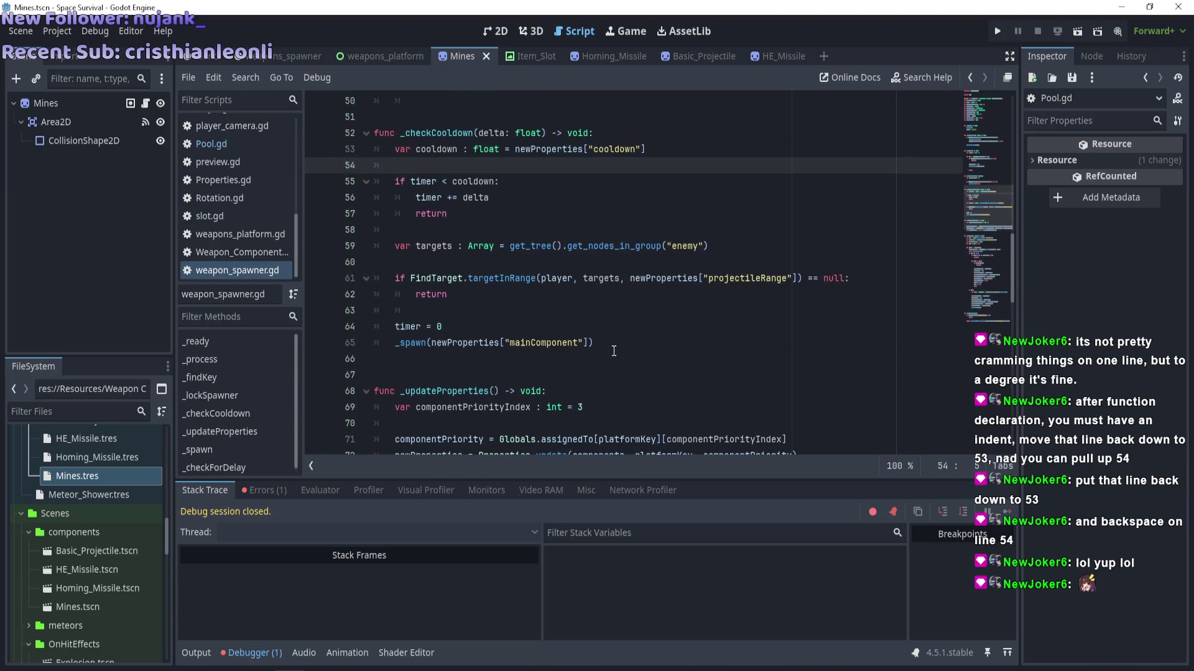
scroll(613, 350, up, 3)
scroll(614, 351, down, 5)
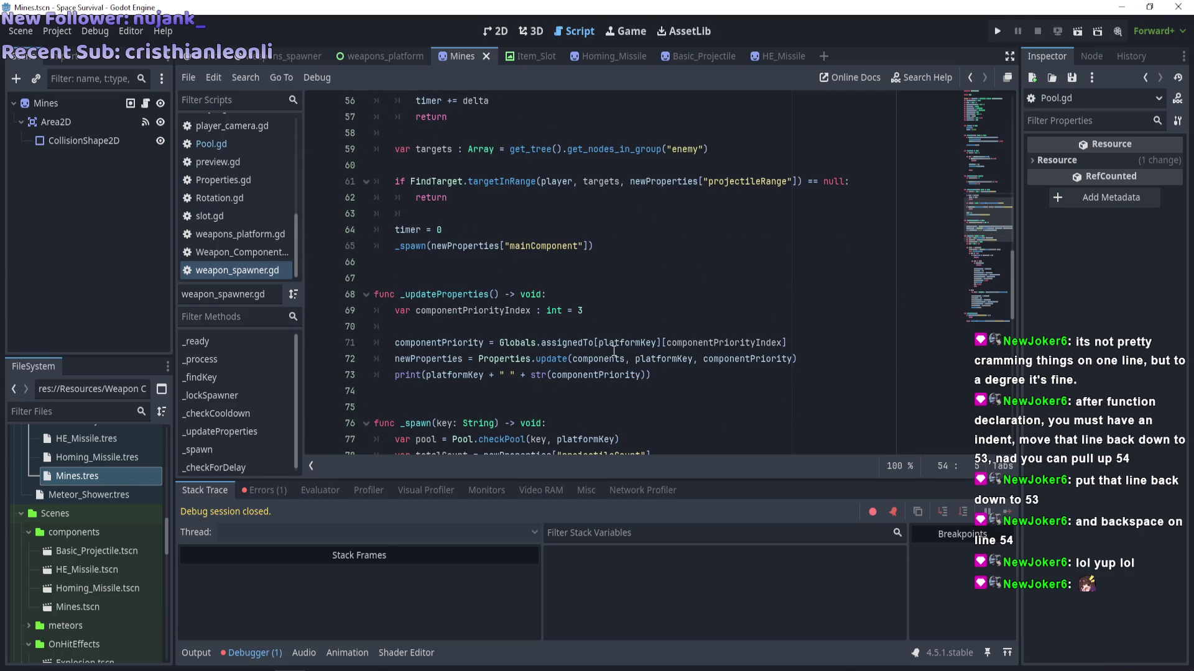
click(454, 245)
click(440, 257)
click(433, 247)
Jump to Properties.update and select mainComponent and platformKey on lines 36–37.
ctrl+click(551, 359)
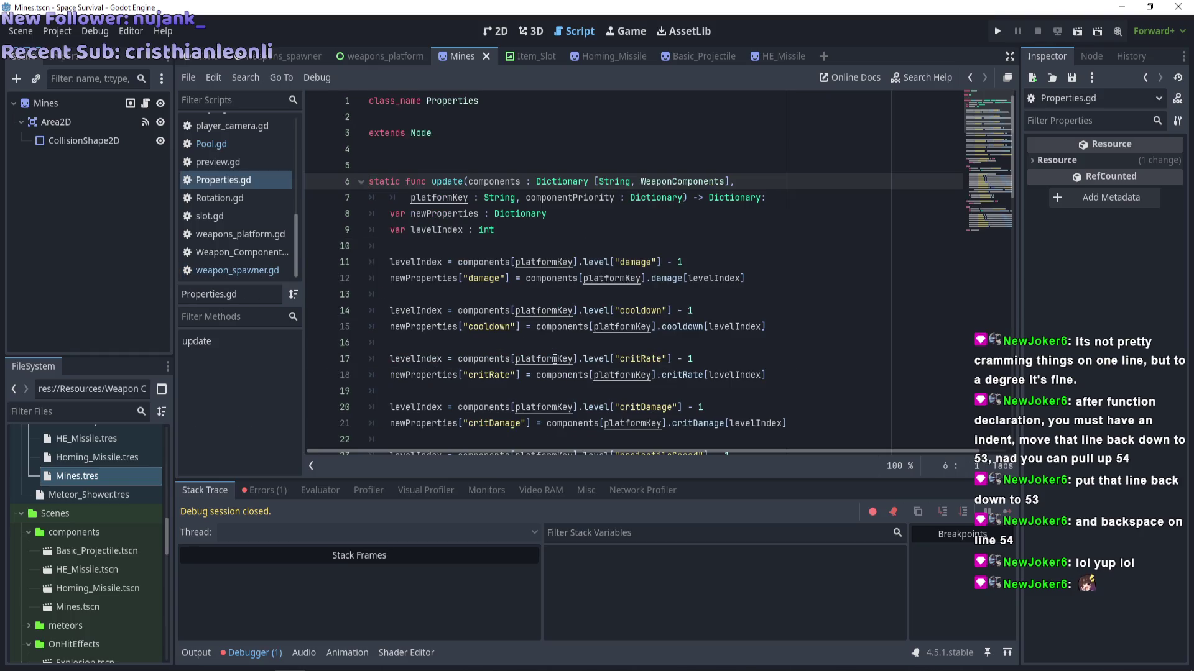
scroll(496, 268, down, 10)
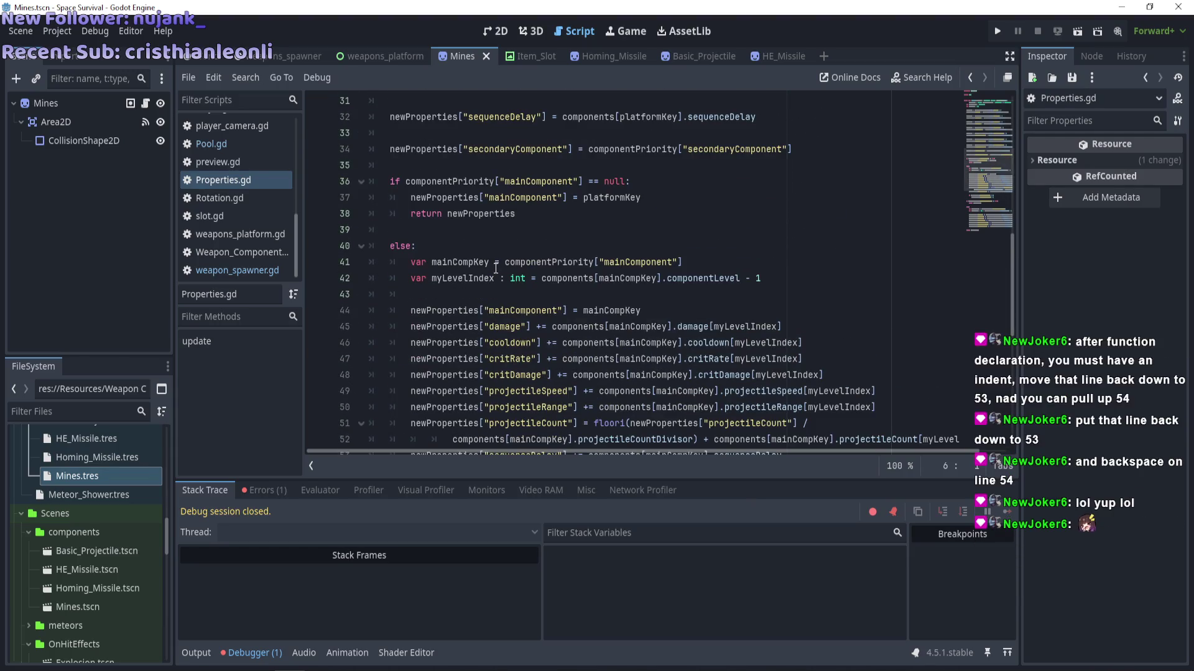
scroll(495, 268, up, 1)
scroll(495, 268, up, 4)
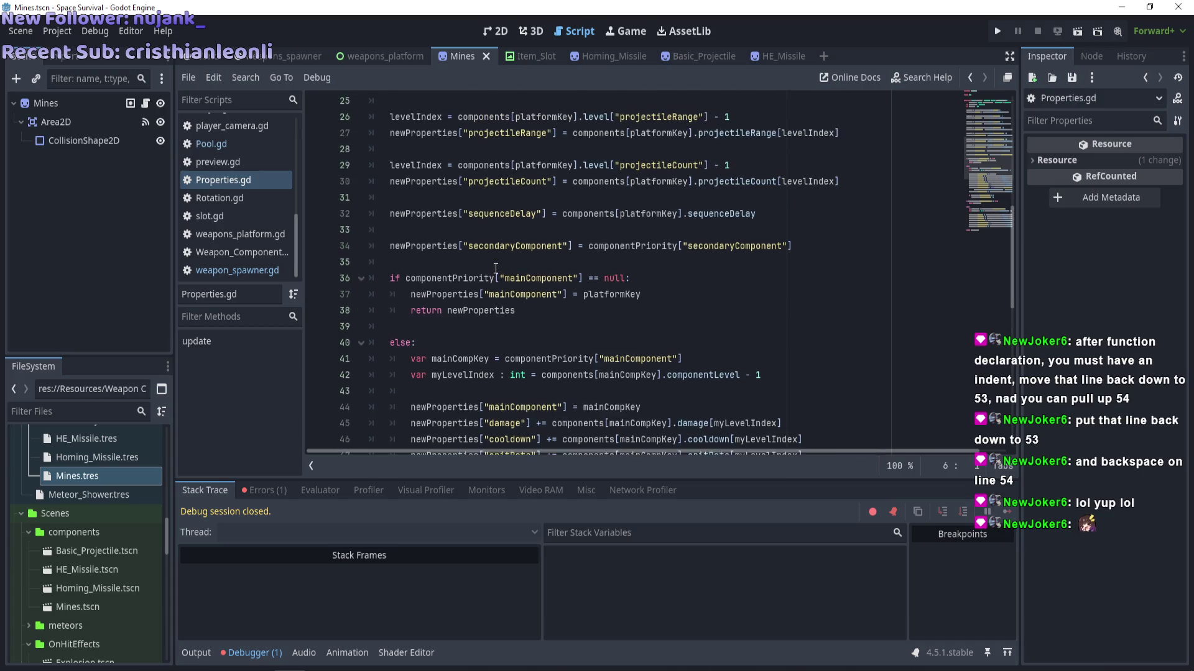
scroll(495, 268, down, 3)
double_click(538, 277)
click(606, 312)
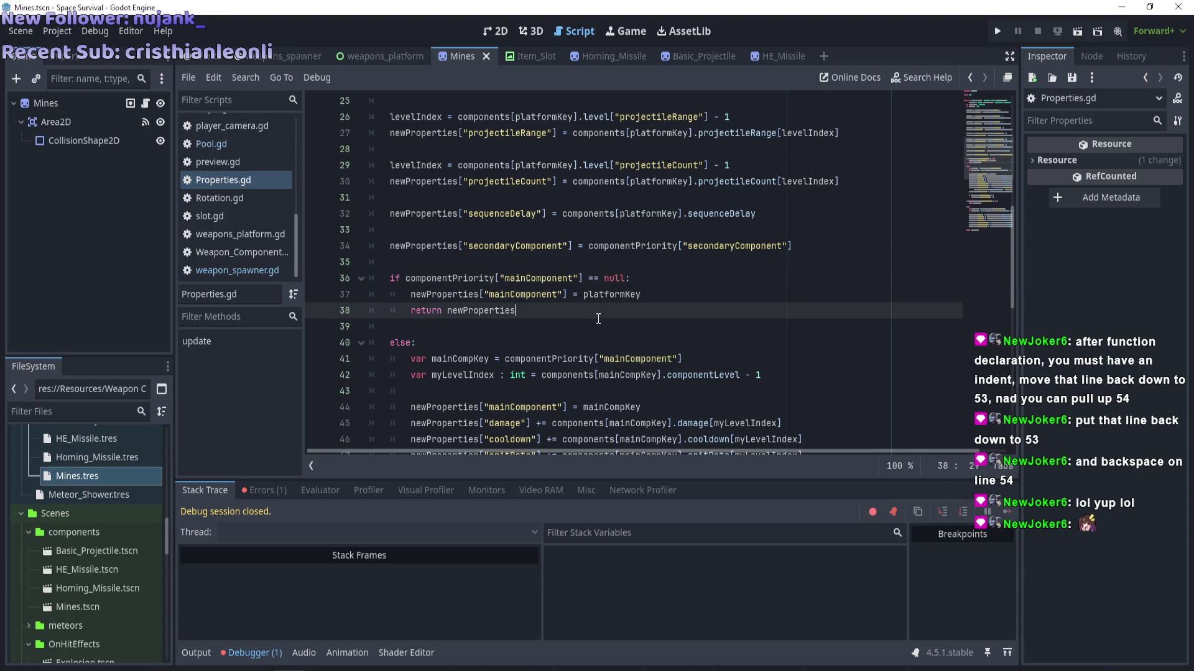
double_click(625, 296)
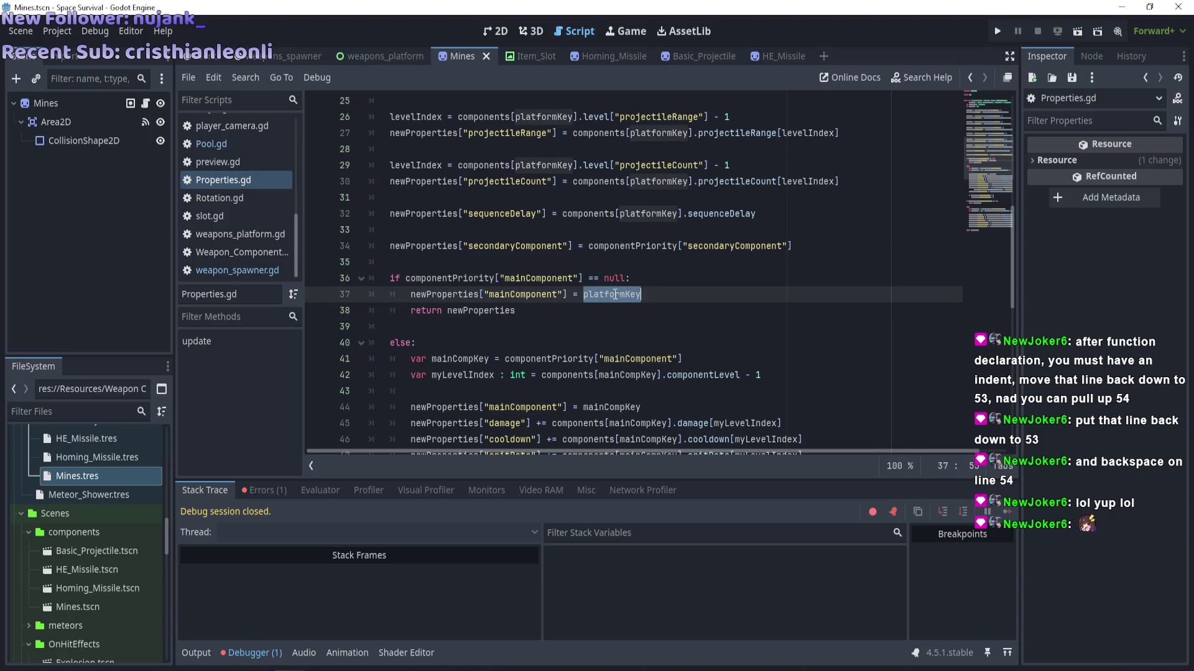
mouse_move(612, 293)
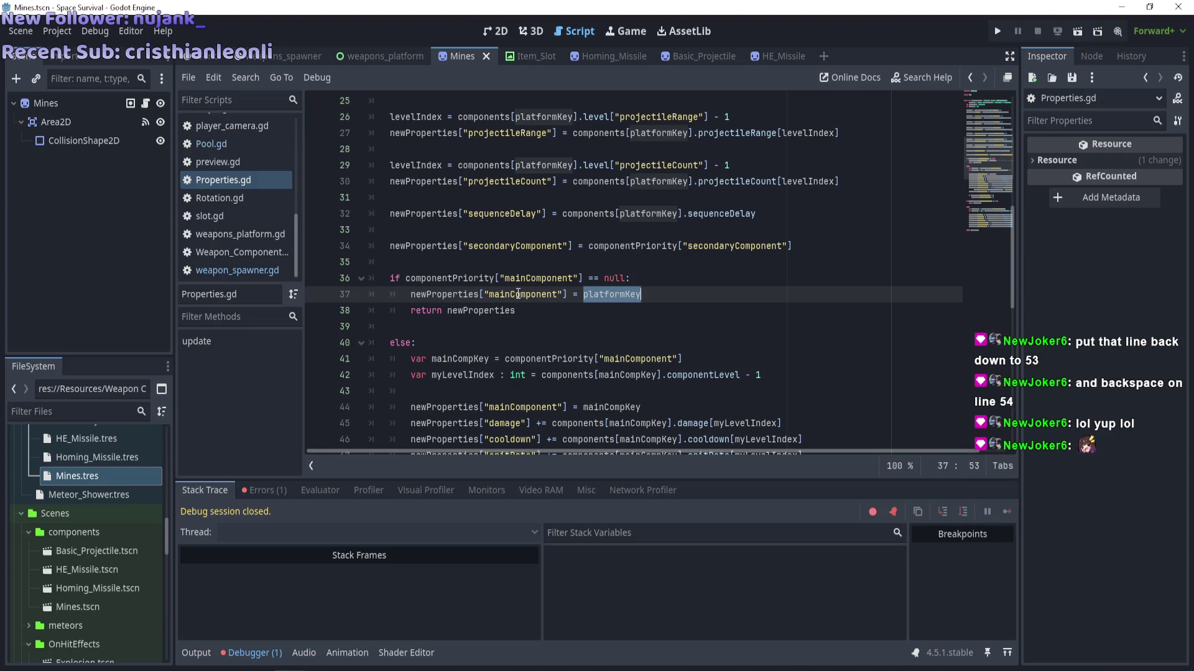
Review the rest of Properties.gd, then select the weapons_spawner scene file.
scroll(518, 294, up, 1)
scroll(518, 295, down, 1)
scroll(518, 294, up, 1)
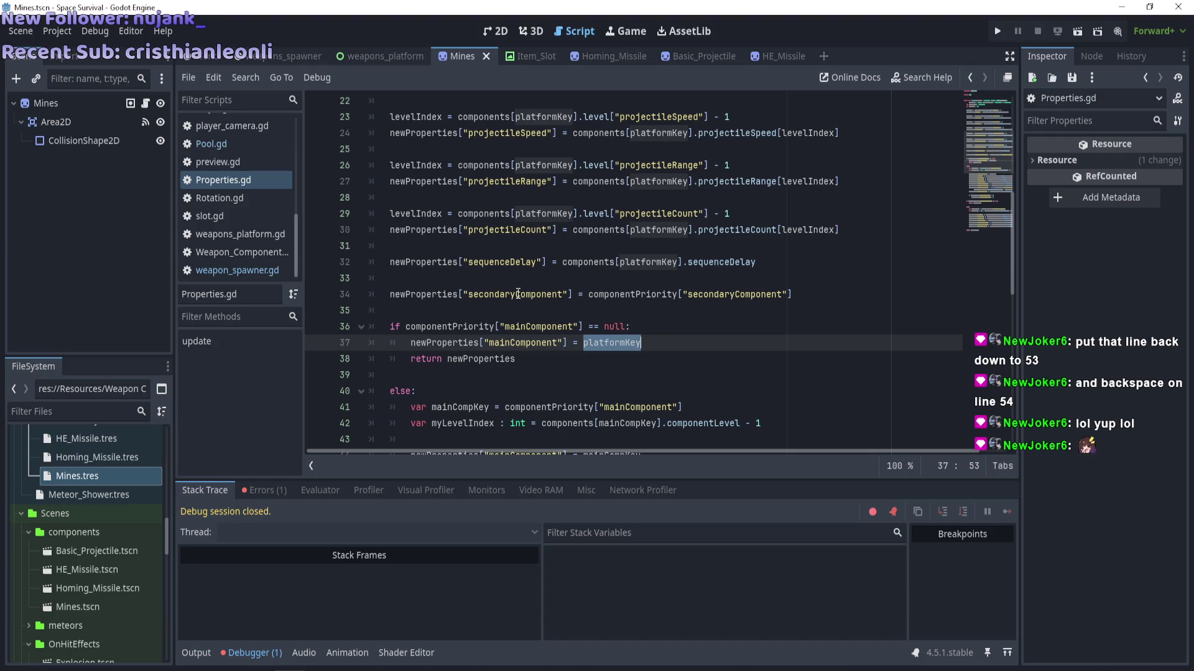
scroll(518, 294, up, 1)
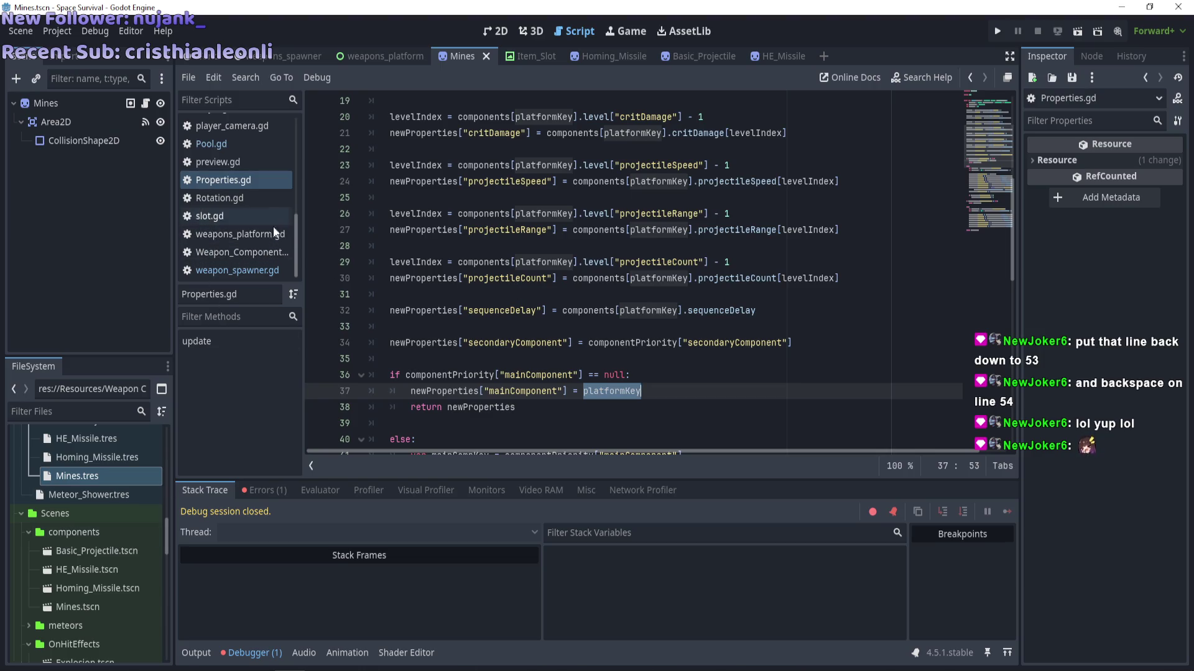
scroll(110, 498, down, 5)
scroll(106, 517, down, 8)
click(92, 515)
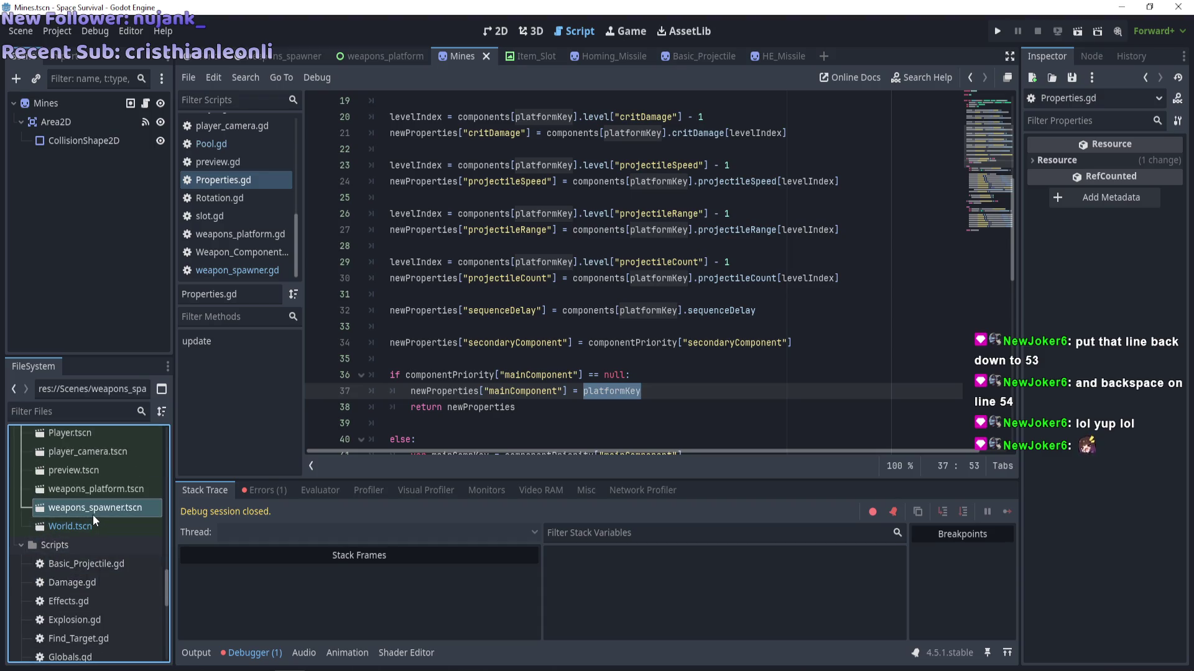
Open the weapons_spawner scene and view its component list.
click(305, 53)
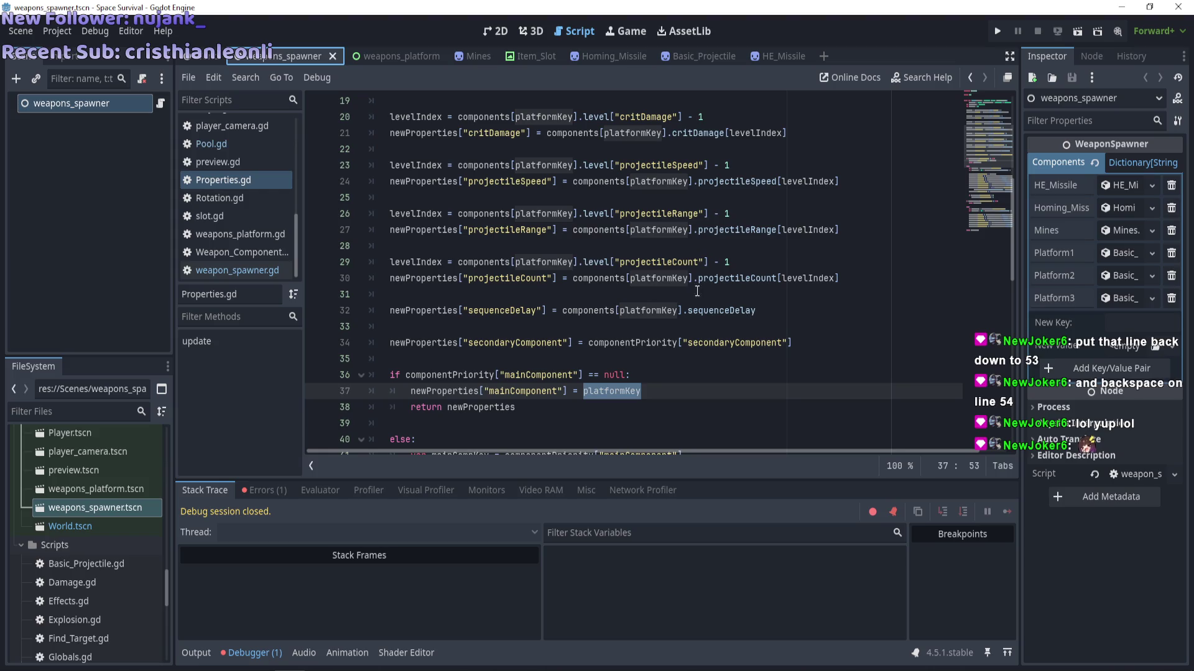
scroll(622, 323, down, 2)
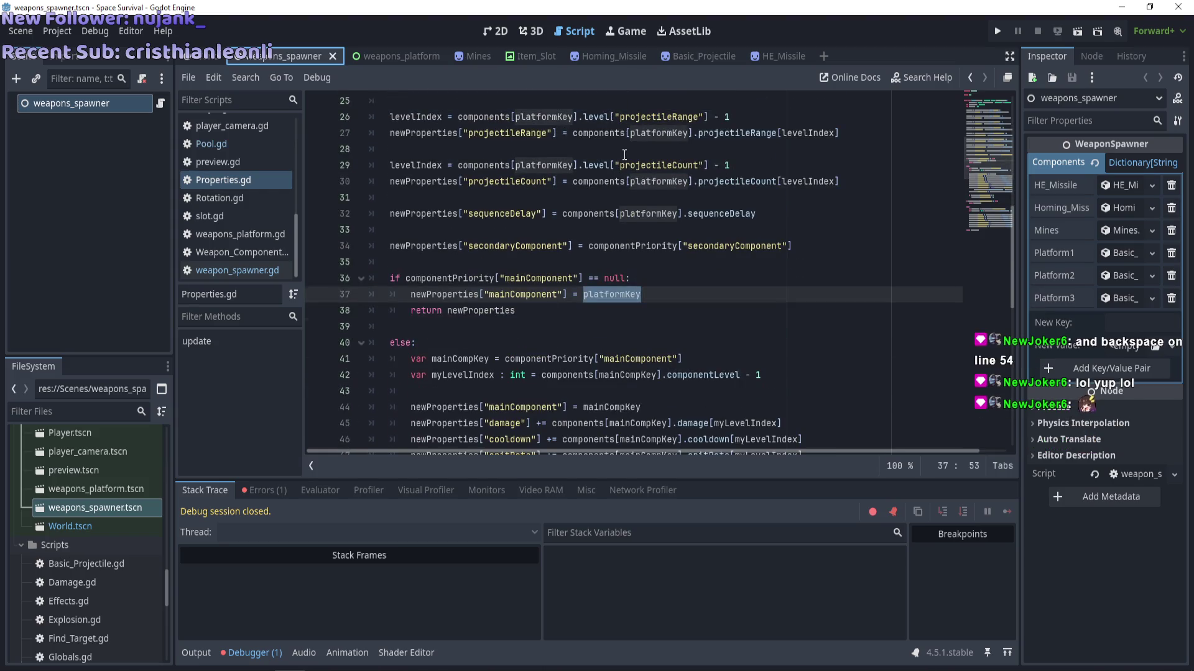
scroll(622, 261, up, 4)
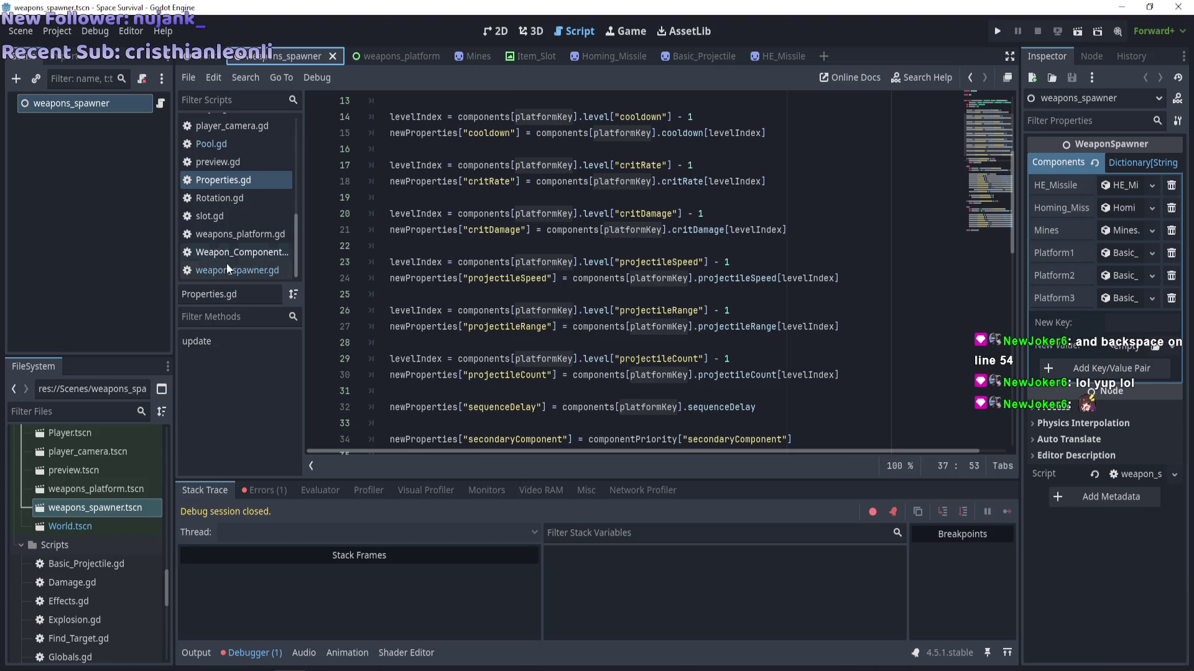
Return to weapon_spawner.gd and scroll through its spawning code.
click(233, 270)
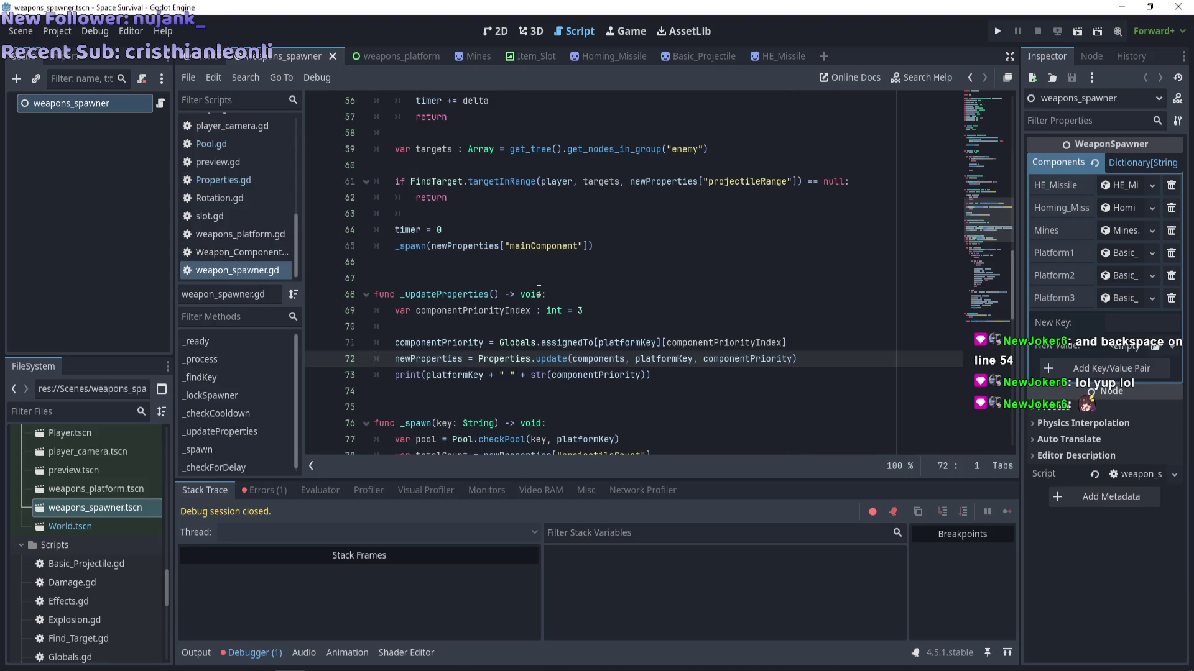
scroll(539, 290, down, 2)
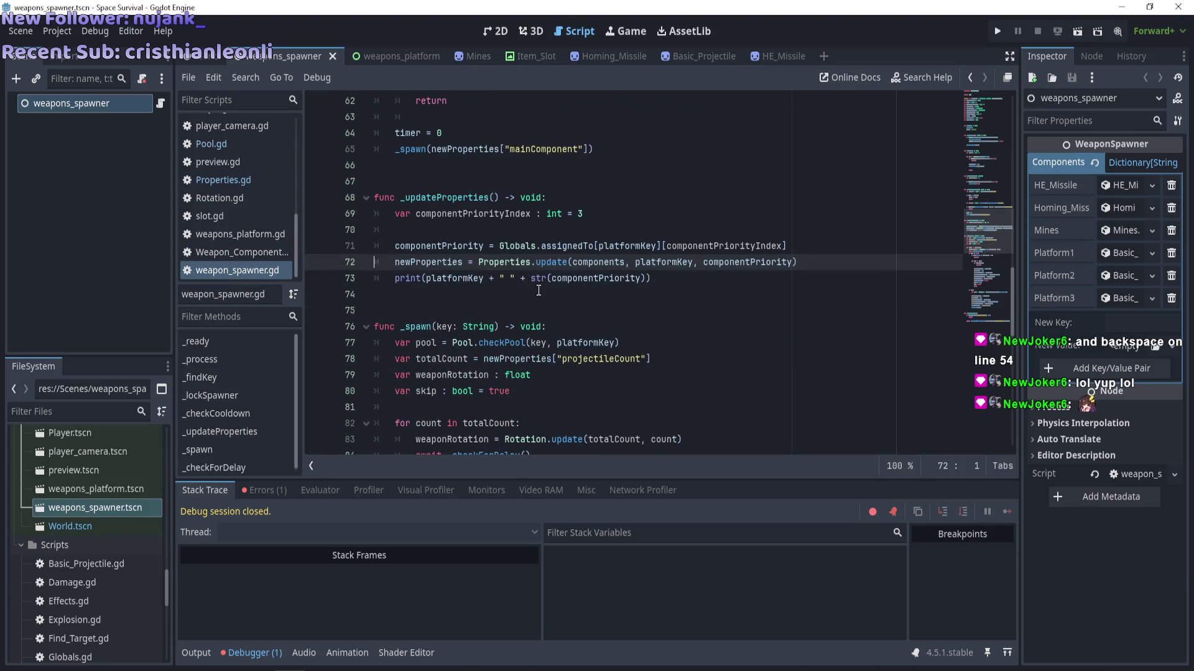
scroll(538, 290, down, 5)
scroll(538, 290, up, 4)
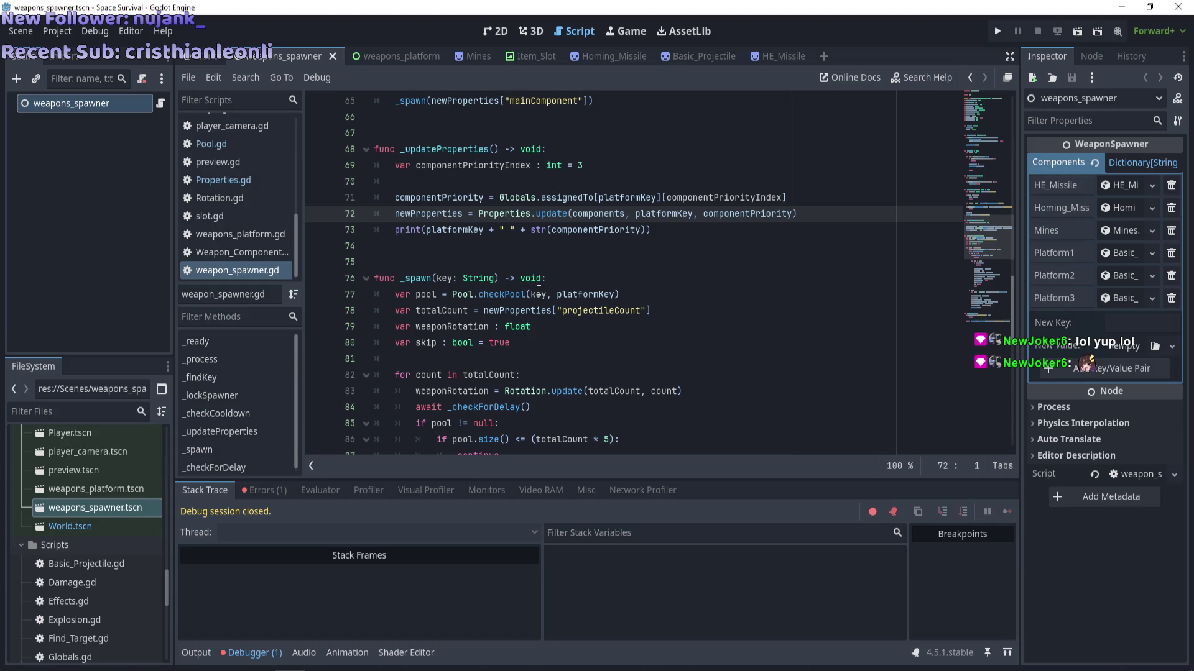
scroll(538, 290, down, 4)
scroll(539, 291, up, 4)
scroll(539, 291, down, 2)
scroll(538, 290, up, 2)
scroll(538, 290, down, 11)
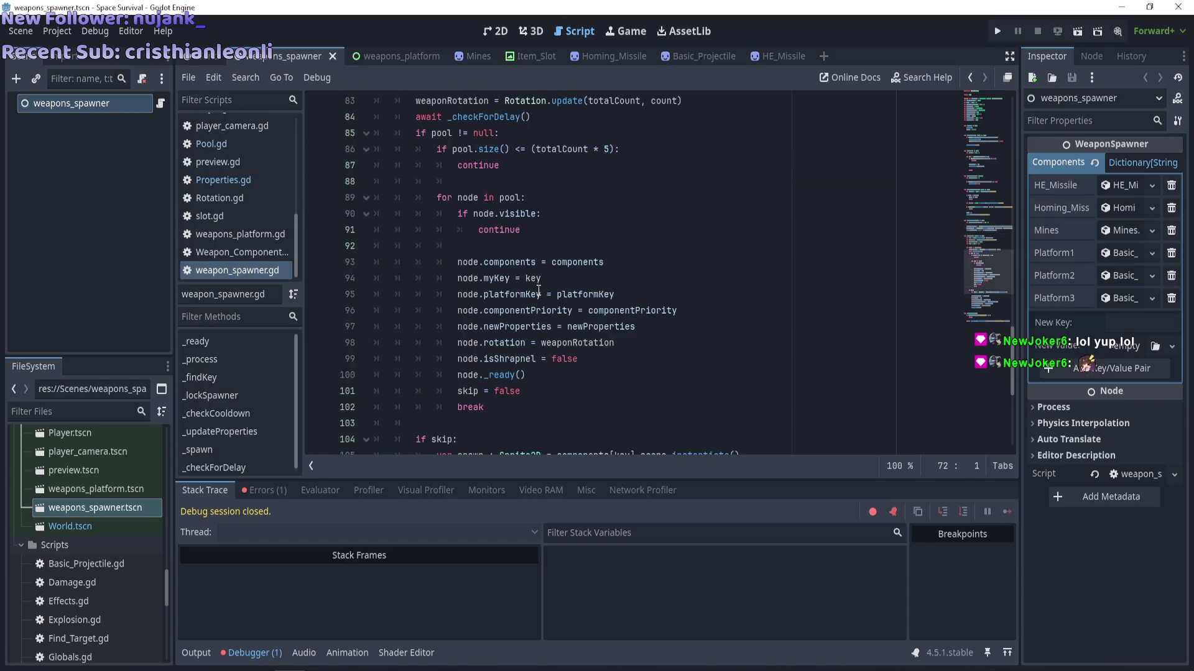
scroll(538, 291, down, 1)
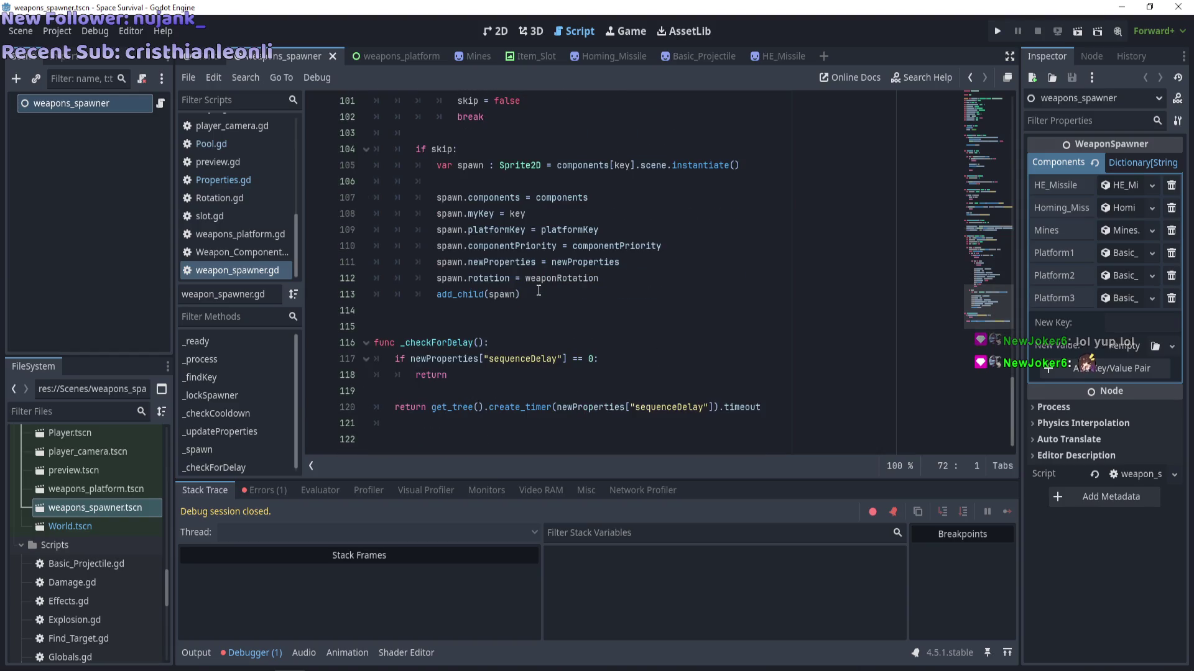
scroll(539, 290, up, 11)
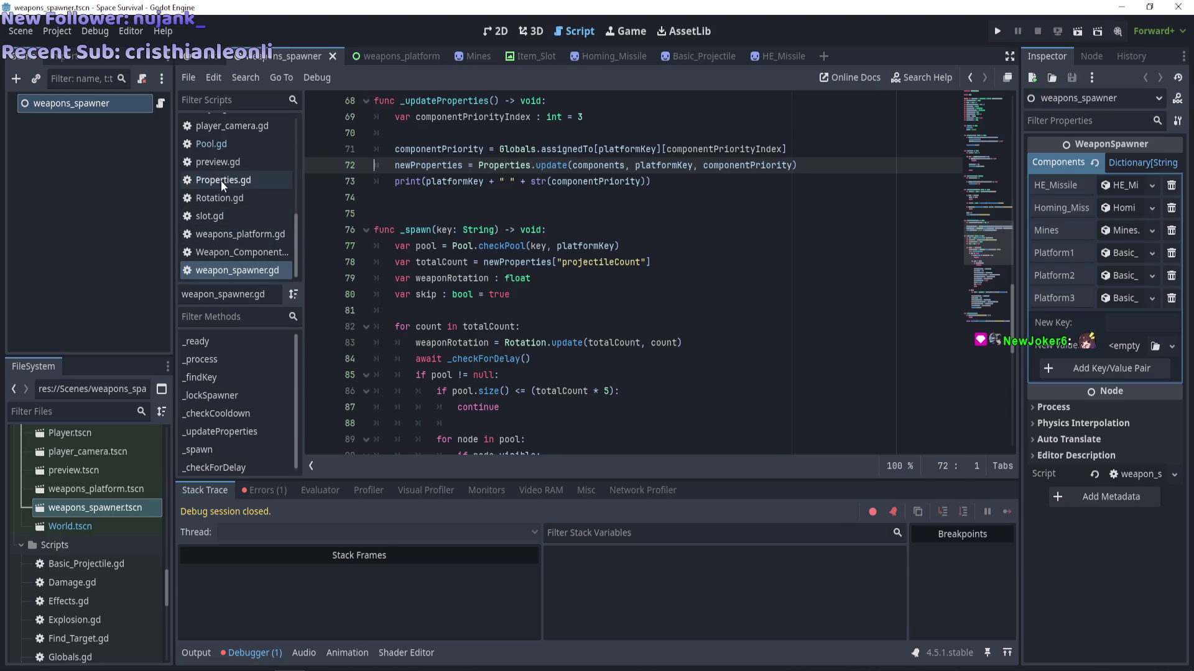
scroll(222, 186, up, 3)
Restore Pool.gd's platform pool keys to Platform1, Platform2 and Platform3, and save.
click(222, 206)
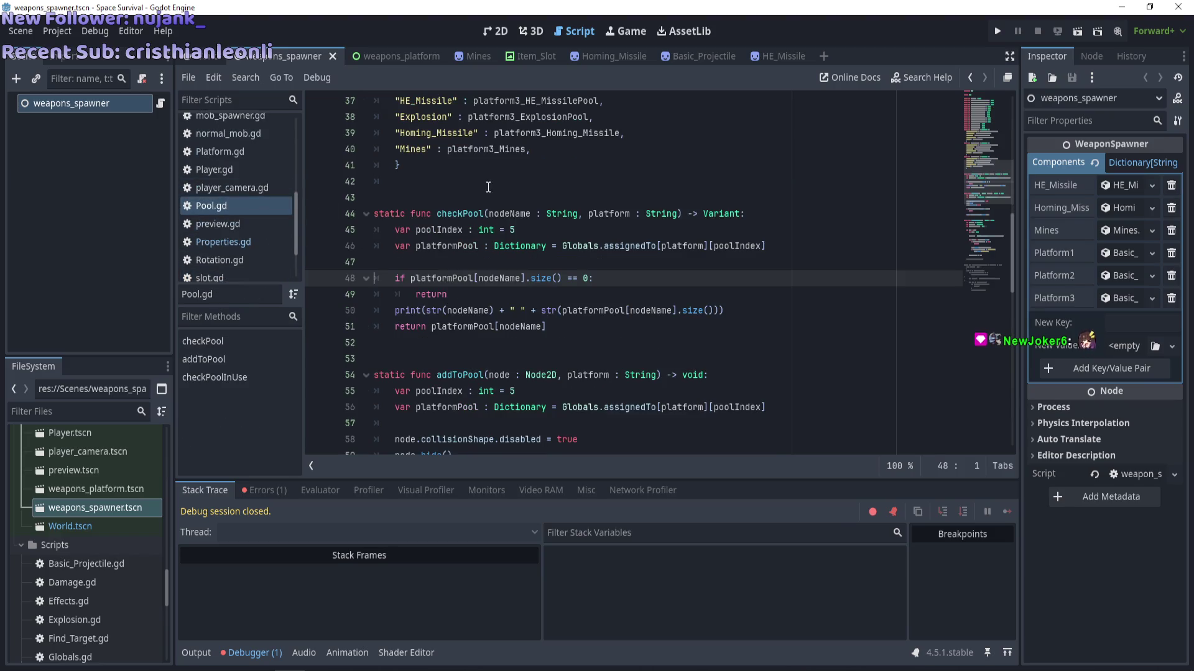
scroll(488, 187, up, 3)
click(516, 246)
key(ctrl+z)
key(ctrl+z)
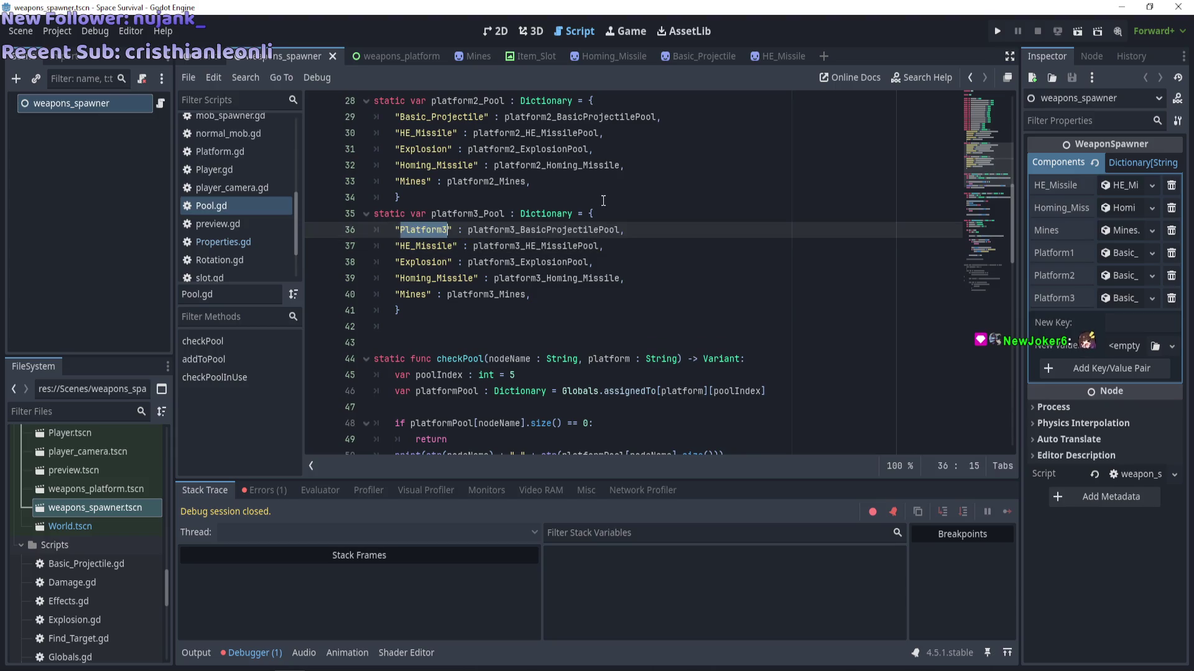
key(Up)
key(Up)
key(Up)
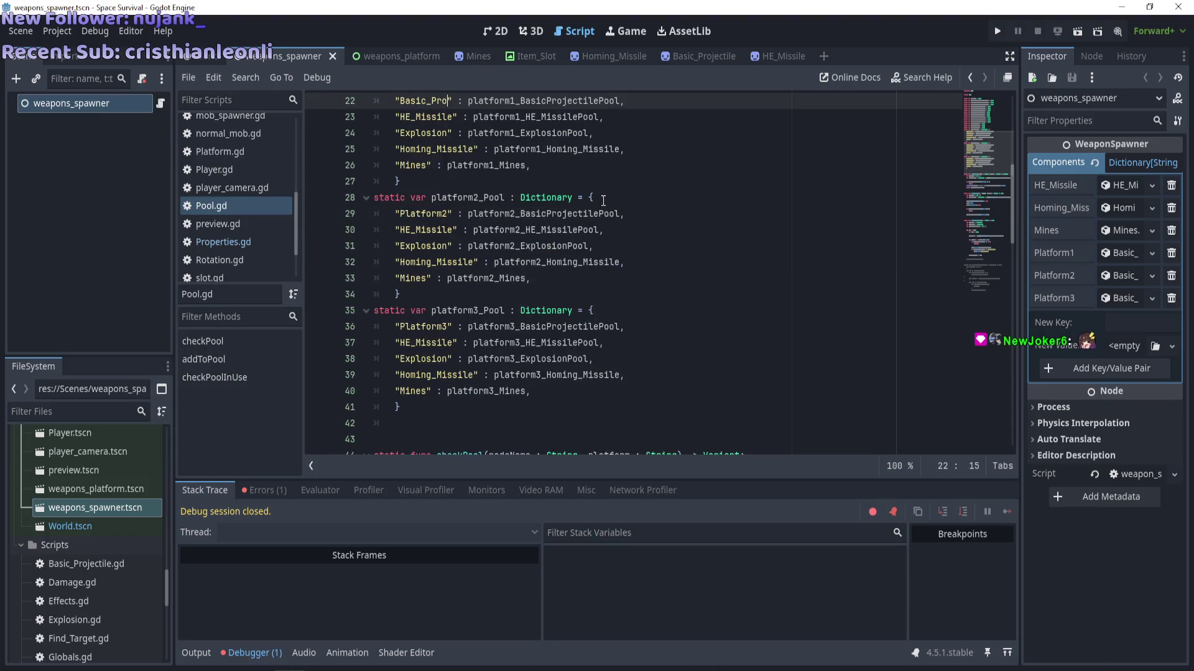
scroll(603, 201, up, 2)
key(ctrl+shift+Right)
text(B)
key(BackSpace)
text(Platform1)
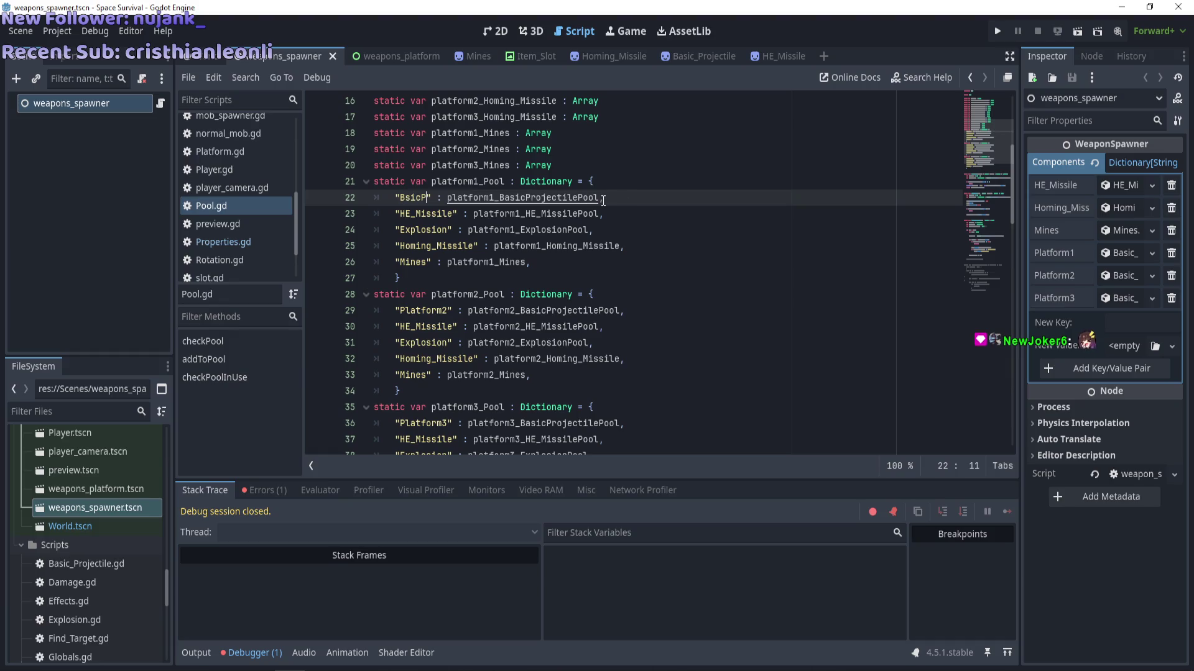
scroll(603, 200, down, 8)
key(ctrl+s)
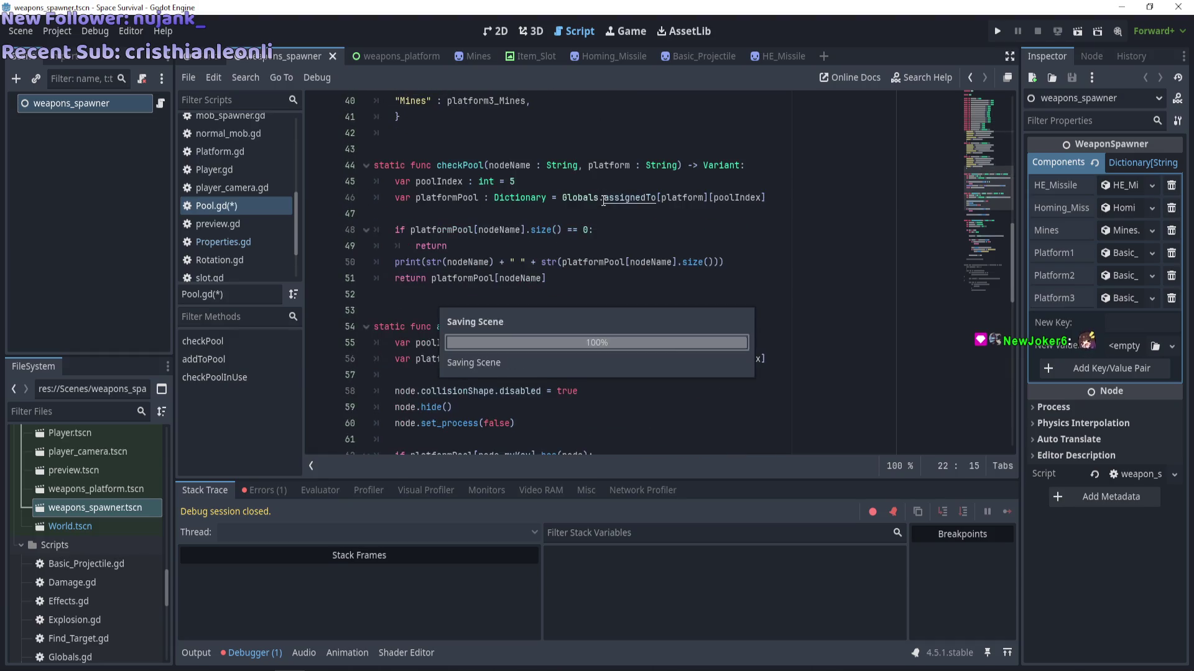
Check the checkPool function, then switch to weapon_spawner.gd.
click(555, 253)
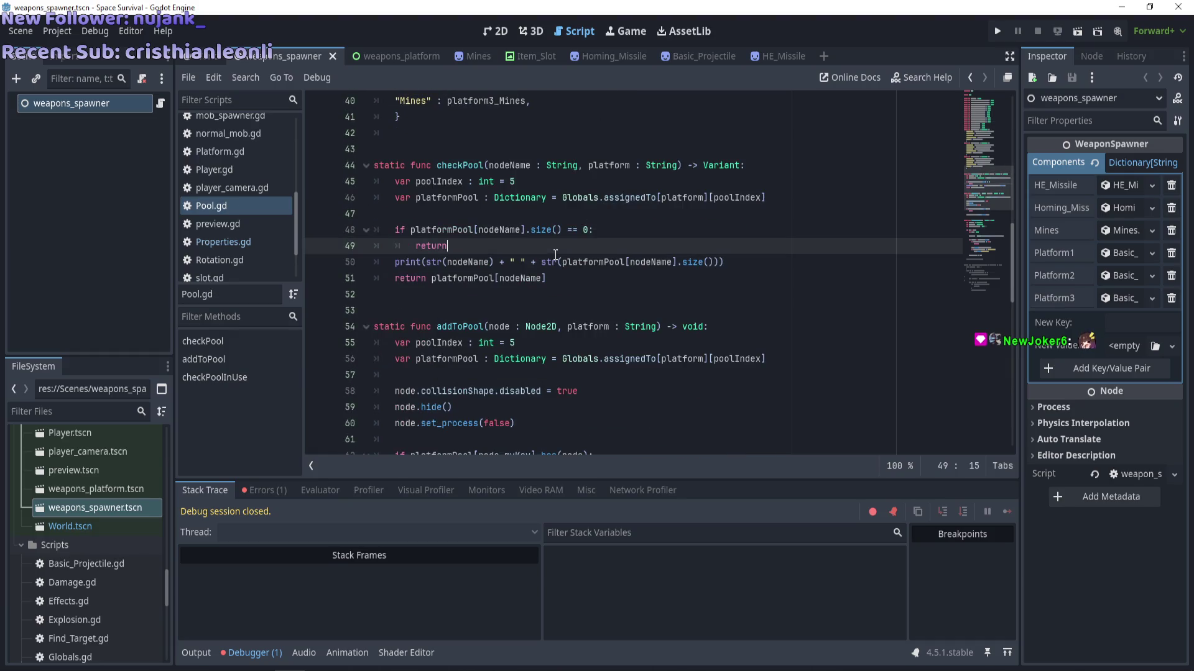
scroll(245, 274, down, 2)
click(245, 271)
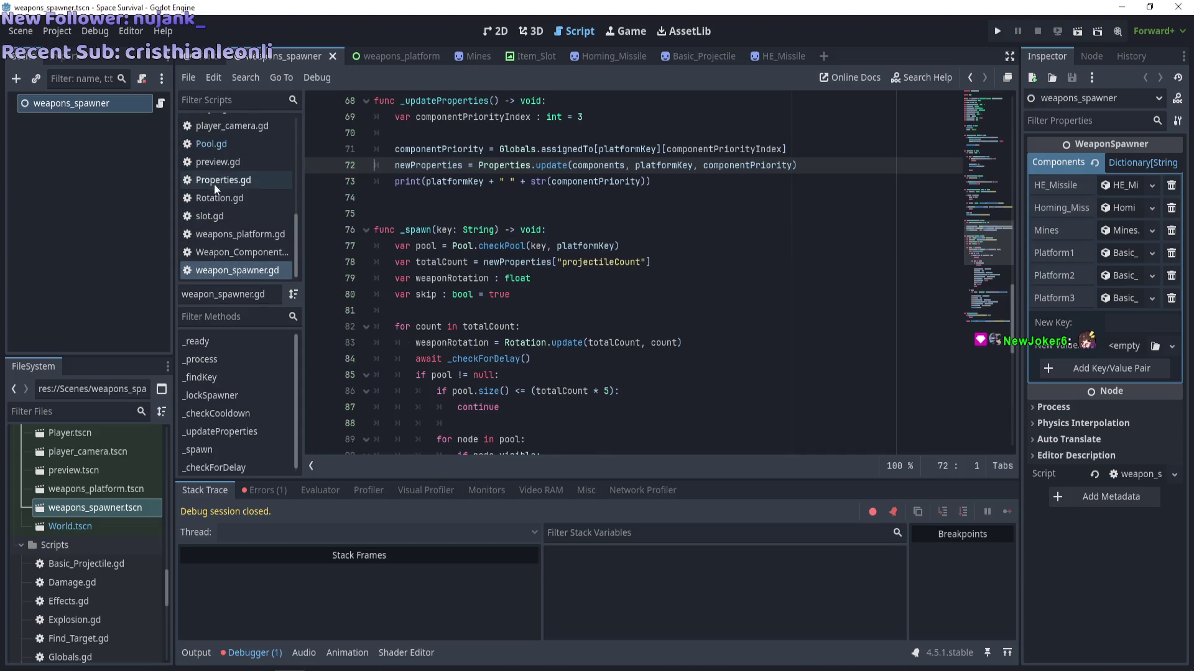
Open Mines.gd and locate myKey in _assignShrapnel on line 103.
scroll(220, 179, up, 3)
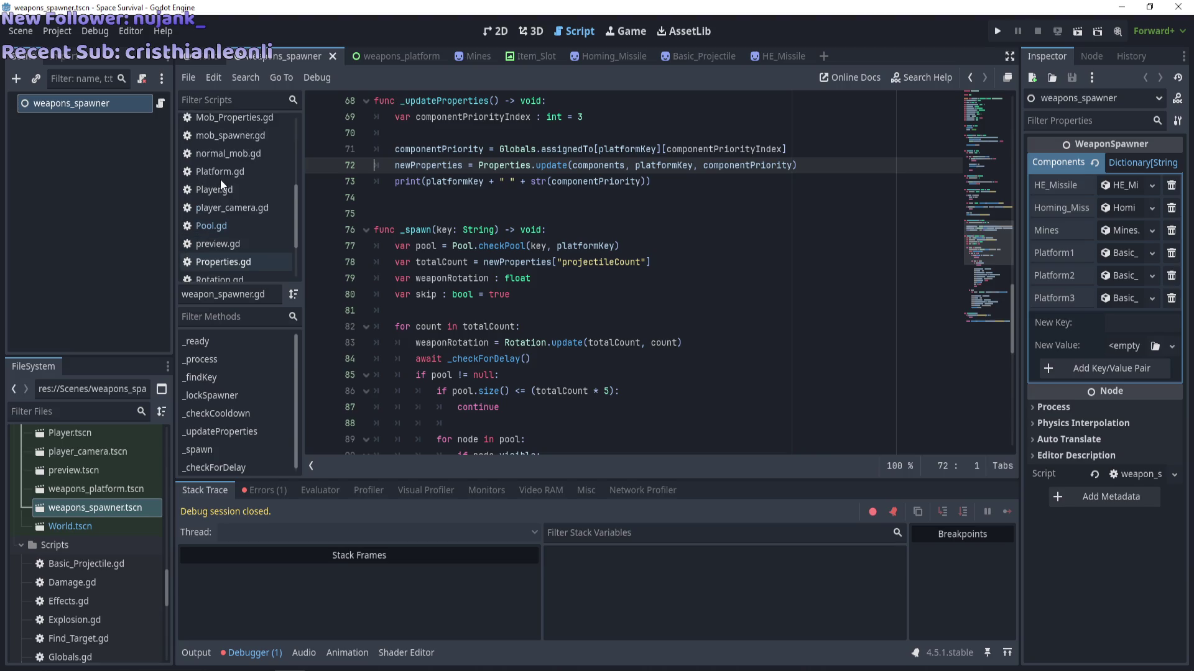
scroll(220, 179, up, 2)
click(228, 142)
scroll(581, 268, down, 6)
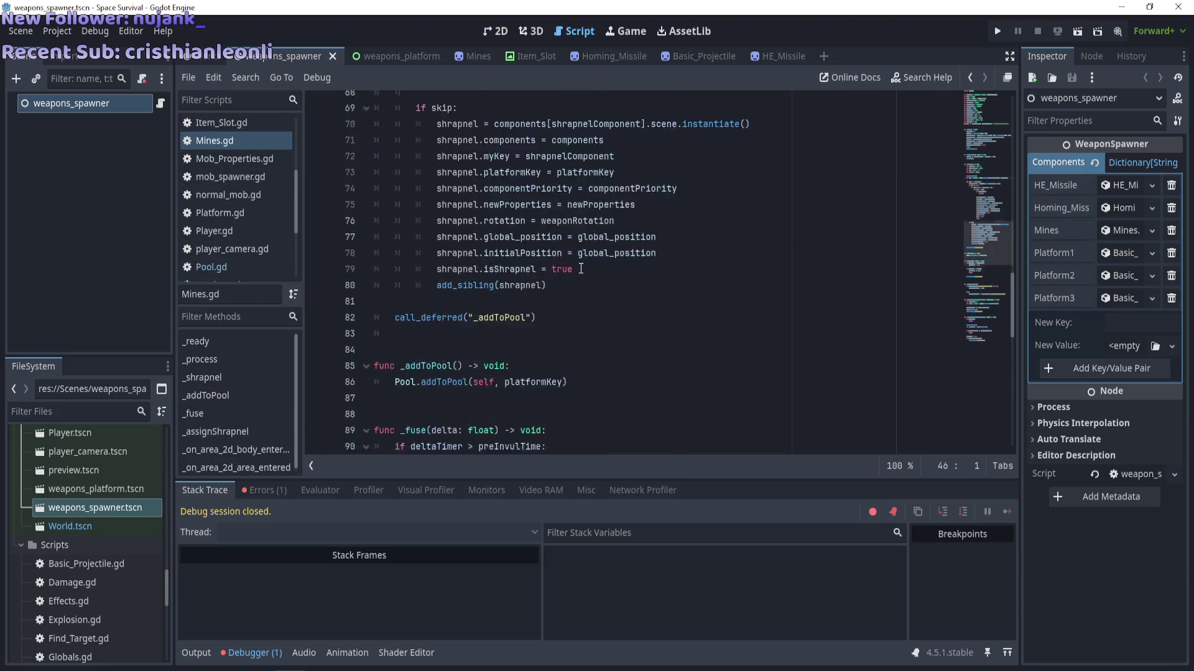
scroll(581, 268, down, 14)
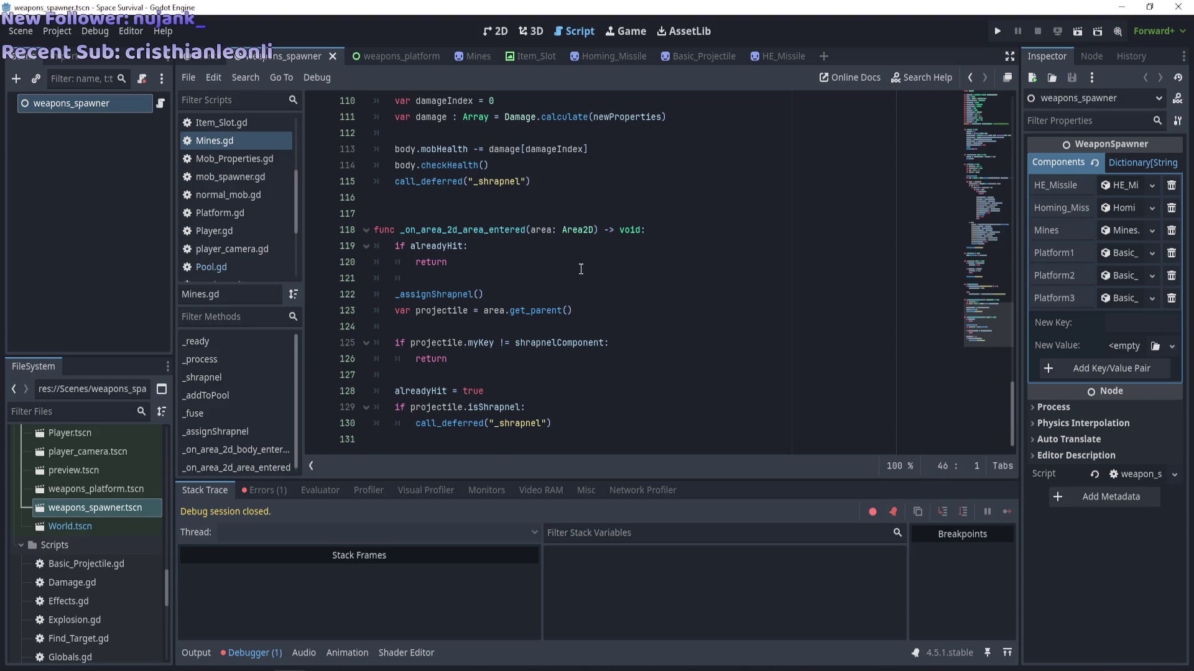
scroll(580, 268, up, 8)
double_click(535, 359)
double_click(531, 375)
click(569, 366)
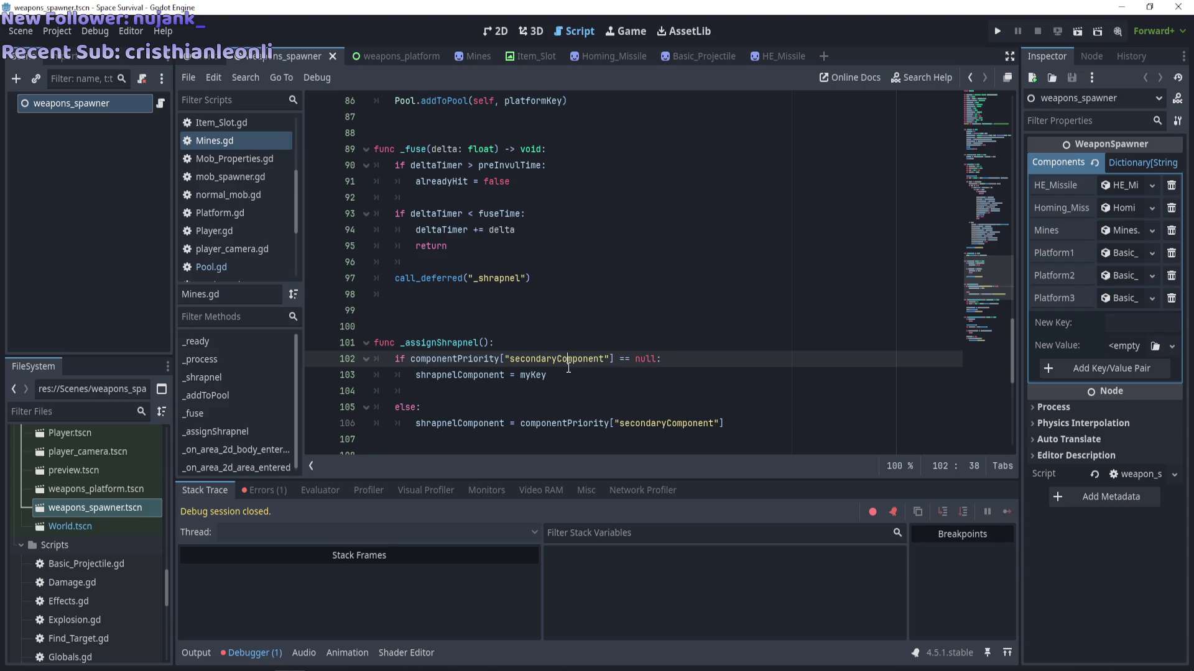
click(580, 371)
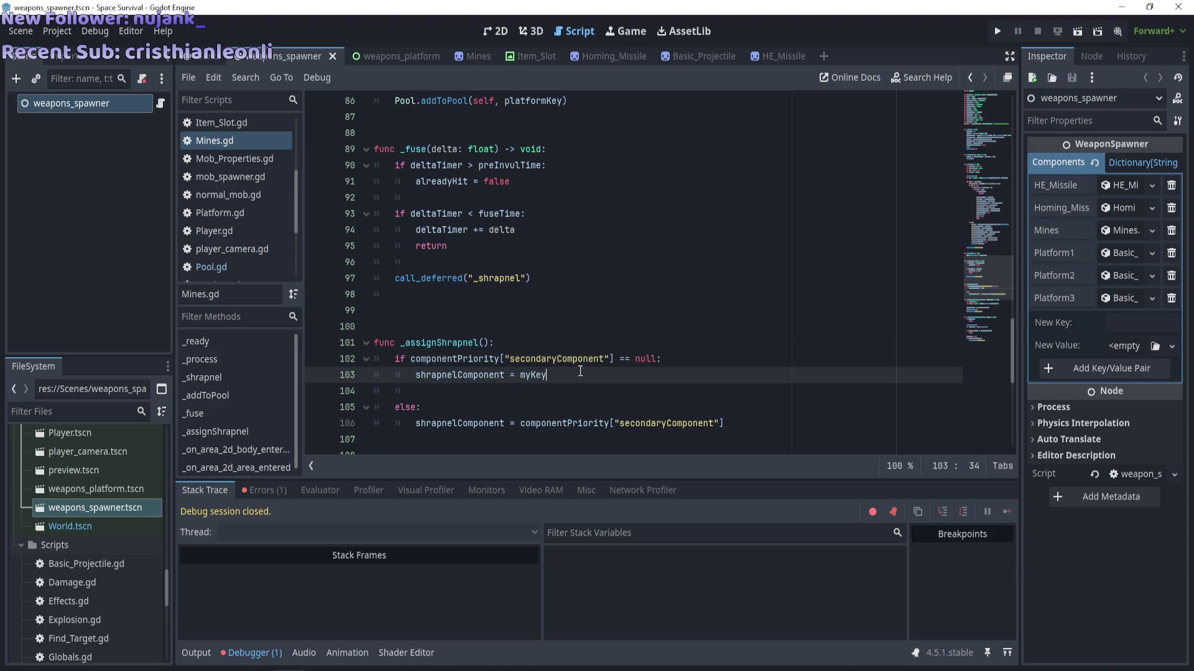
double_click(538, 380)
Replace myKey on line 103 with platformKey copied from line 7, and run the game.
drag(1013, 348, 993, 100)
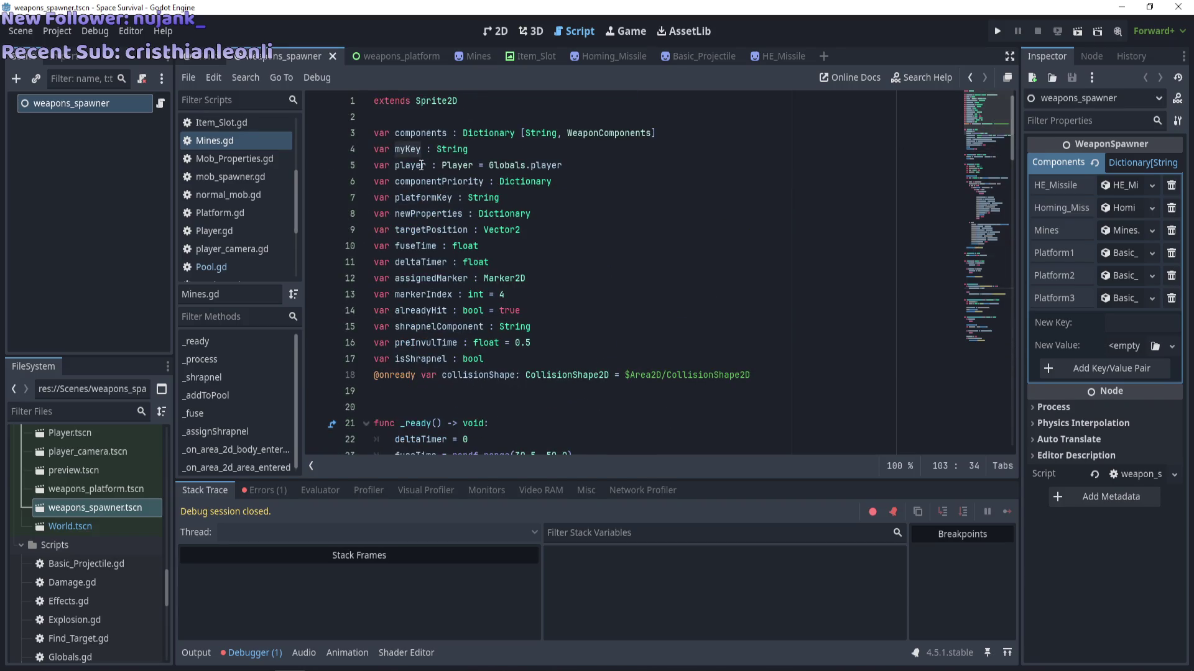
double_click(431, 195)
key(ctrl+c)
scroll(721, 362, down, 20)
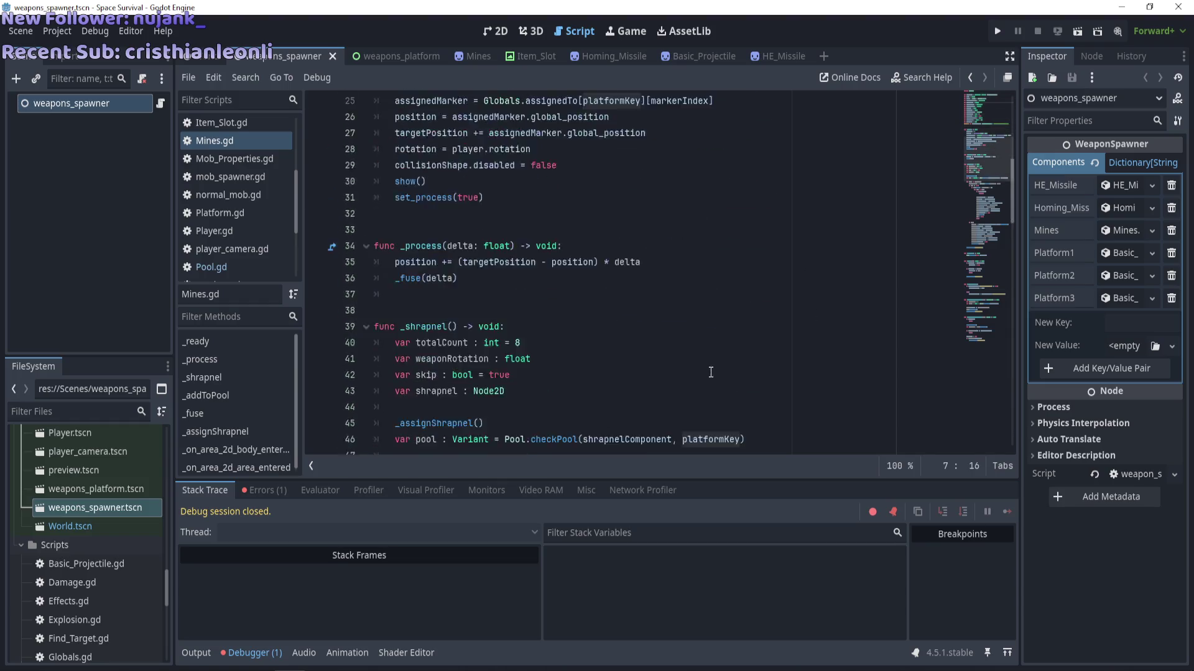
scroll(710, 373, up, 3)
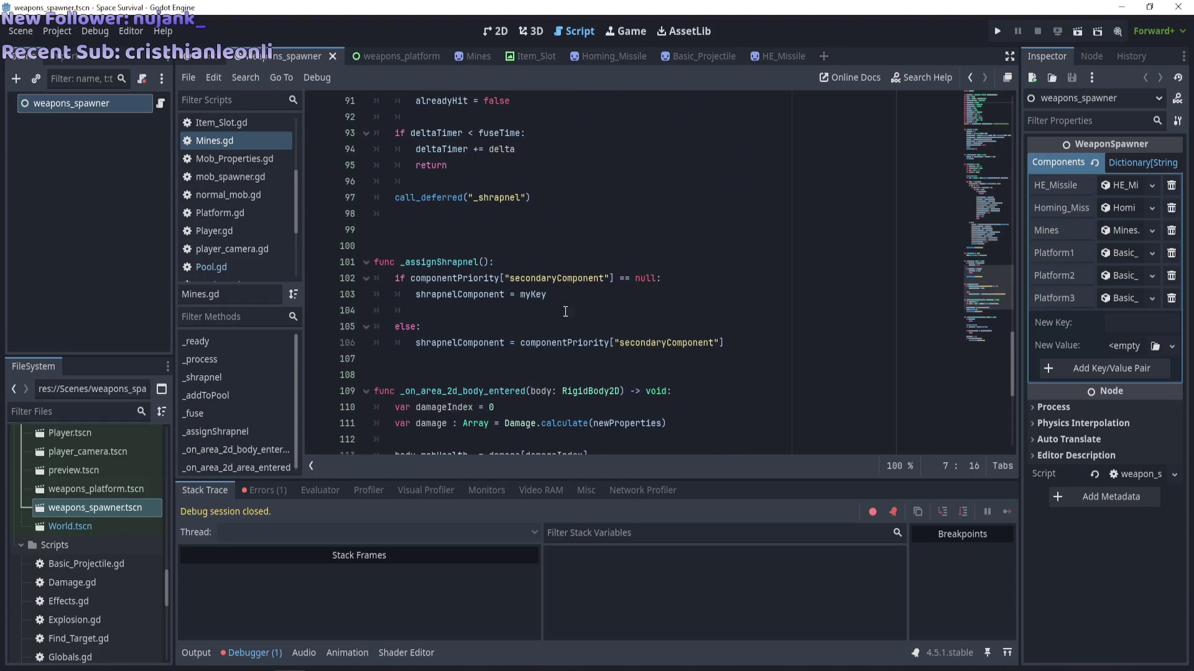
double_click(539, 294)
key(ctrl+v)
key(F5)
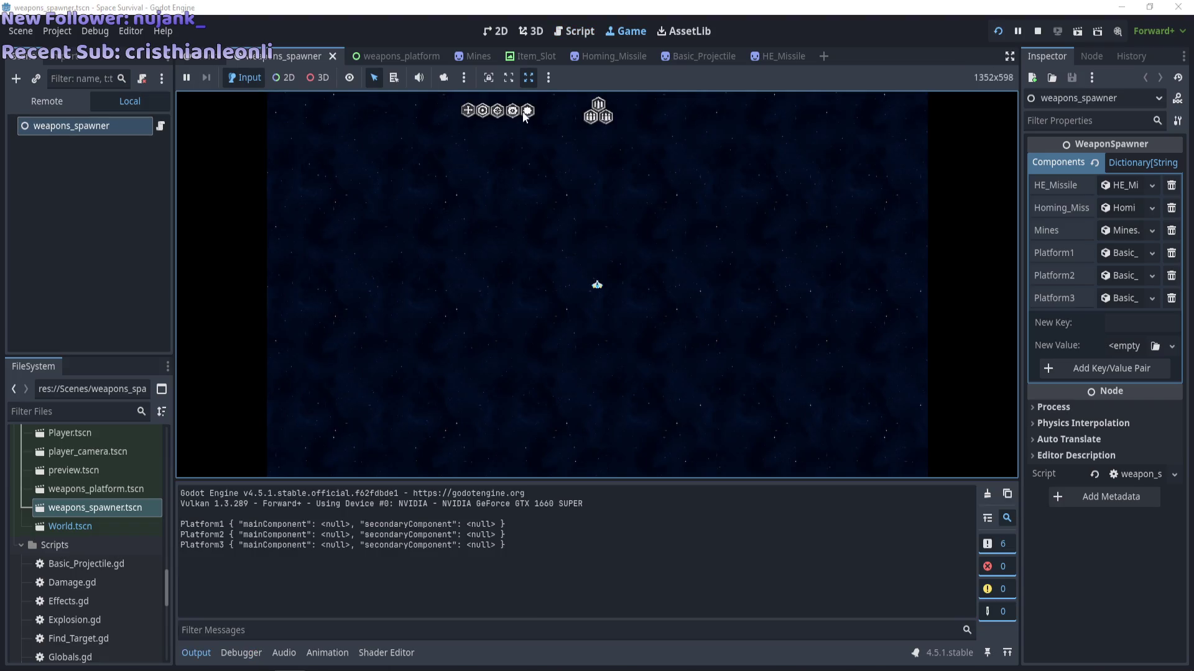
Equip Mines onto the weapon platforms, inspect the platform slot tree, then stop the game.
mouse_move(522, 111)
mouse_down()
mouse_move(584, 118)
mouse_move(604, 143)
mouse_up()
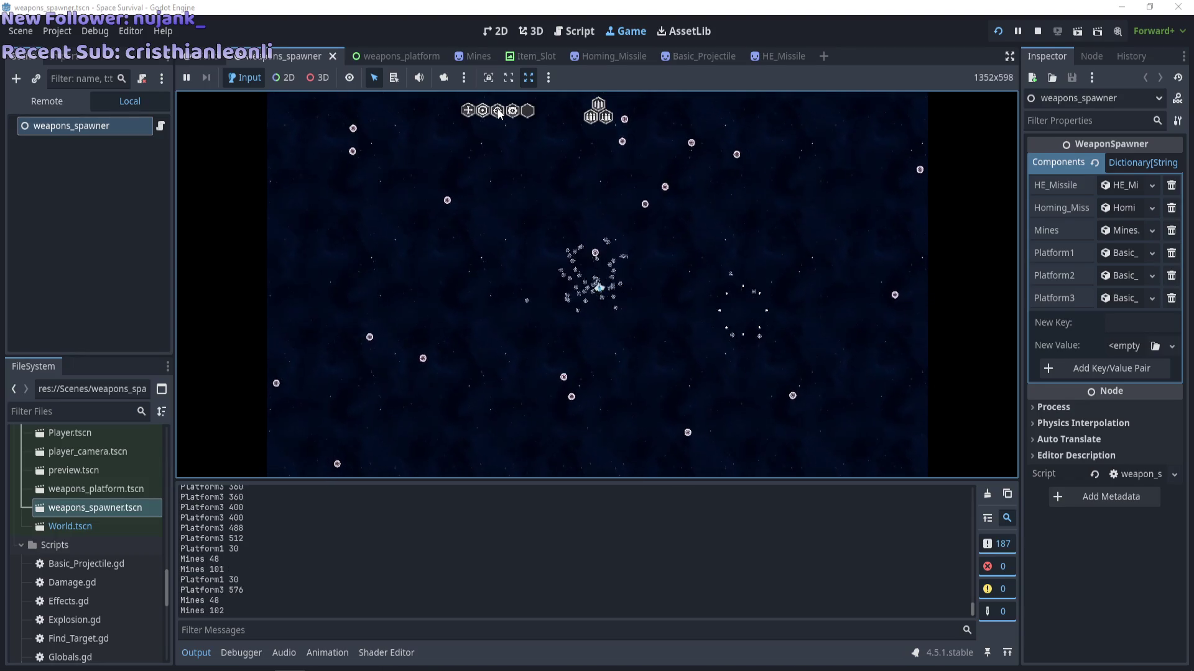
click(598, 106)
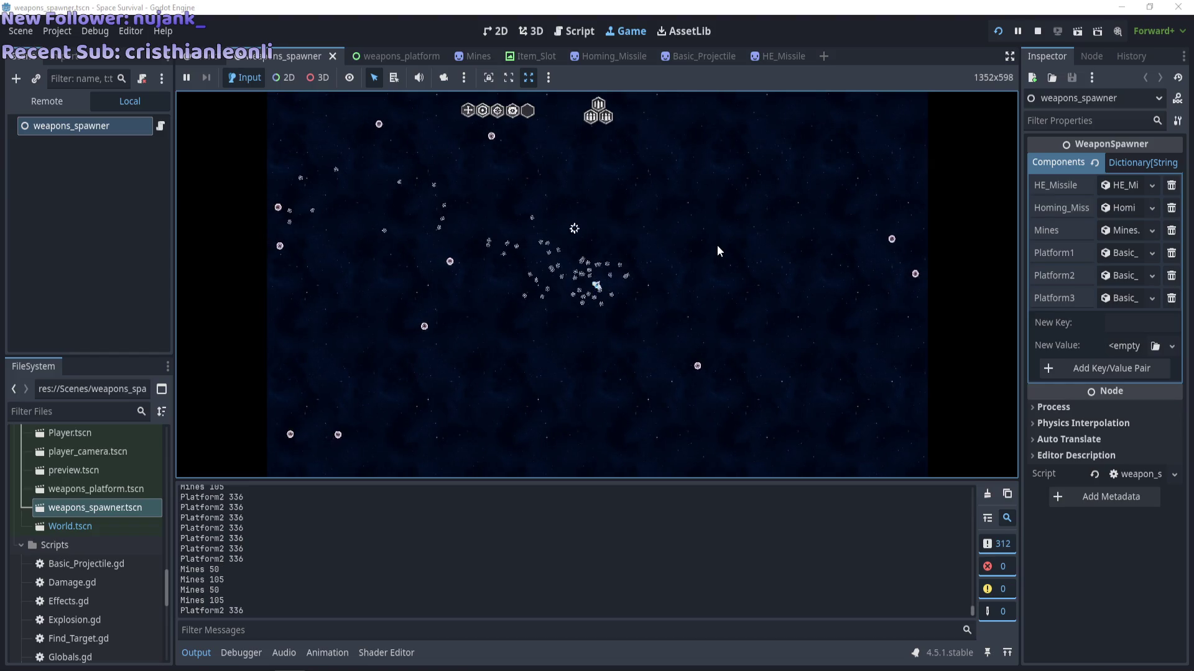
key(F8)
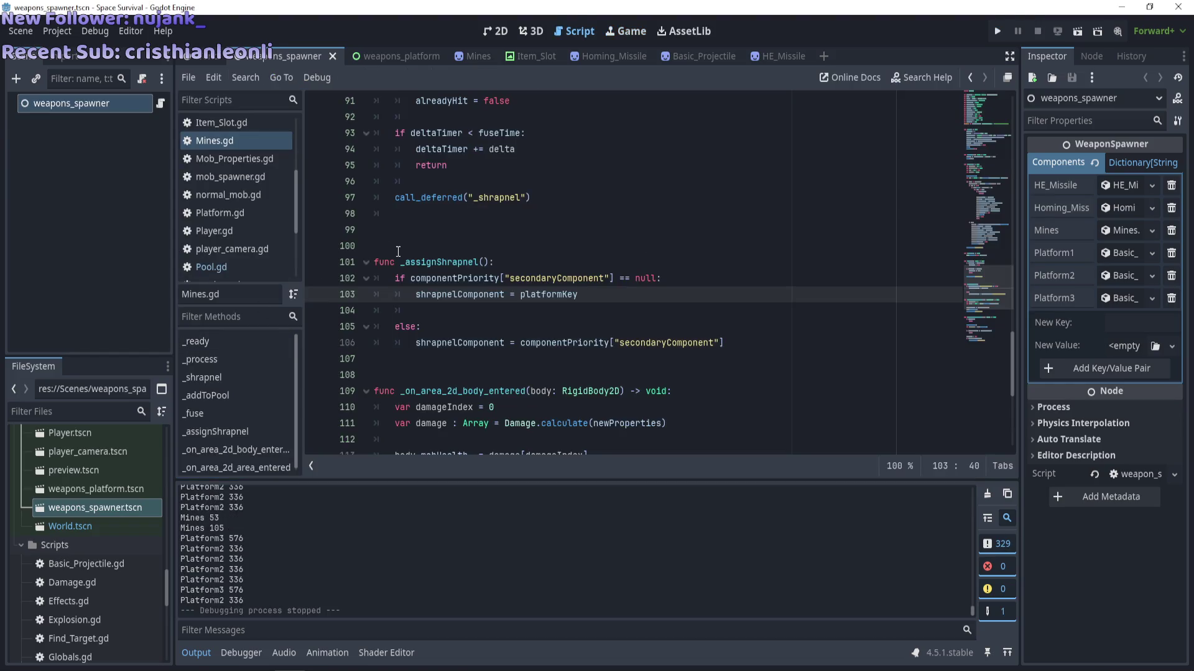
Give weapons_platform's texture2 the lock.png texture, then run the game and equip Mines on Platform1.
scroll(95, 449, up, 5)
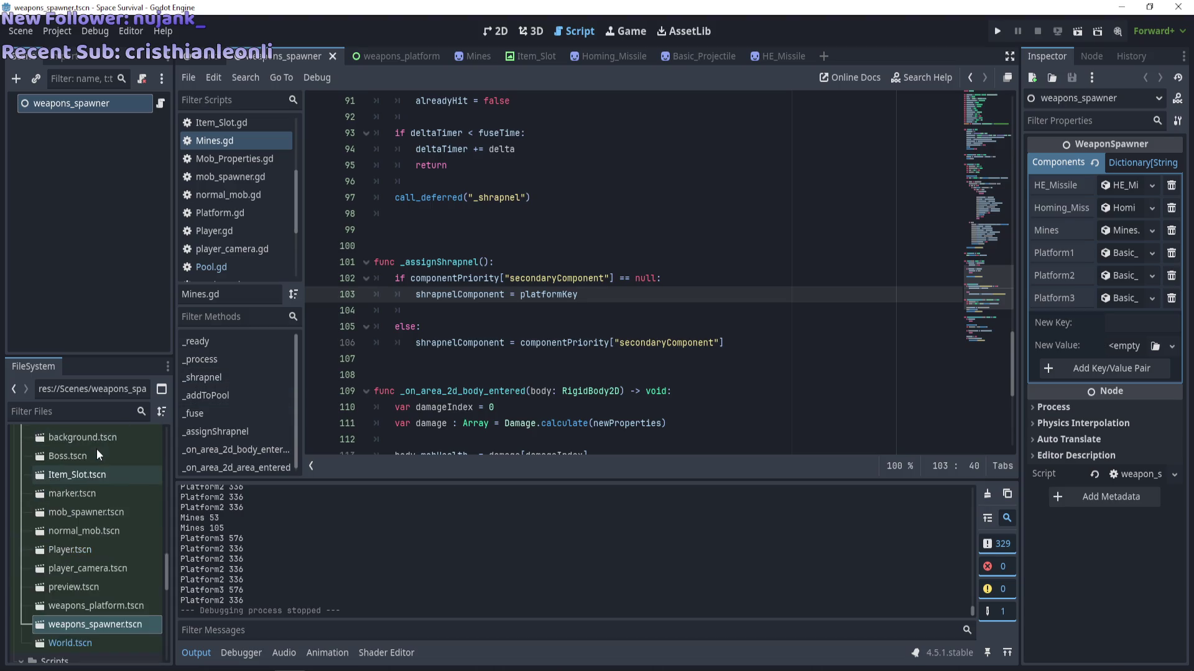
scroll(96, 449, up, 10)
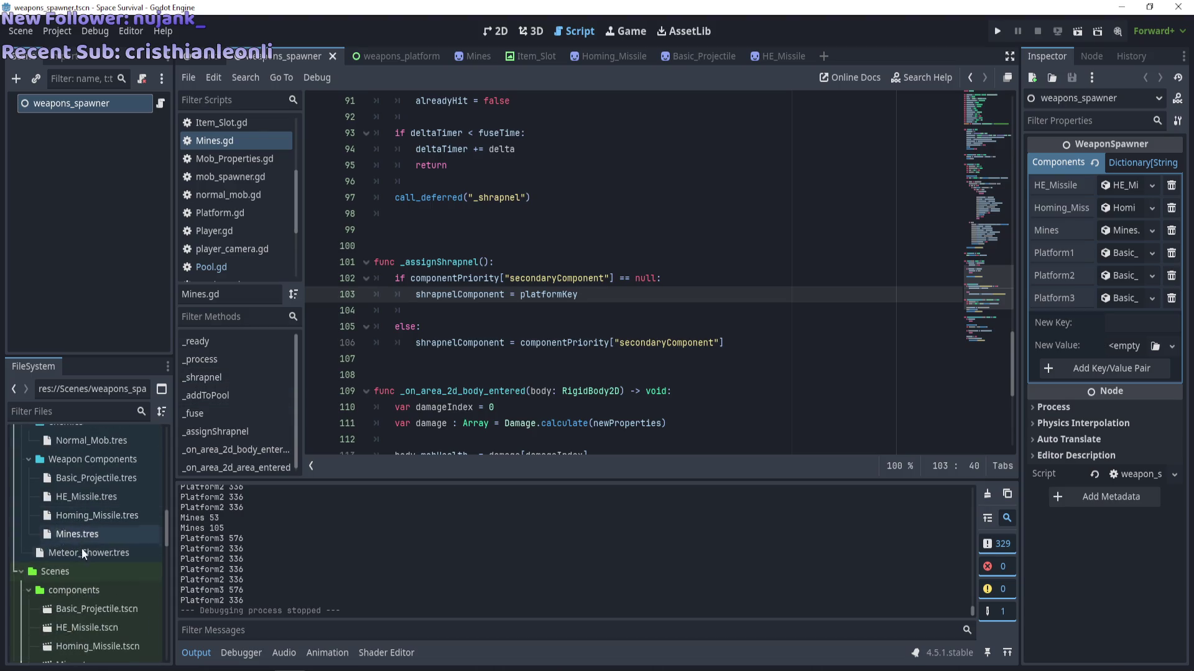
scroll(73, 568, down, 10)
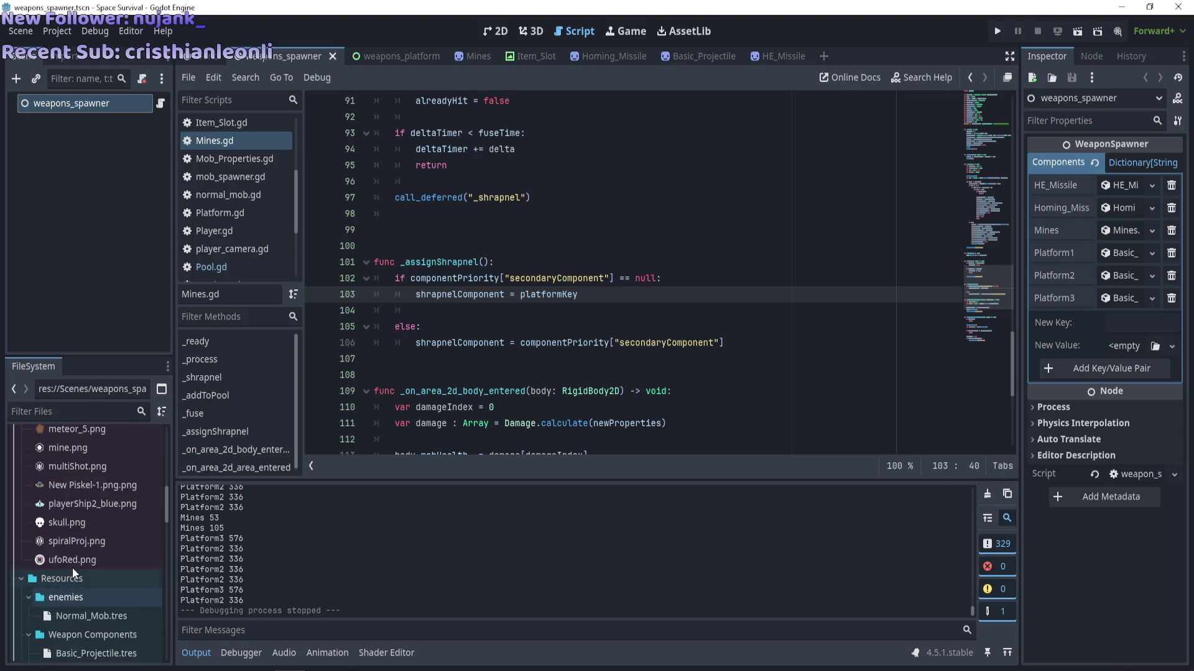
scroll(72, 568, down, 3)
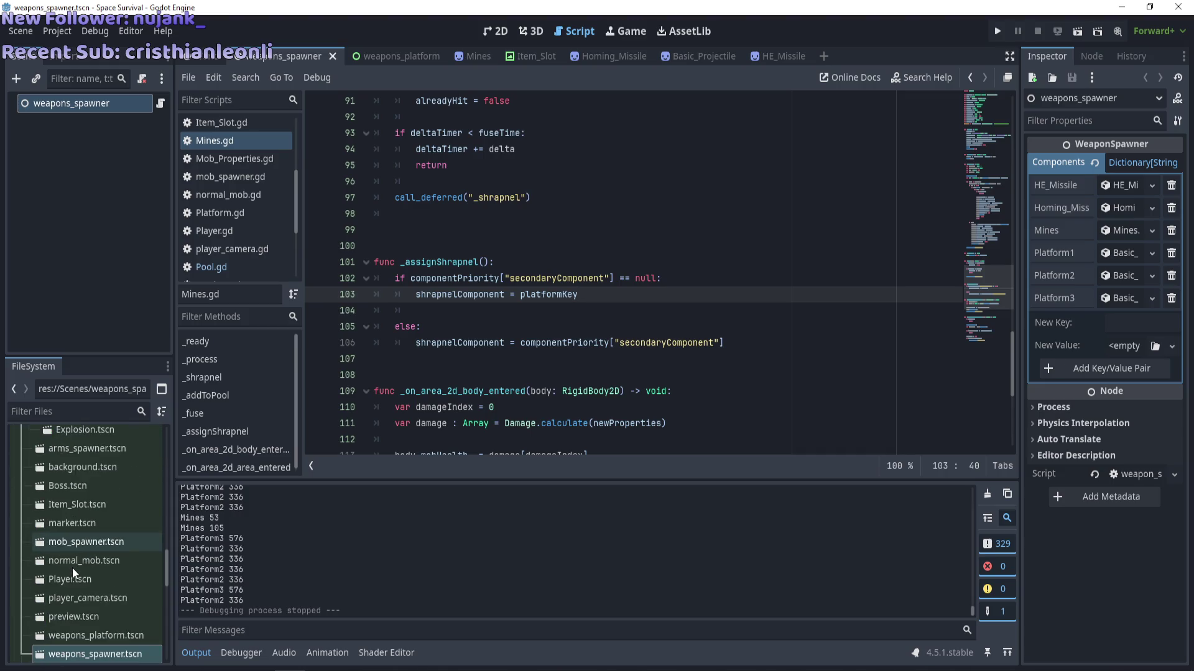
scroll(91, 560, up, 3)
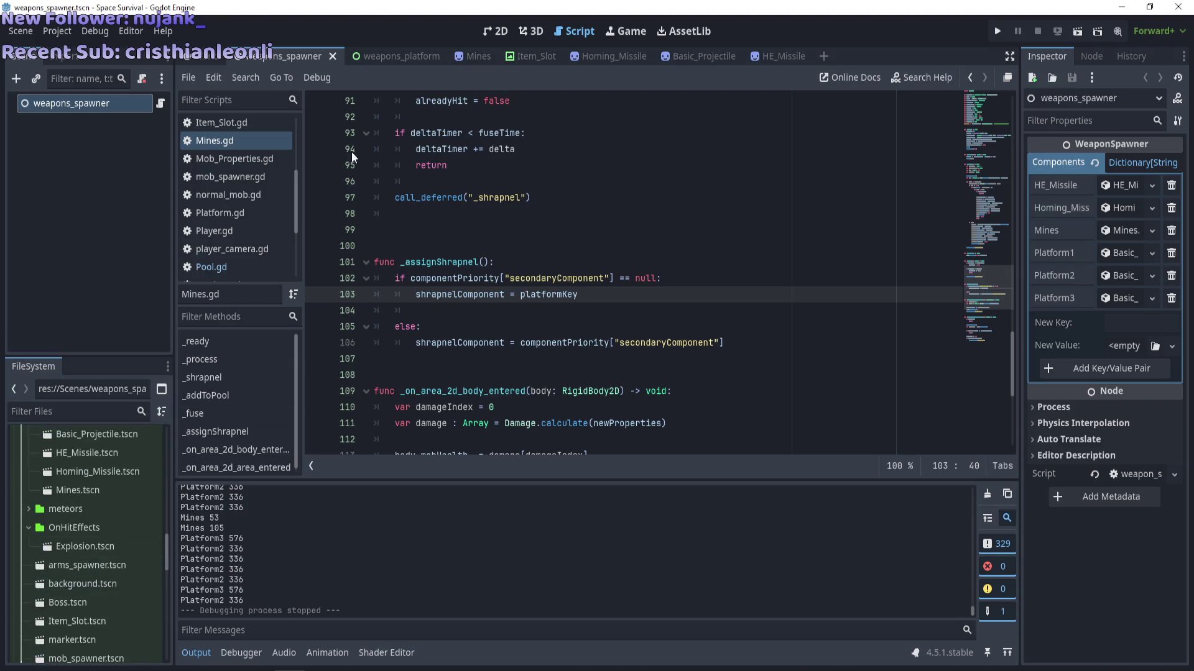
click(405, 55)
click(71, 252)
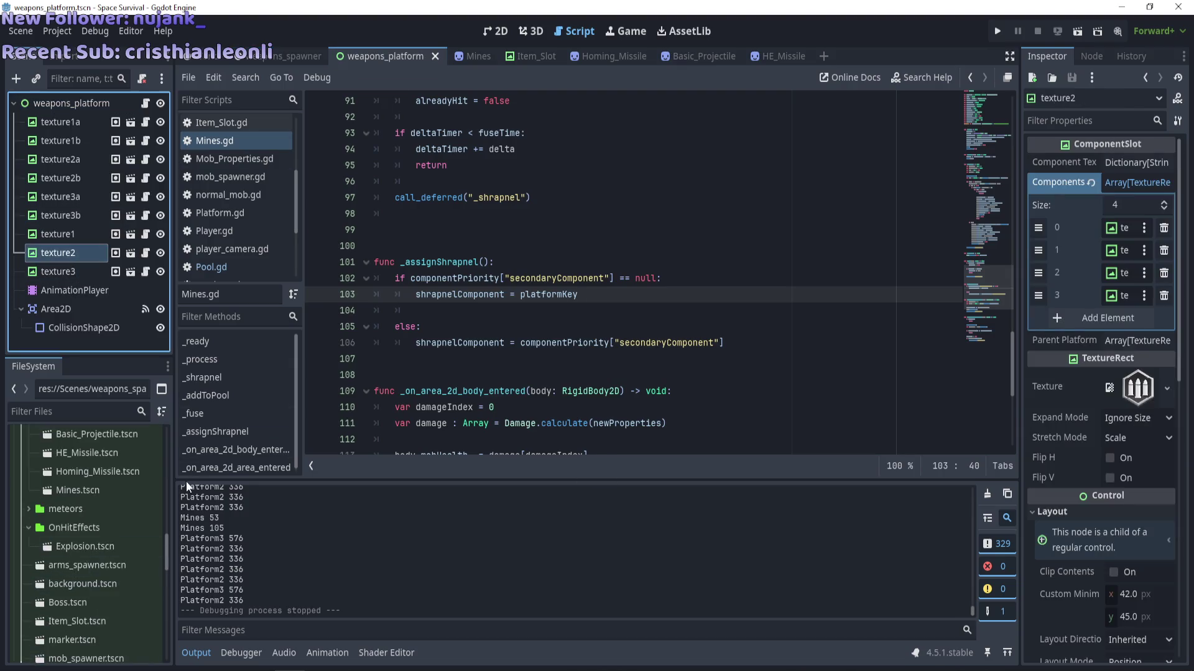
scroll(97, 542, up, 5)
scroll(100, 544, up, 5)
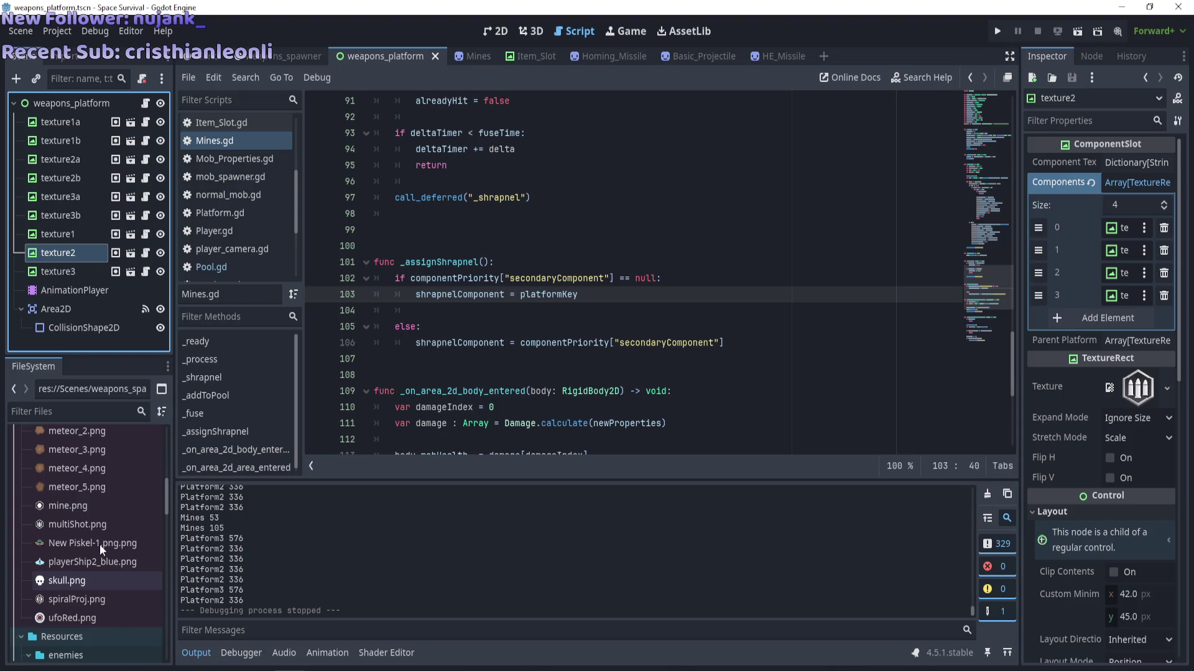
drag(67, 521, 59, 252)
key(F5)
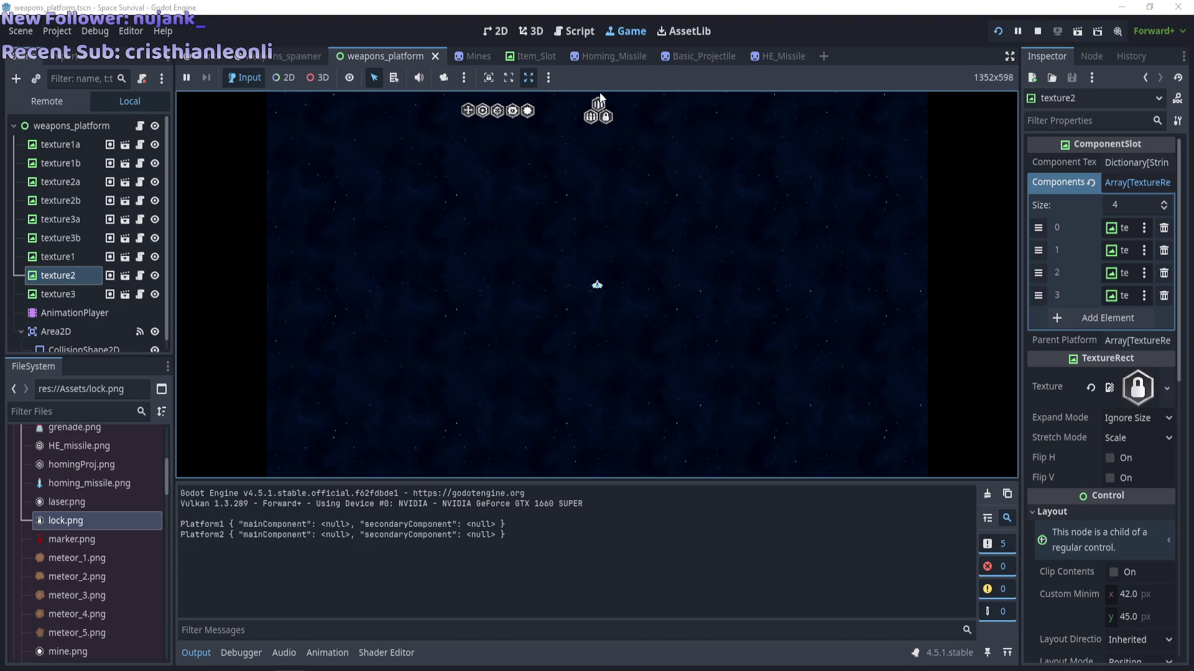
drag(528, 118, 604, 117)
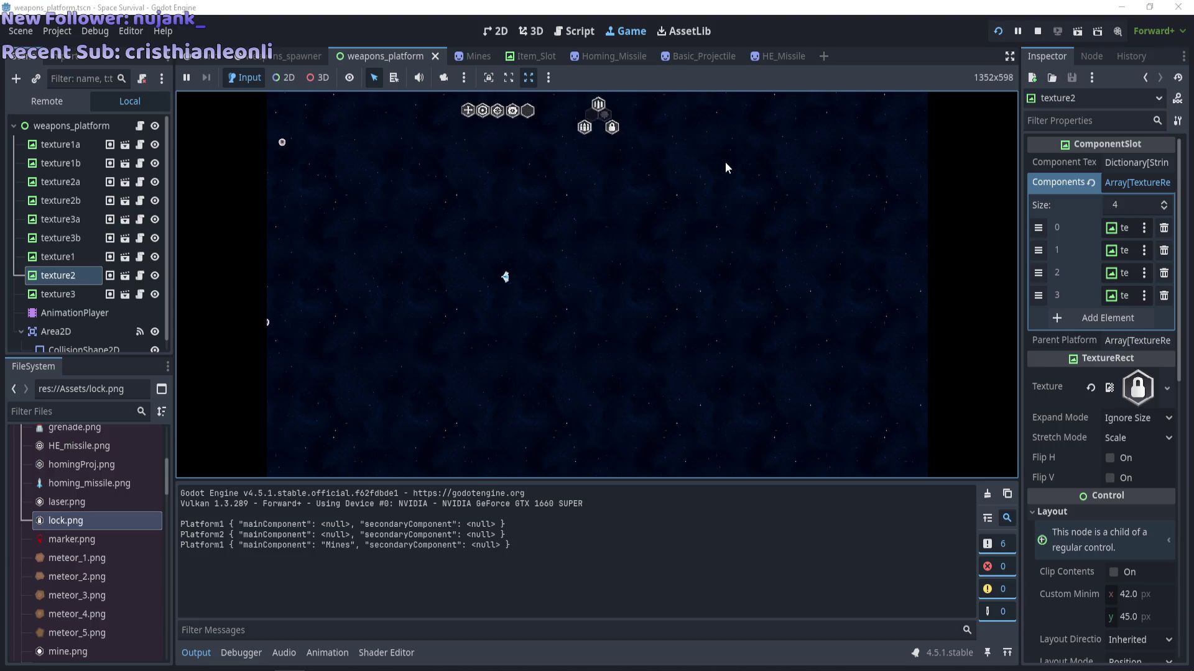
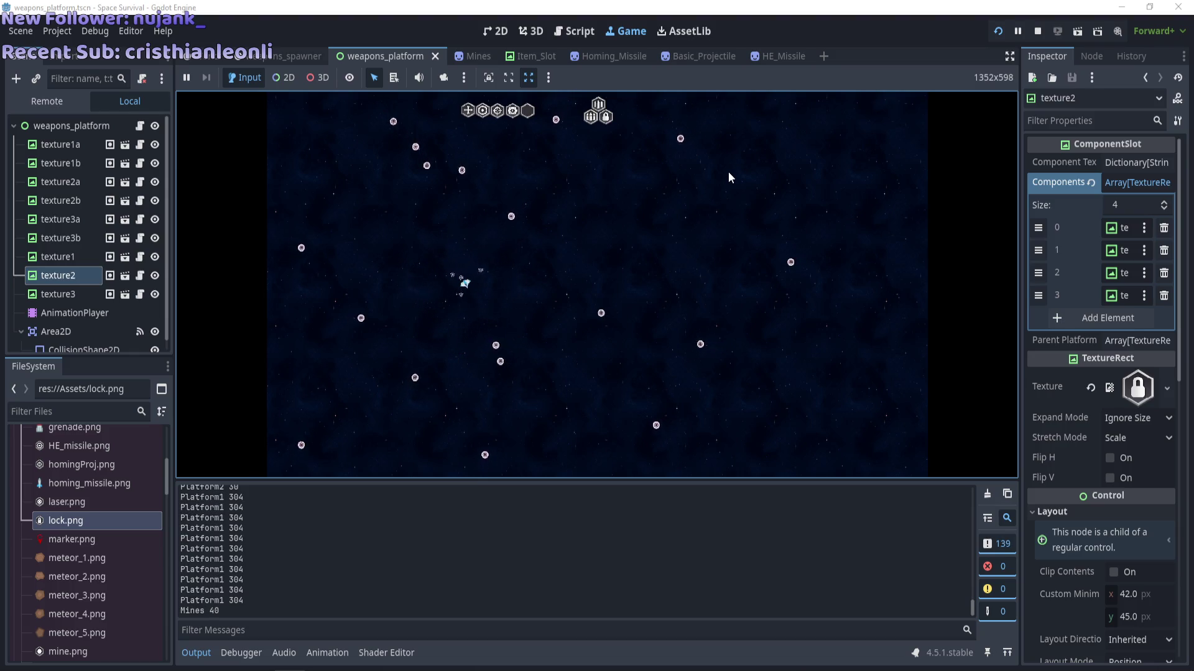
Stop the running game and open the Pool.gd script.
key(F8)
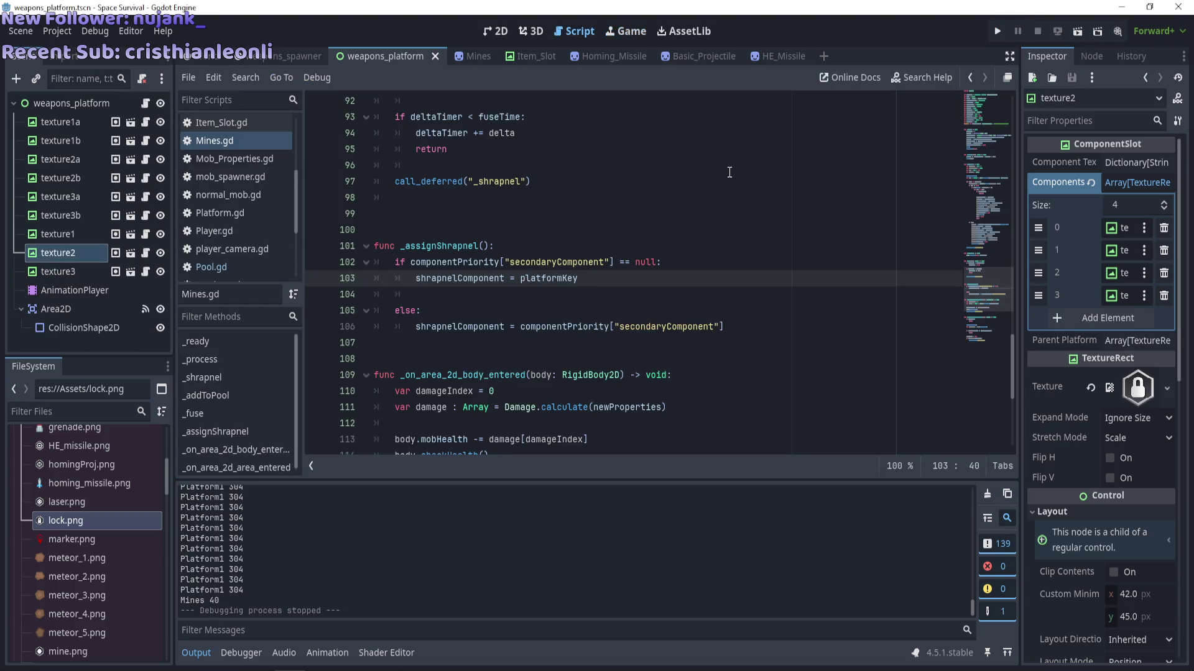
scroll(582, 246, down, 6)
scroll(537, 294, up, 5)
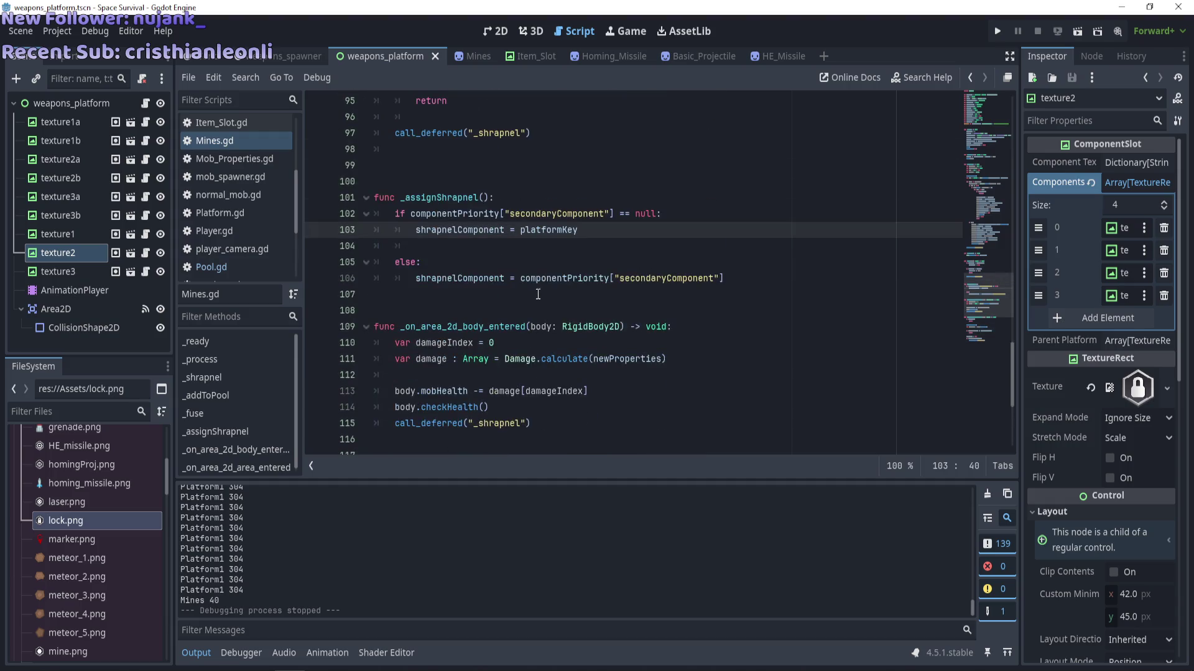
scroll(528, 299, up, 1)
scroll(522, 299, up, 3)
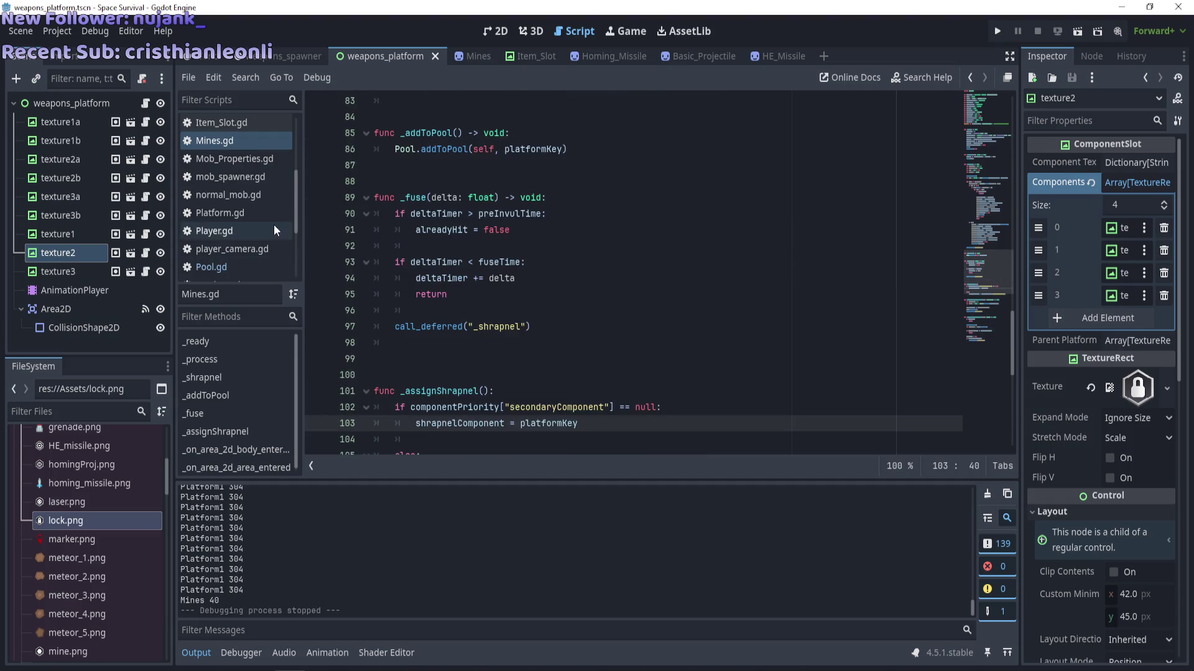
scroll(269, 225, down, 3)
scroll(242, 197, up, 3)
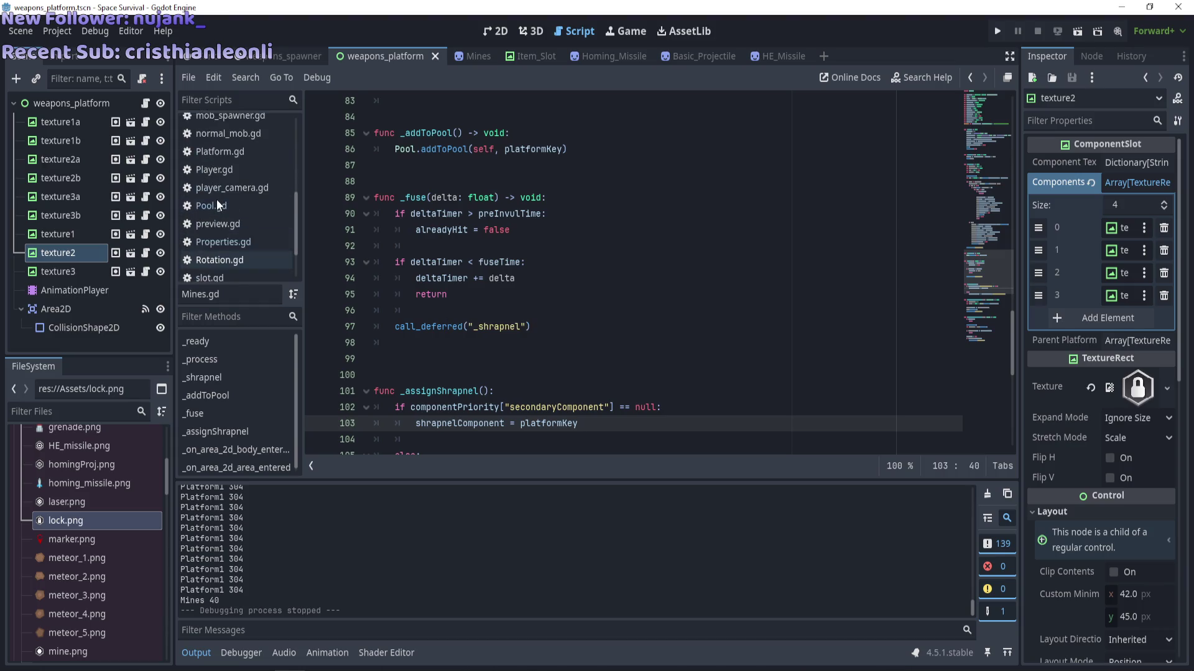
click(218, 206)
Uncomment lines 88–104, the clearUnusedPool call and function, and save Pool.gd.
scroll(496, 359, down, 10)
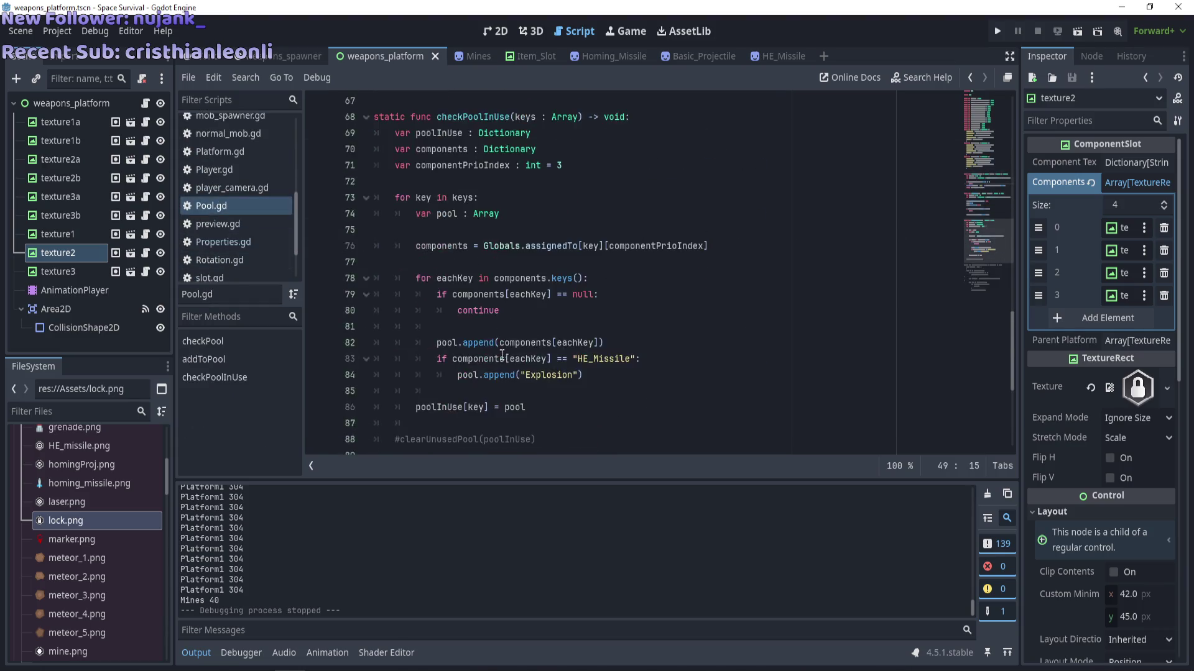
scroll(496, 359, down, 2)
mouse_move(566, 426)
mouse_down()
mouse_move(379, 330)
mouse_move(328, 173)
mouse_up()
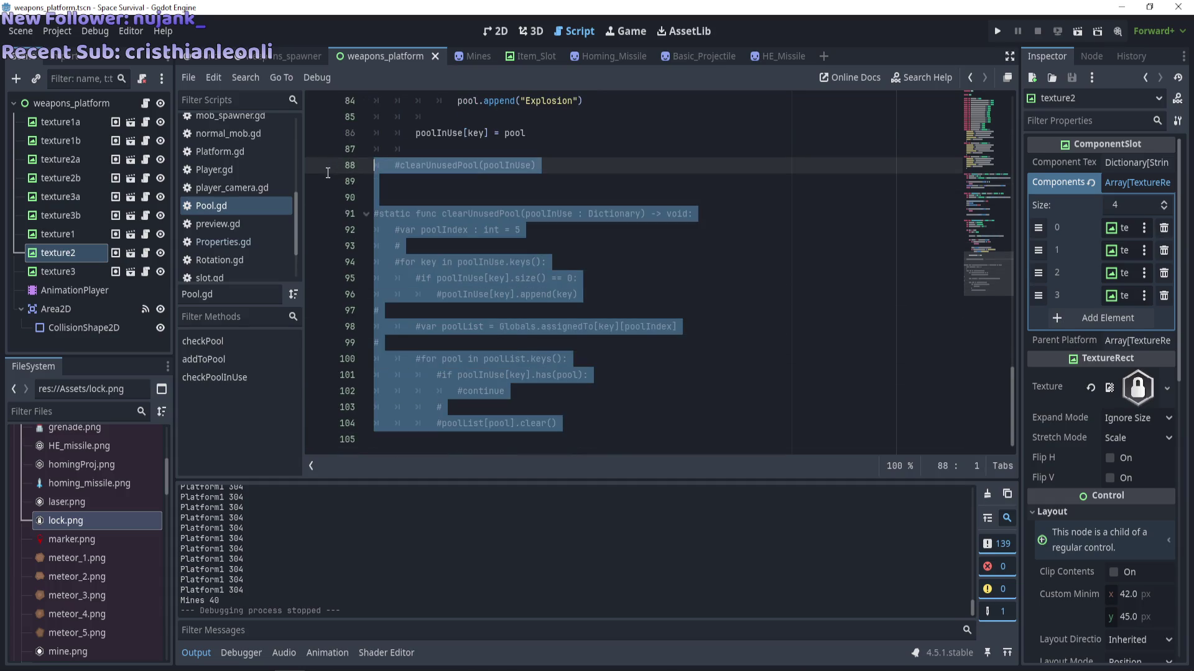
key(ctrl+k)
click(539, 192)
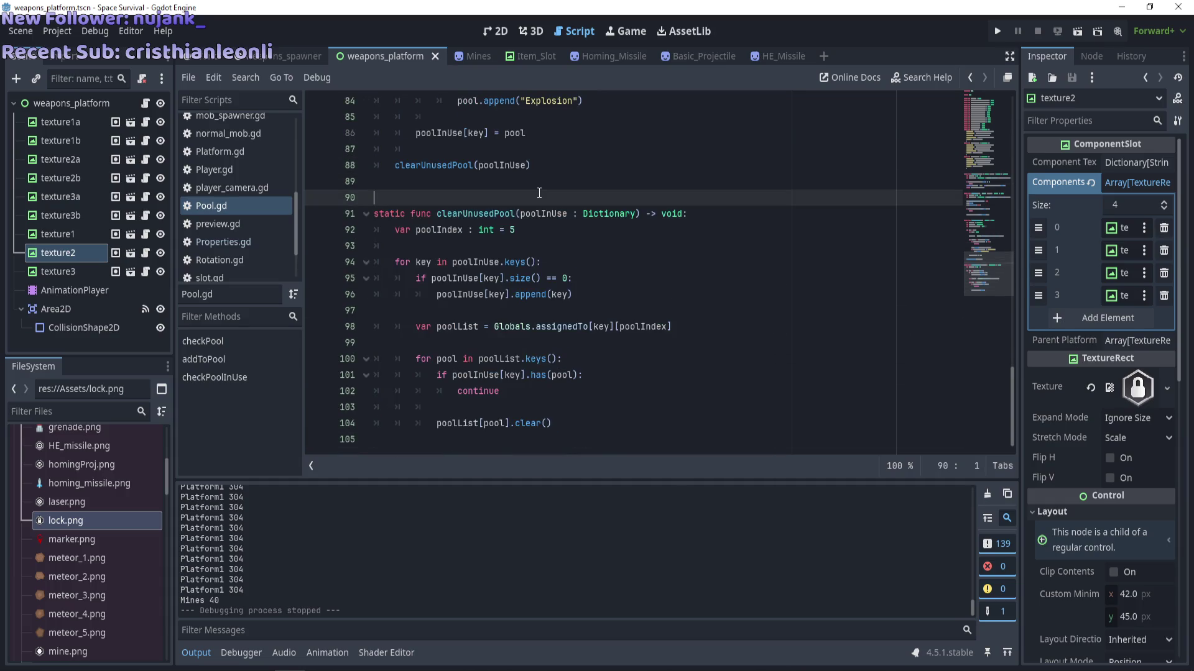
key(ctrl+s)
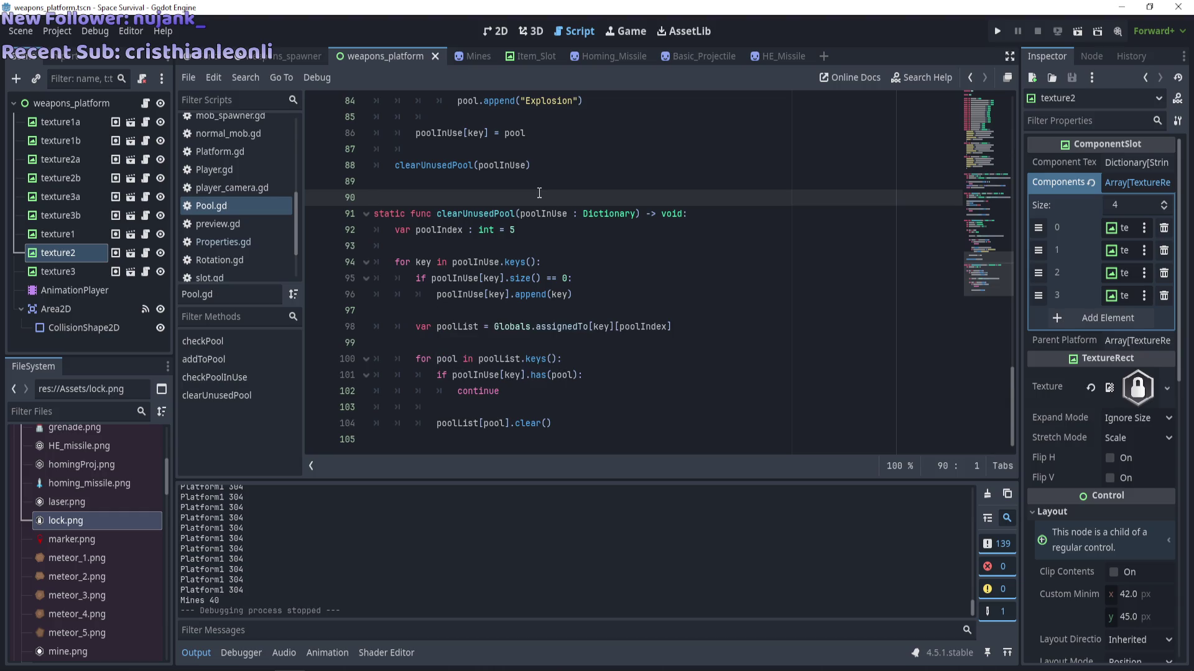
Insert a blank line above poolList[pool].clear() inside the loop.
click(598, 376)
click(579, 423)
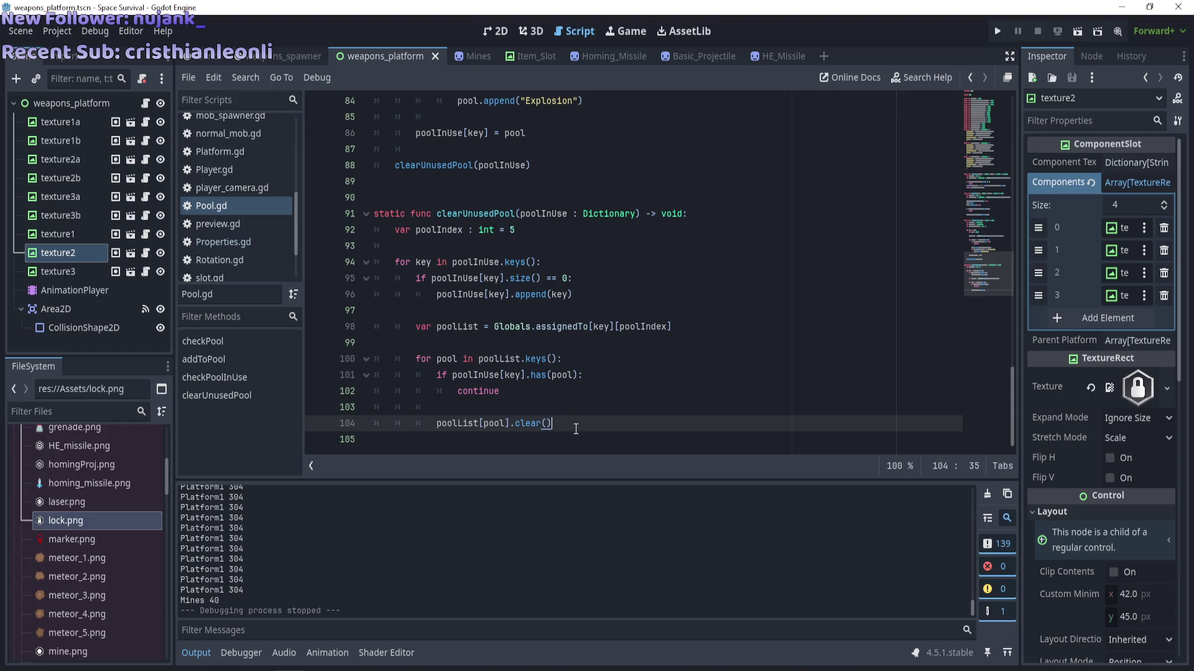
click(582, 413)
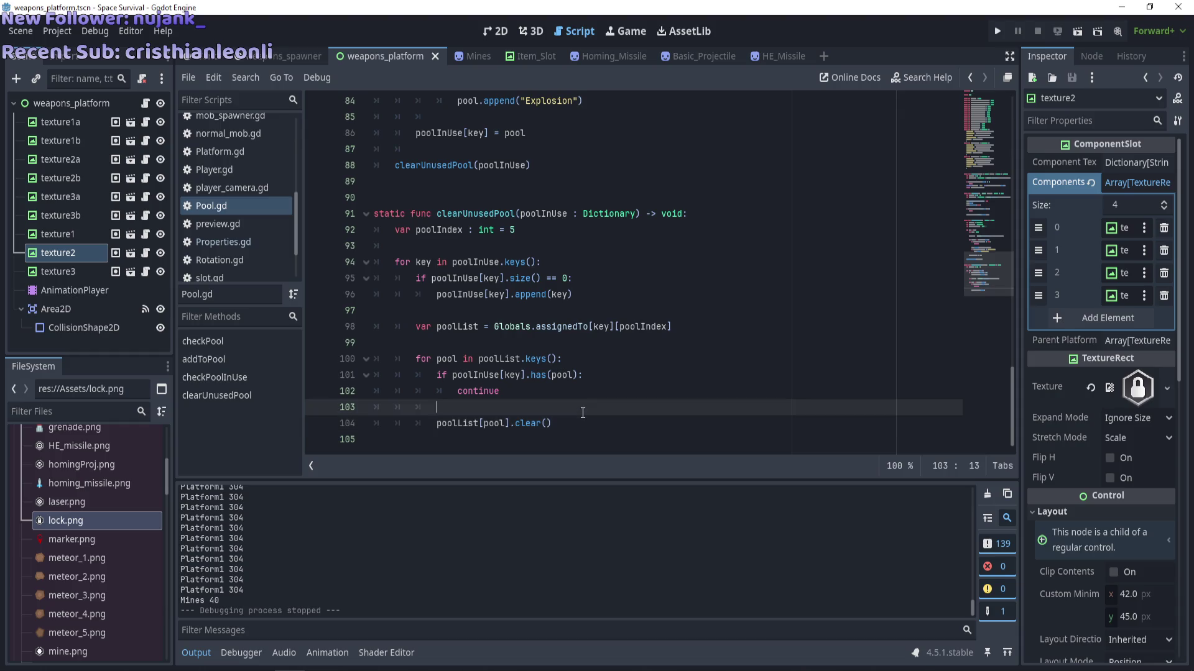
key(Return)
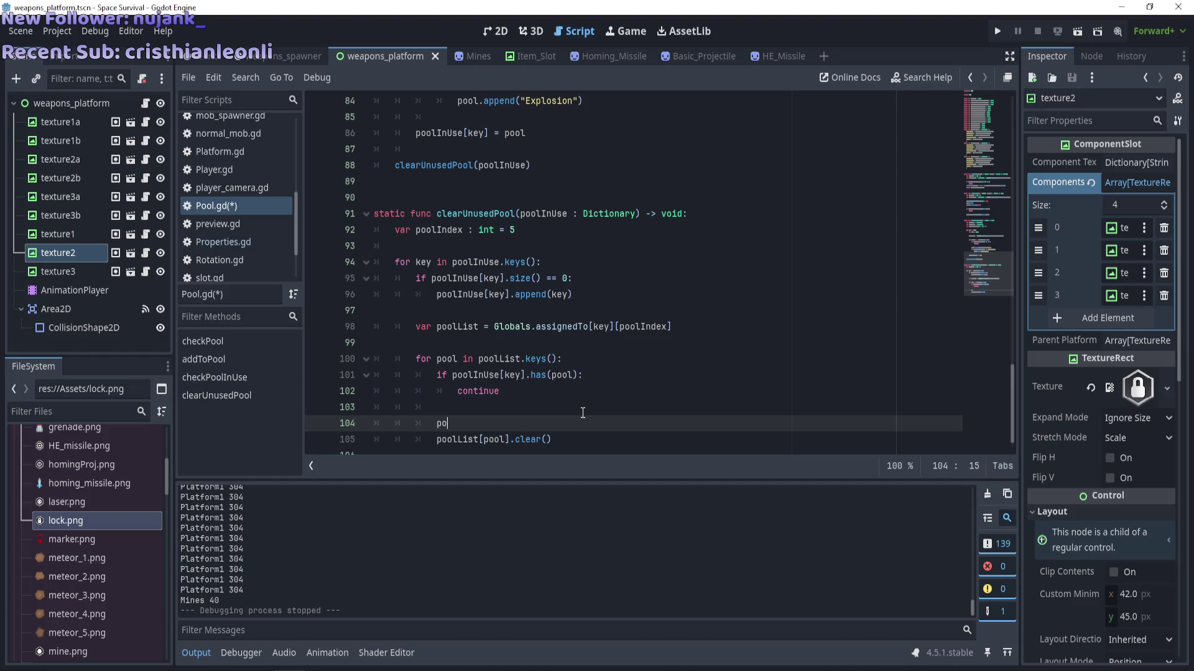
Type poolList[pool].que on the new line above the clear call.
text(olL)
text(i)
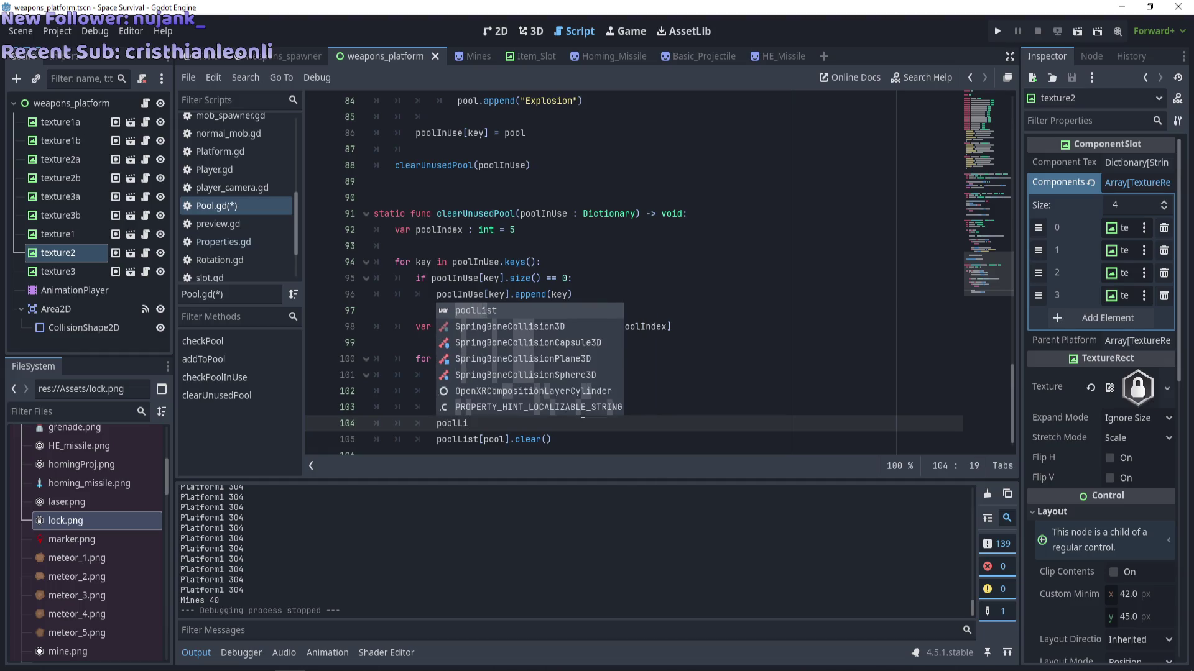
text(st[pool)
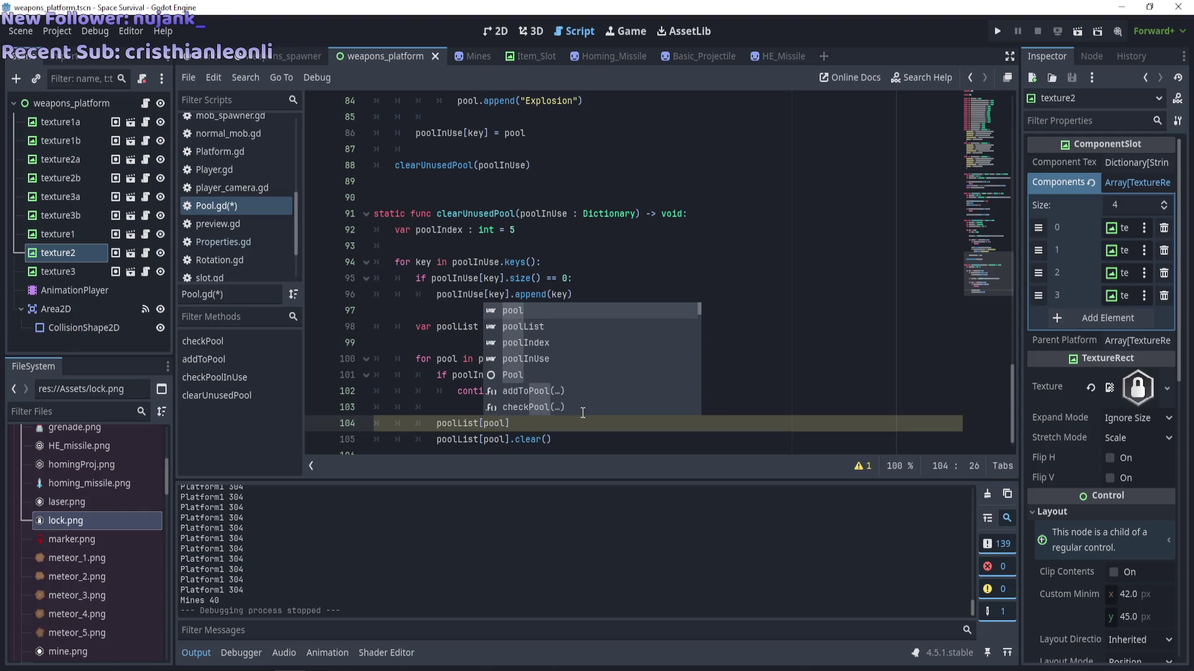
text(])
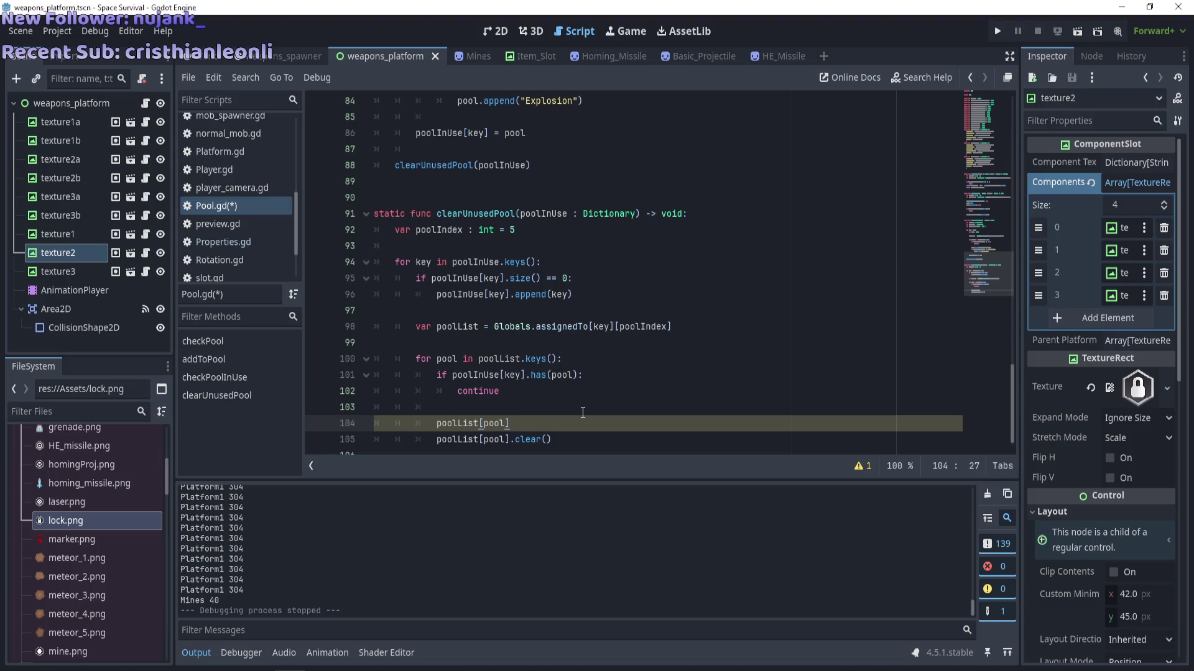
text(.que)
drag(532, 424, 515, 426)
key(Right)
click(927, 77)
text(queue)
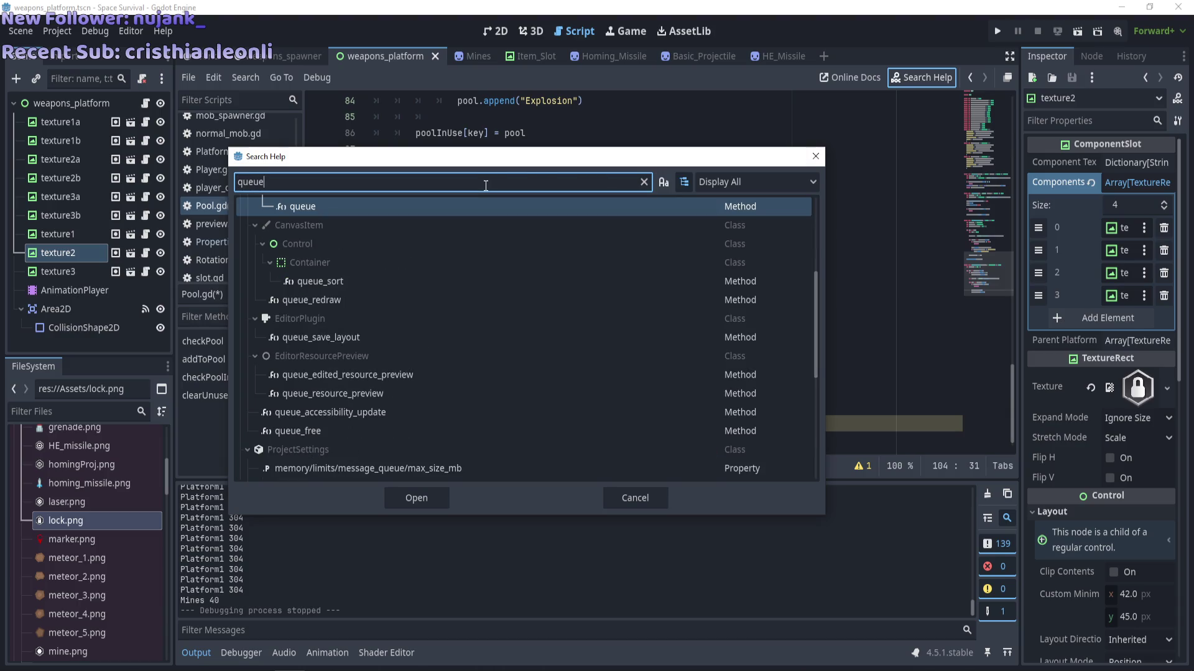
text(_f)
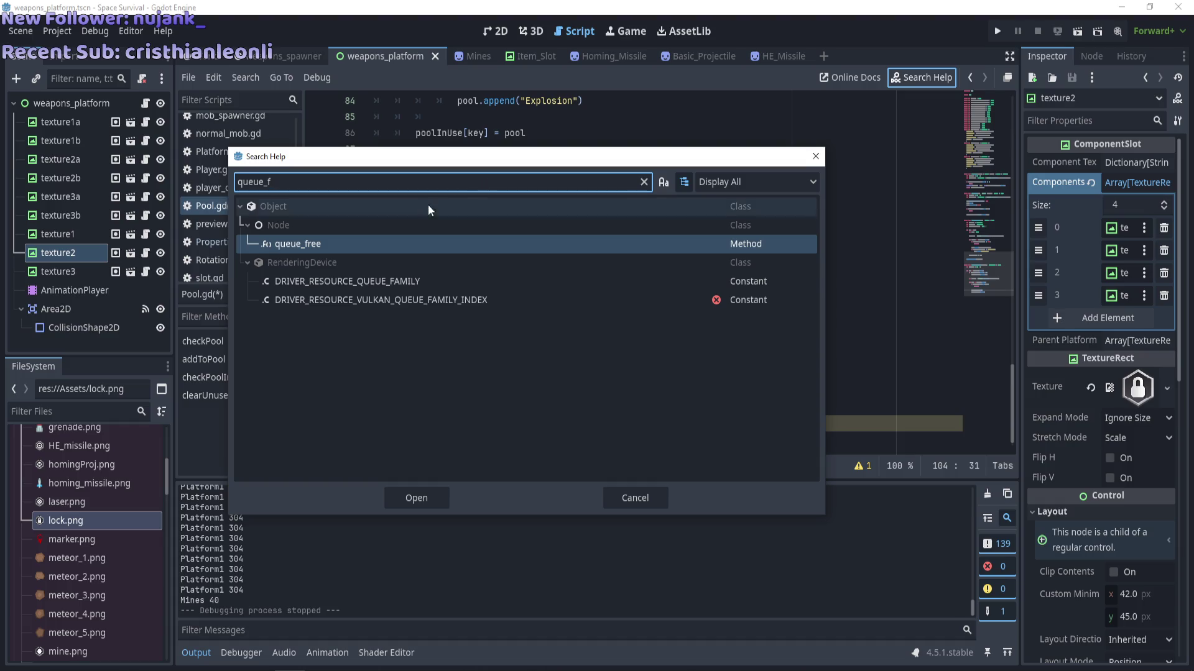
double_click(338, 243)
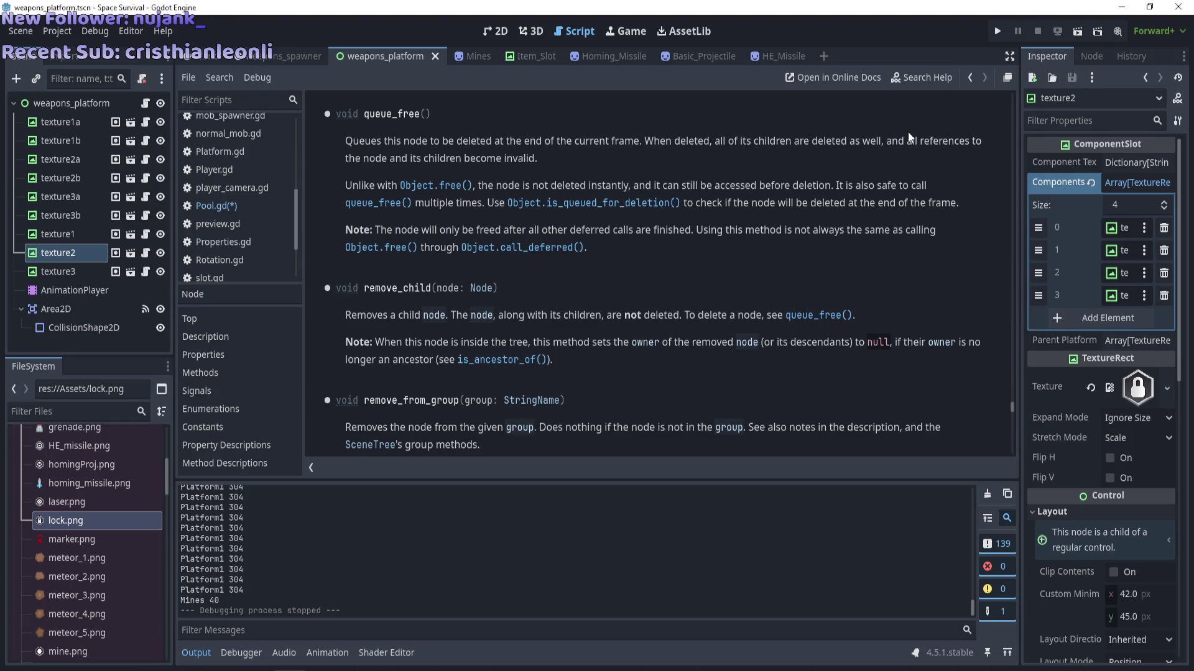
click(916, 80)
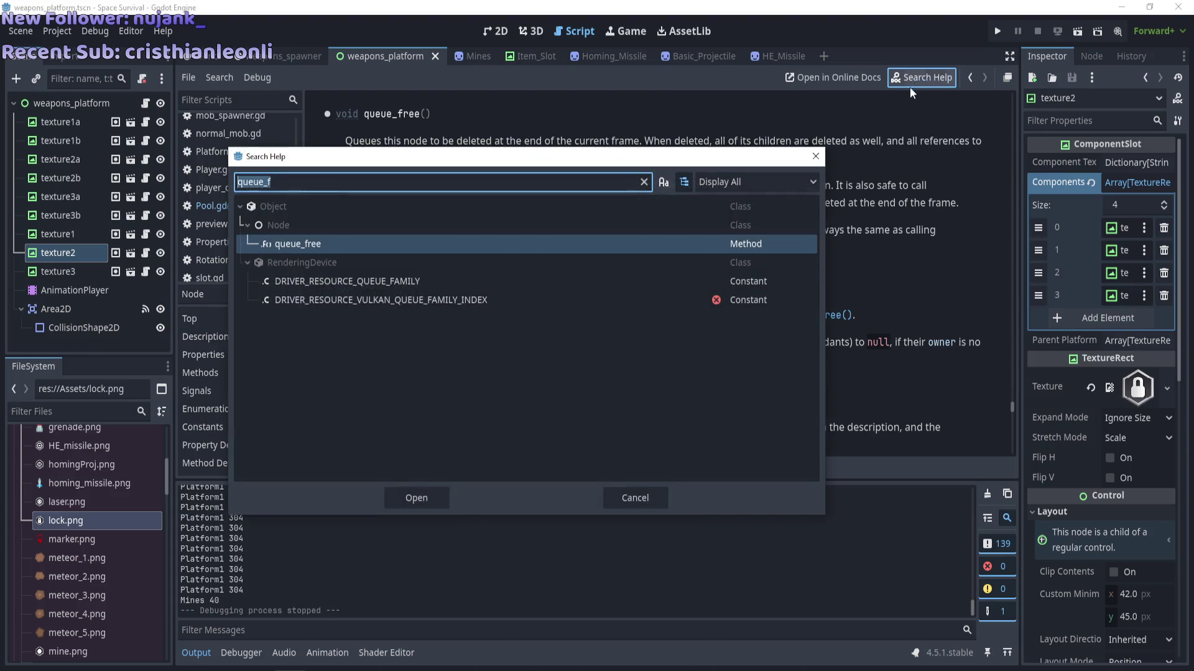
click(815, 157)
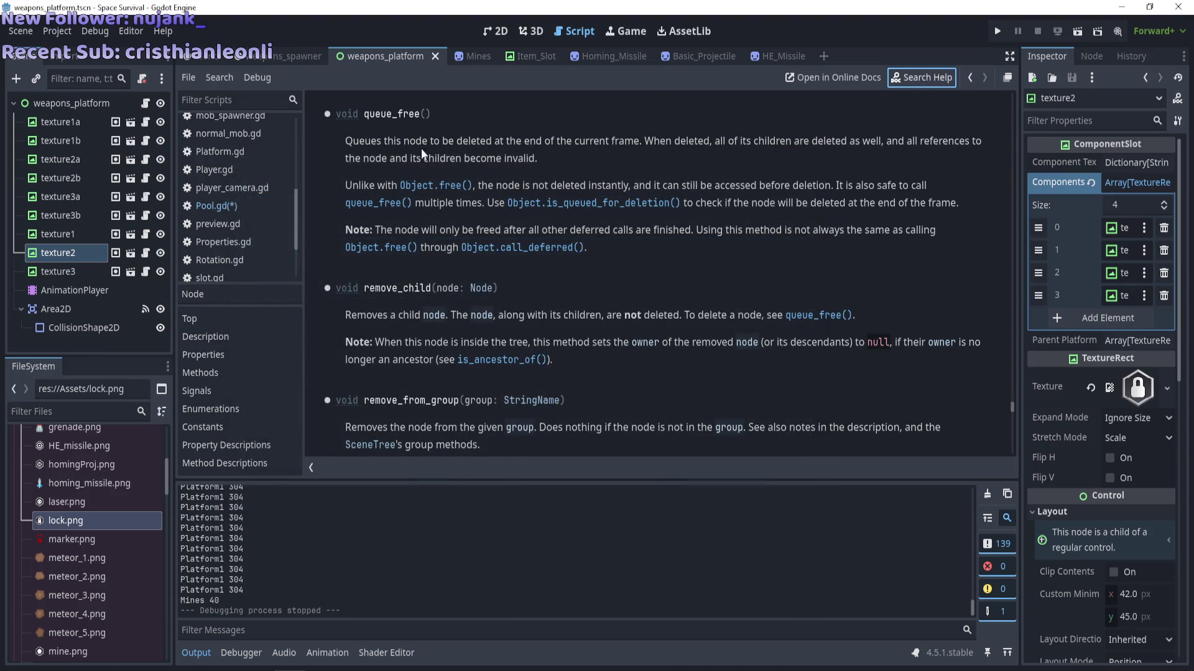
click(226, 206)
scroll(538, 404, down, 1)
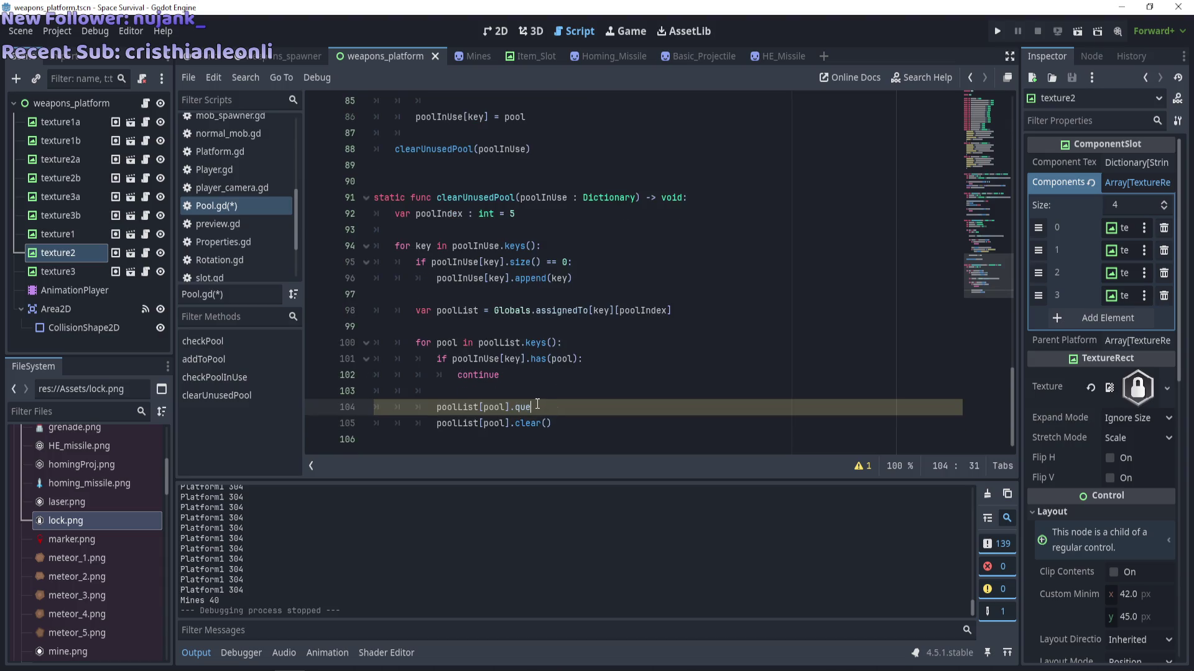
Complete line 104 as poolList[pool].queue_free() and save Pool.gd.
text(e)
key(BackSpace)
text(ue_f)
text(fre)
key(BackSpace)
key(BackSpace)
key(BackSpace)
text(free())
click(555, 375)
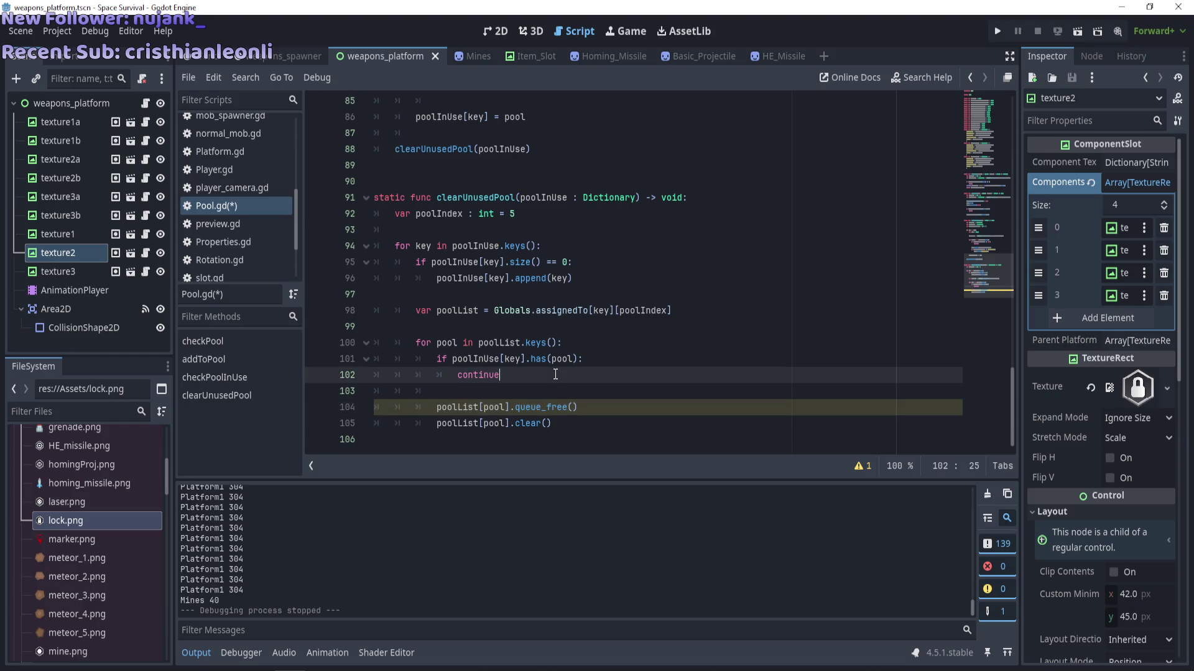
key(ctrl+s)
Run the current scene with F6 to test the pool cleanup.
click(515, 407)
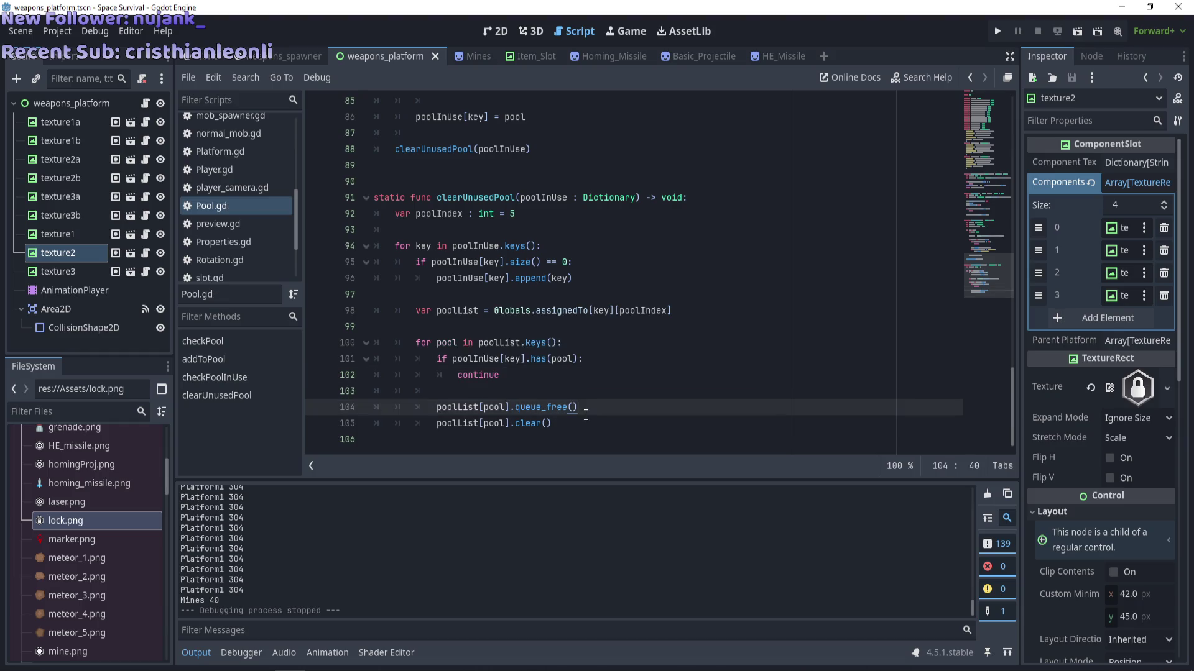
mouse_move(505, 417)
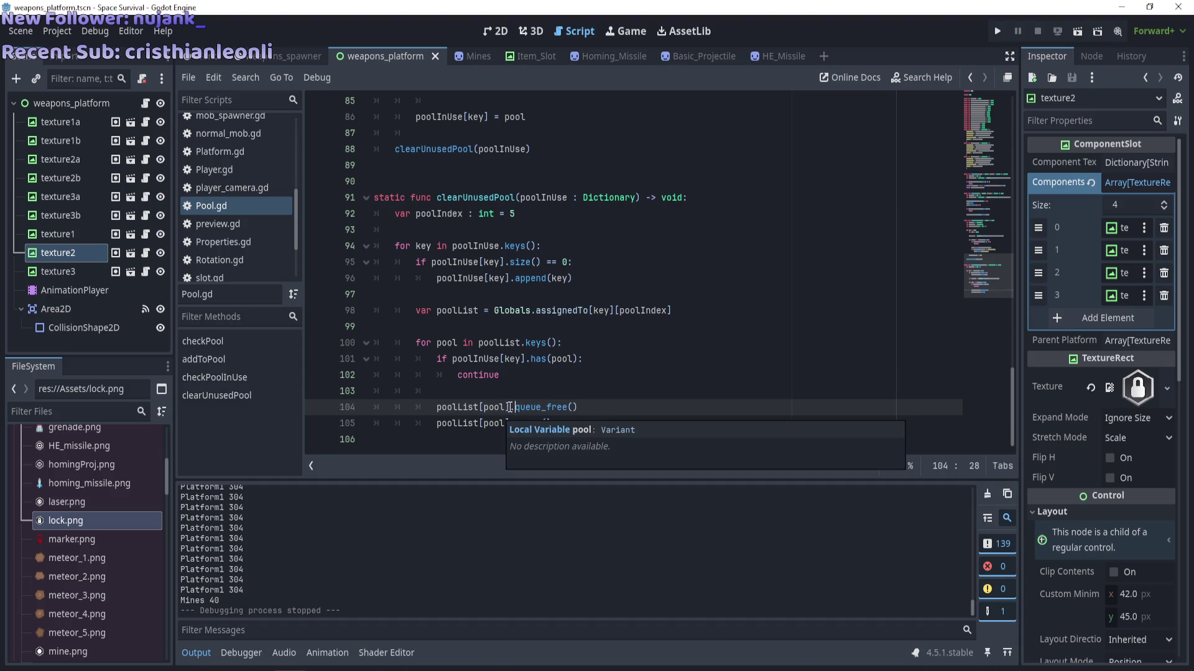
double_click(463, 407)
click(539, 407)
key(Home)
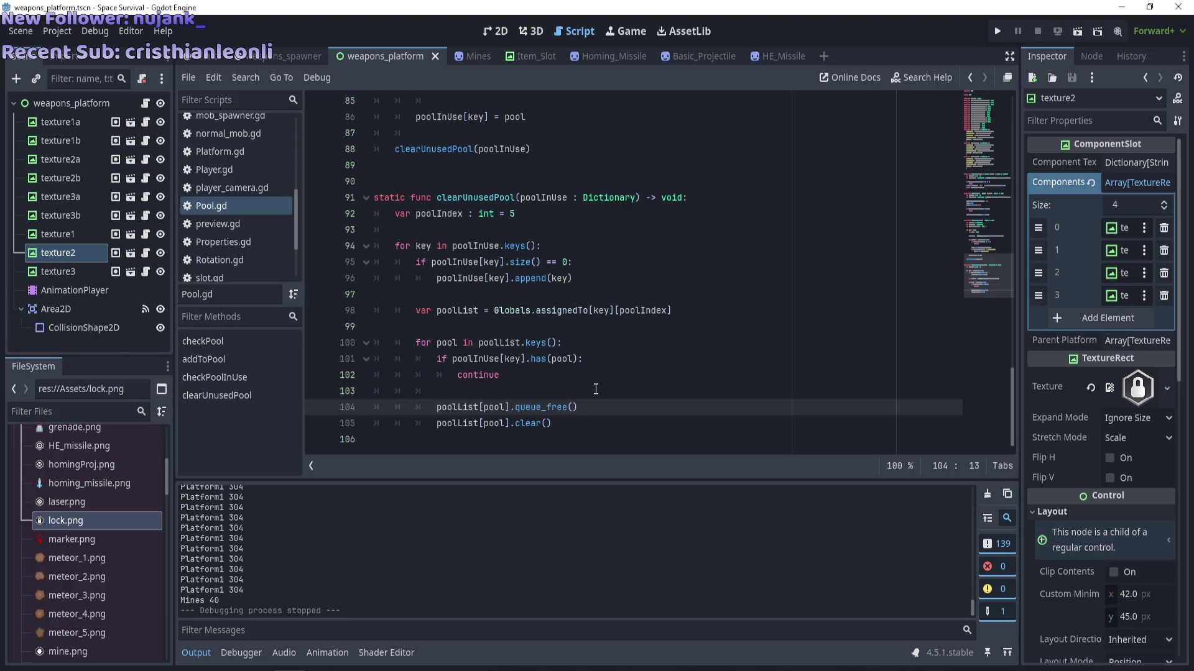
key(F6)
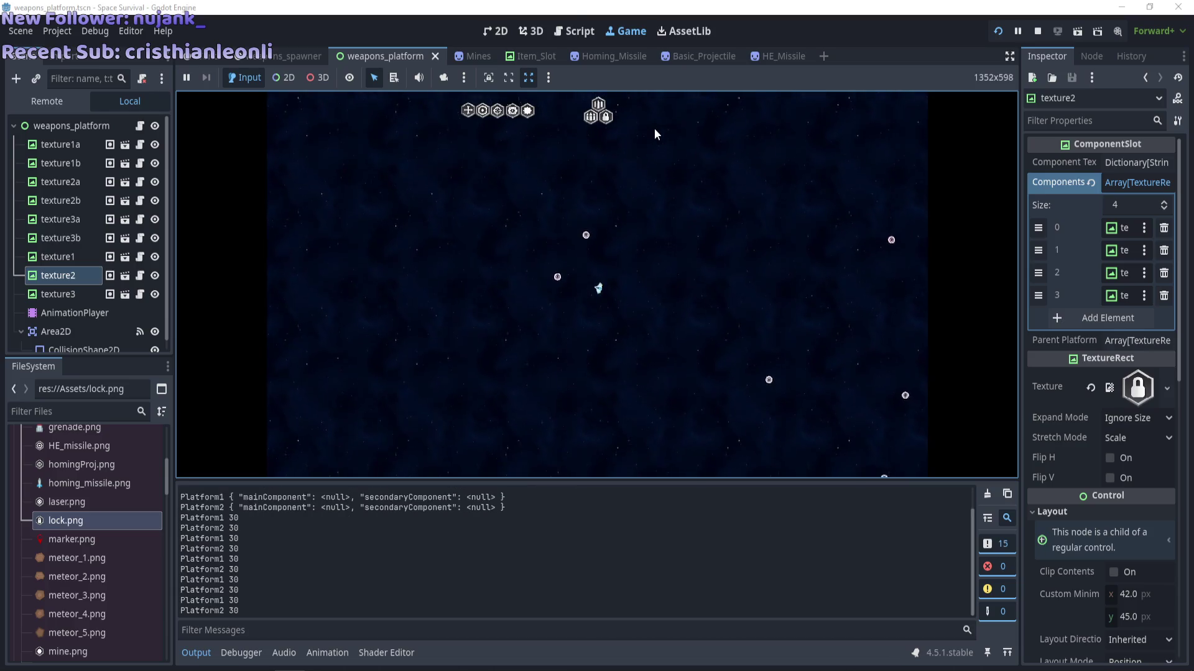
Stop the game, comment out the queue_free line, and save Pool.gd.
key(F8)
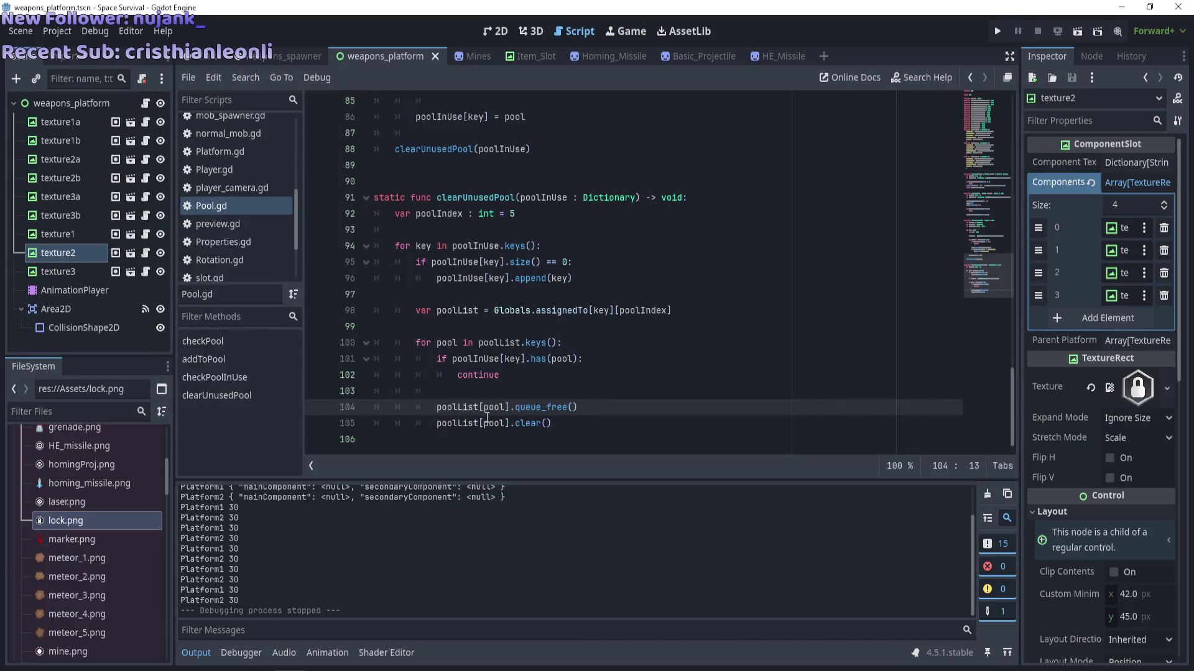
key(ctrl+k)
key(ctrl+s)
Test-run the game again without queue_free, then stop it.
key(F5)
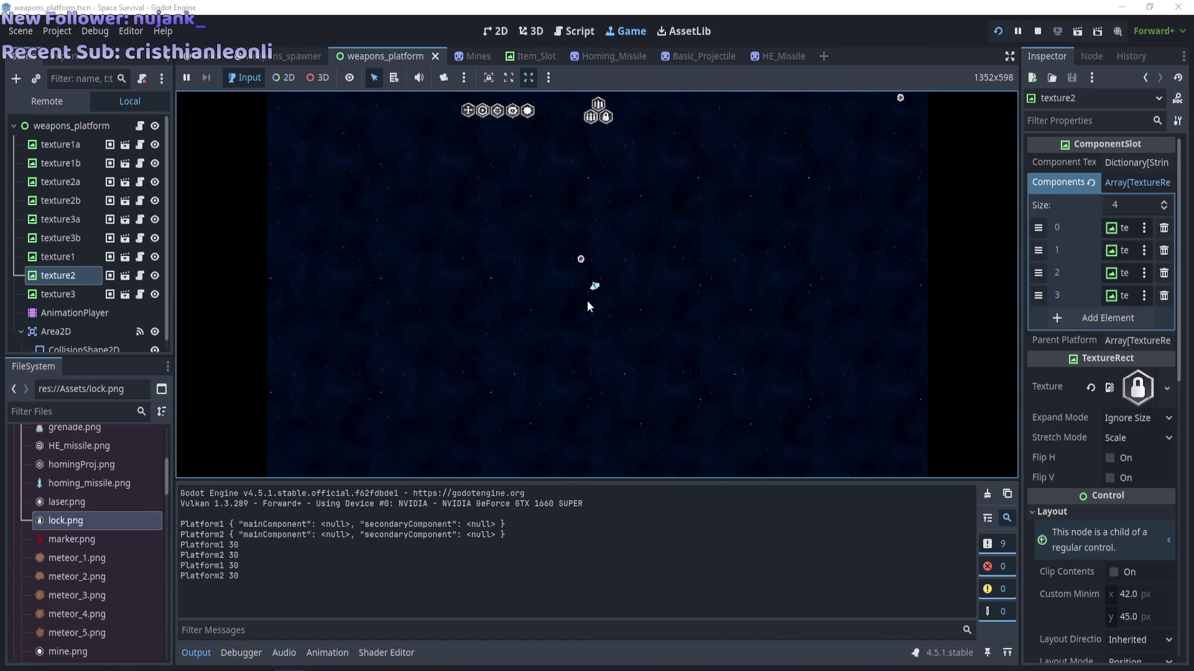
key(F8)
scroll(535, 352, up, 1)
scroll(536, 352, down, 1)
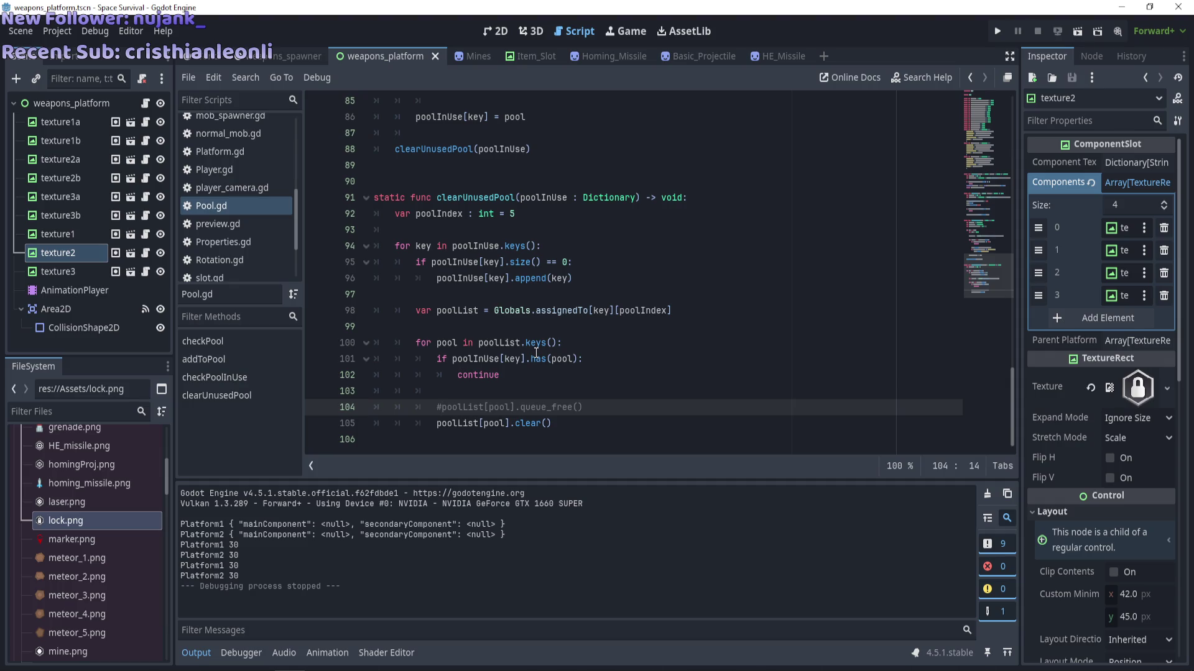
scroll(268, 272, down, 3)
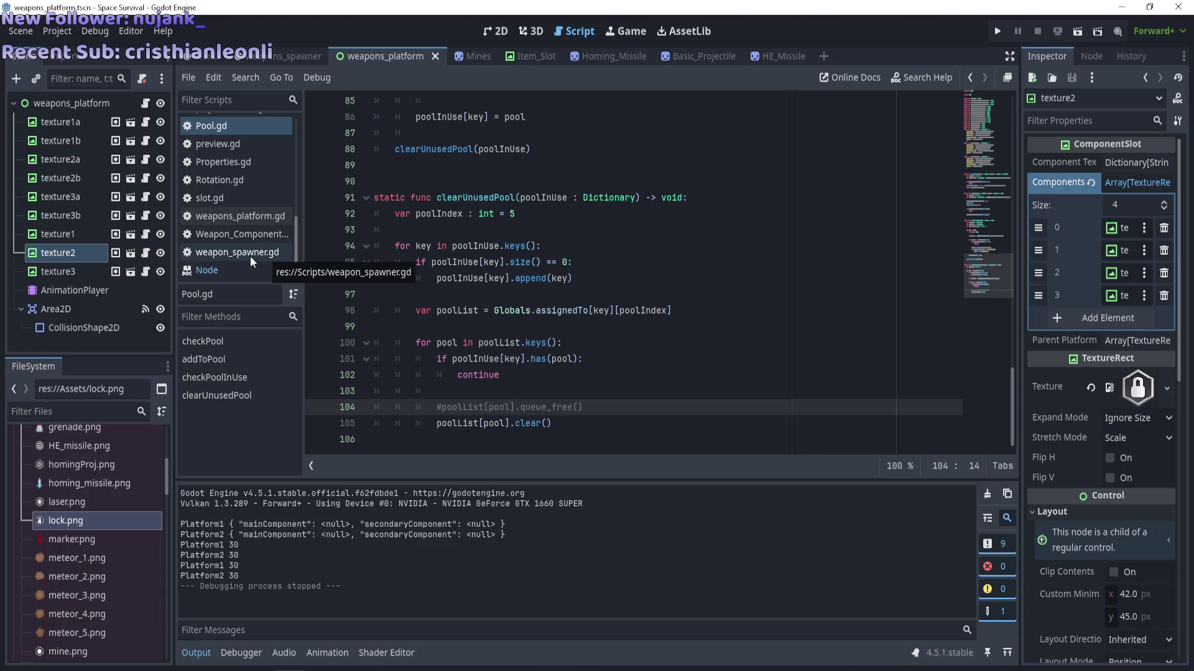
Comment out the print on line 50 of Pool.gd's checkPool with # and save.
click(249, 255)
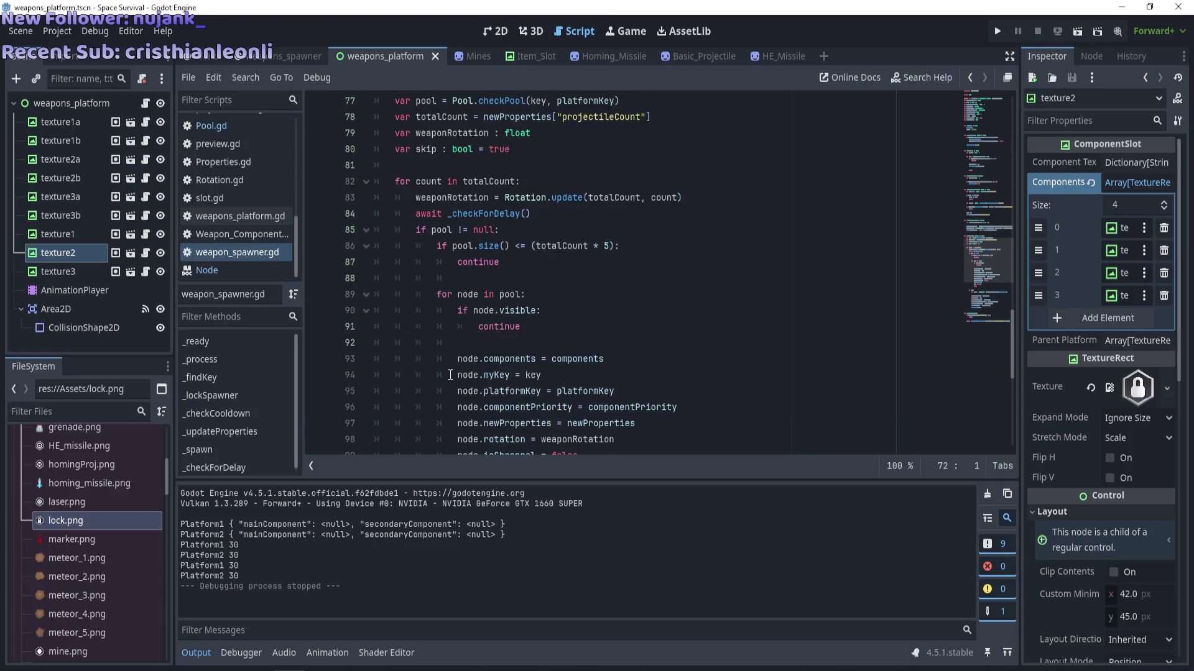
scroll(450, 375, down, 3)
scroll(451, 373, up, 3)
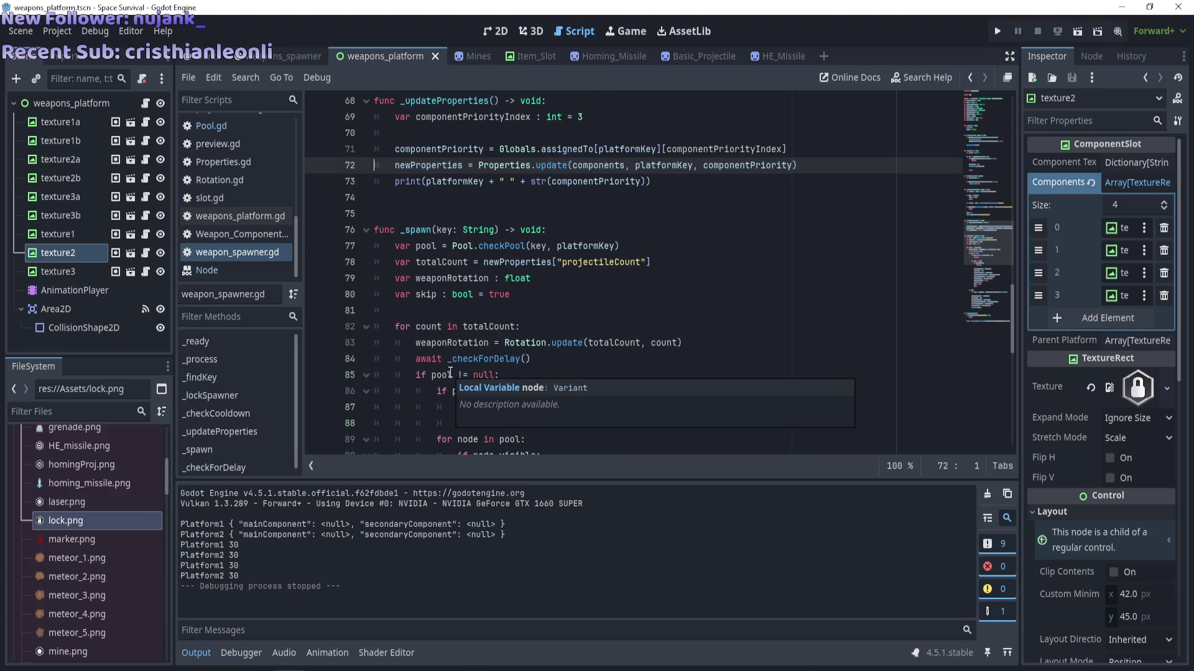
scroll(450, 373, down, 11)
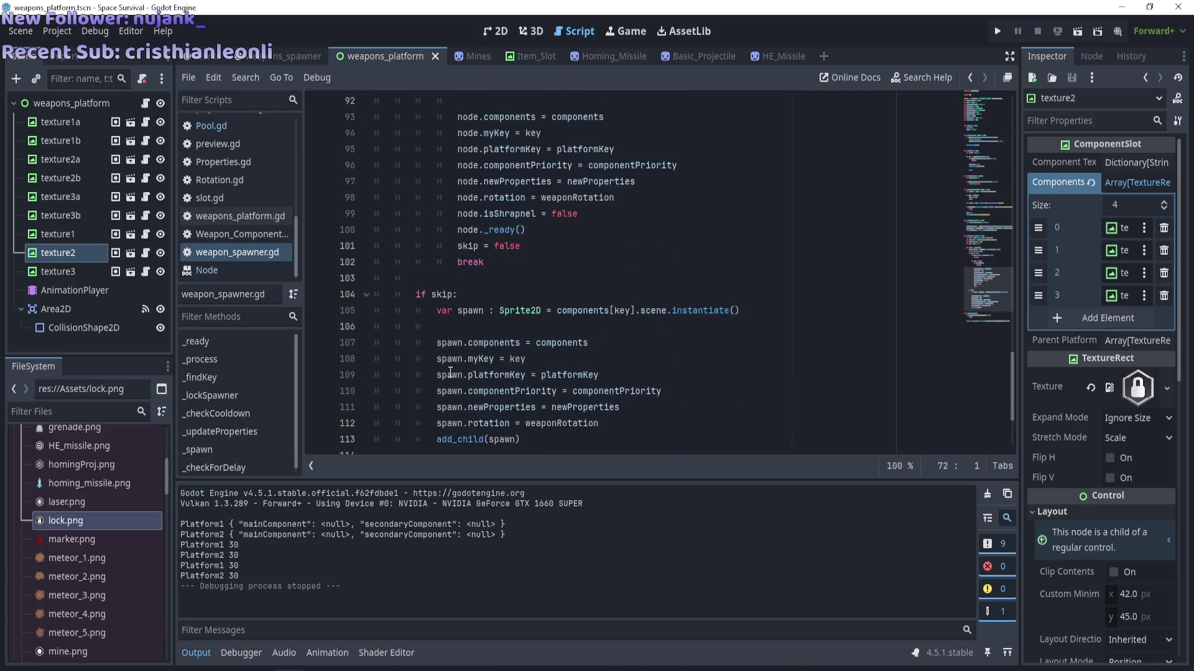
scroll(451, 373, up, 20)
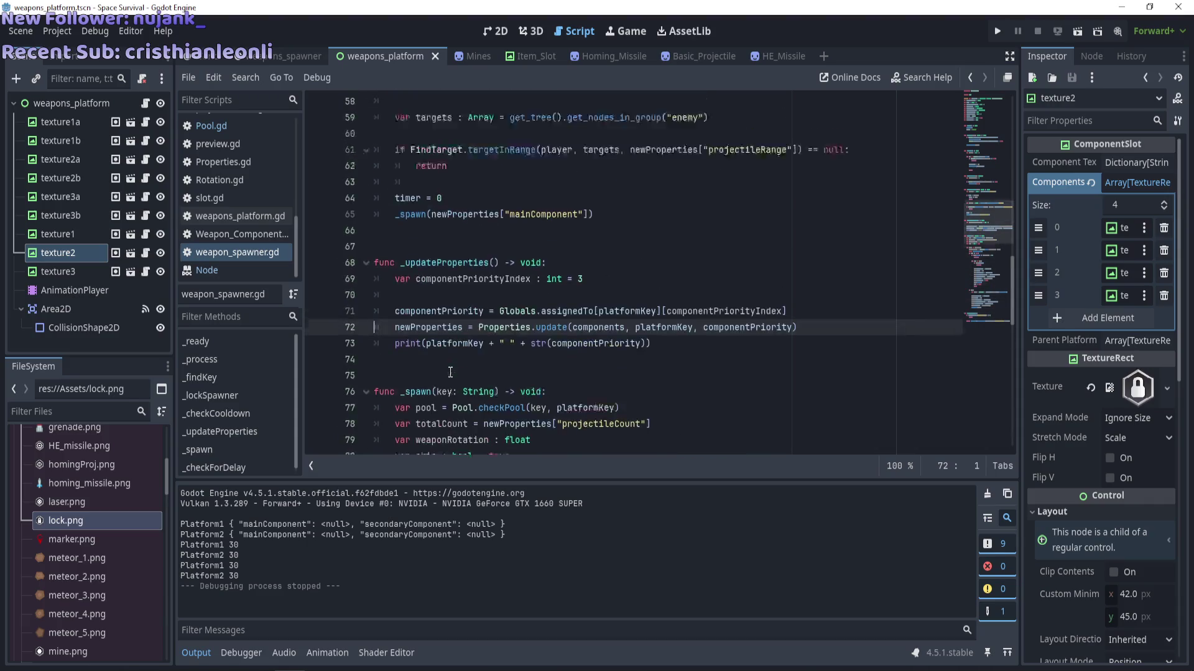
scroll(450, 372, up, 8)
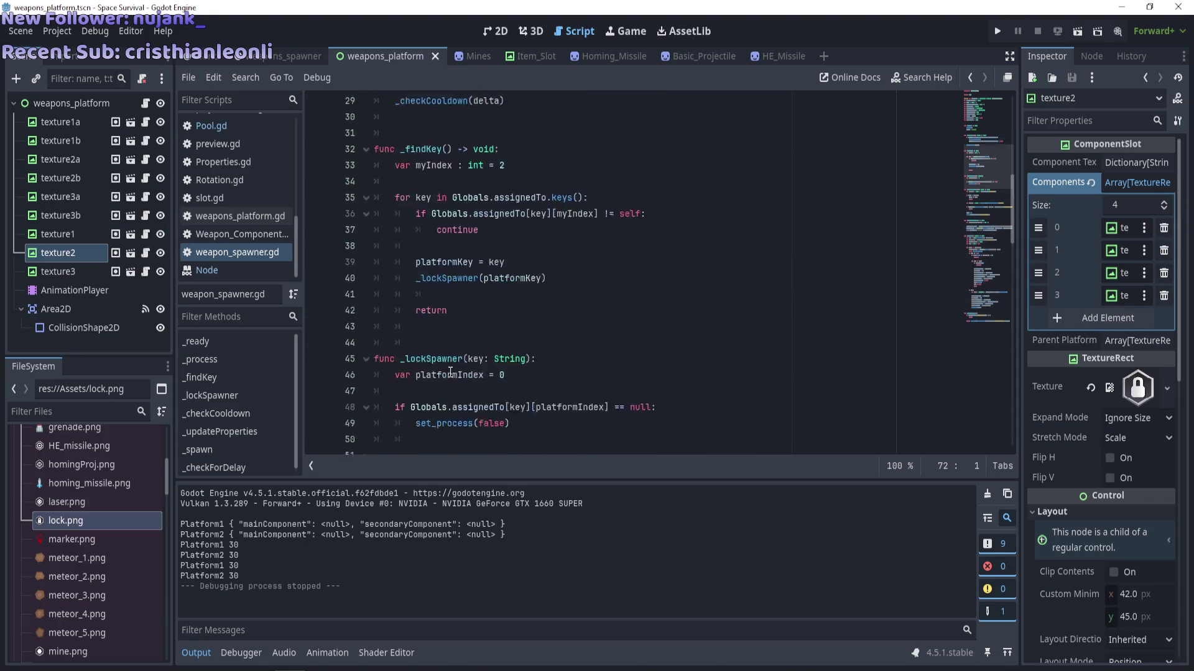
scroll(239, 223, up, 2)
click(240, 207)
scroll(516, 326, up, 15)
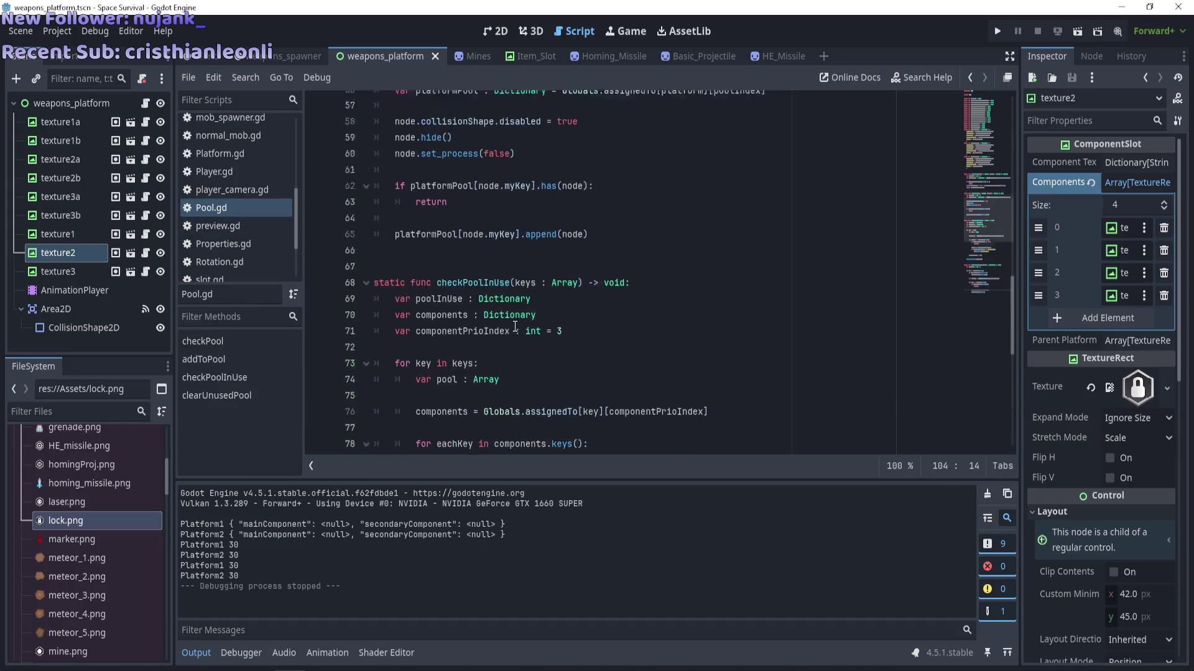
click(396, 259)
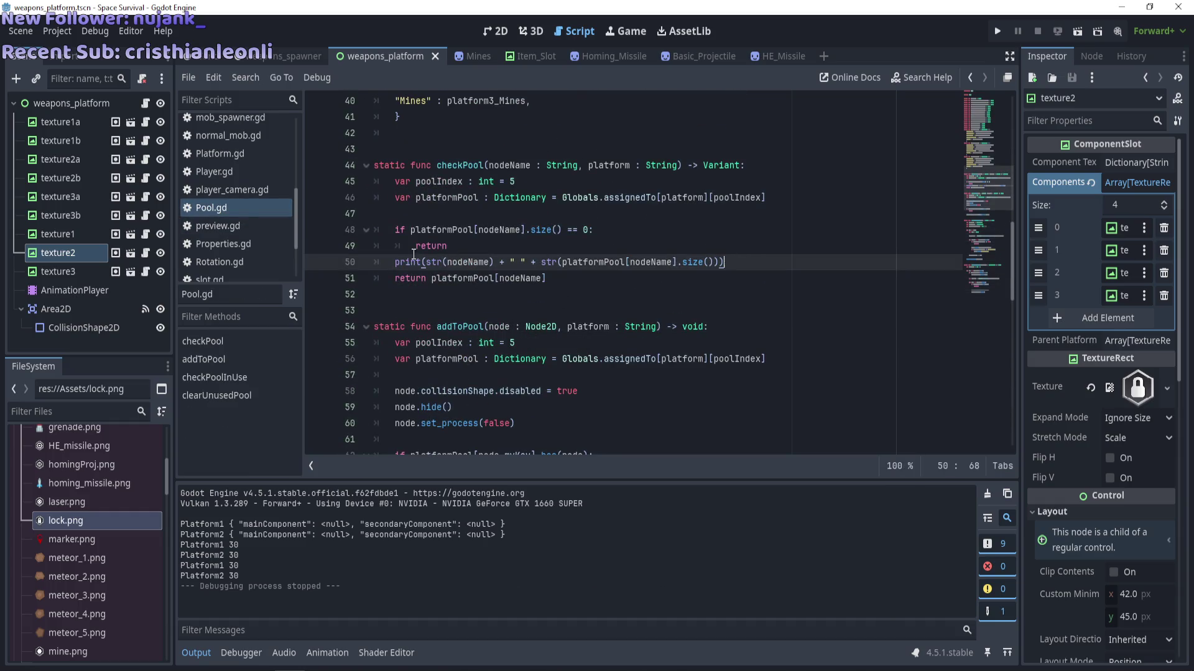
text(#)
key(ctrl+s)
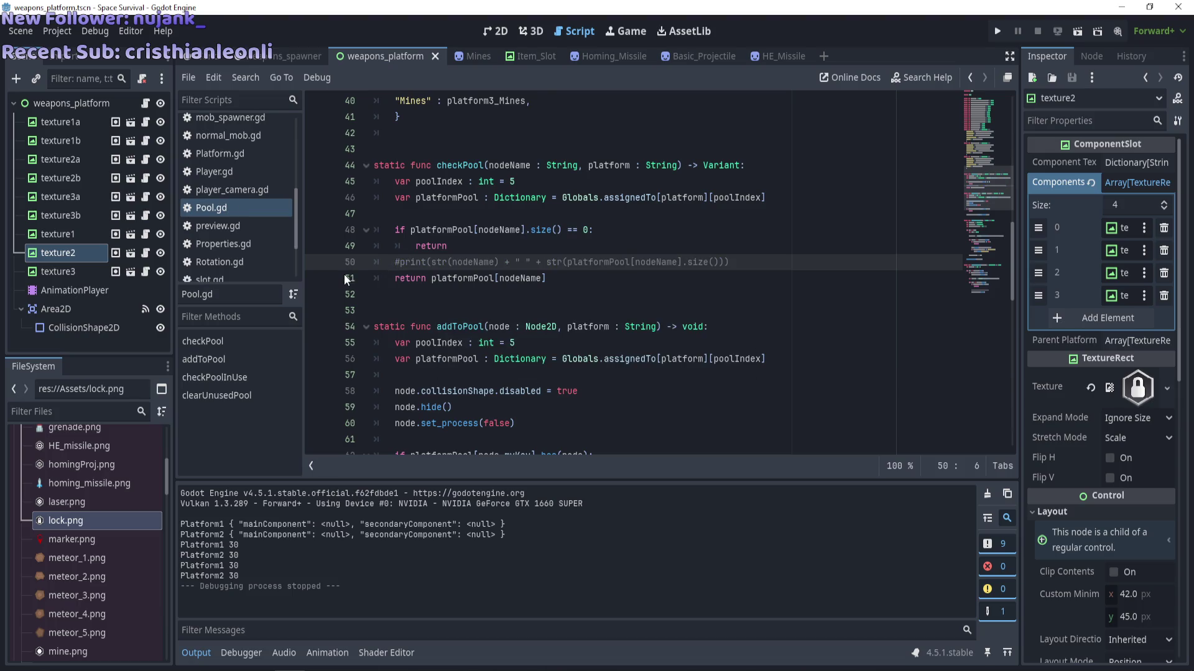
Test-run the game, stop it, then bring up the Node class reference.
key(F5)
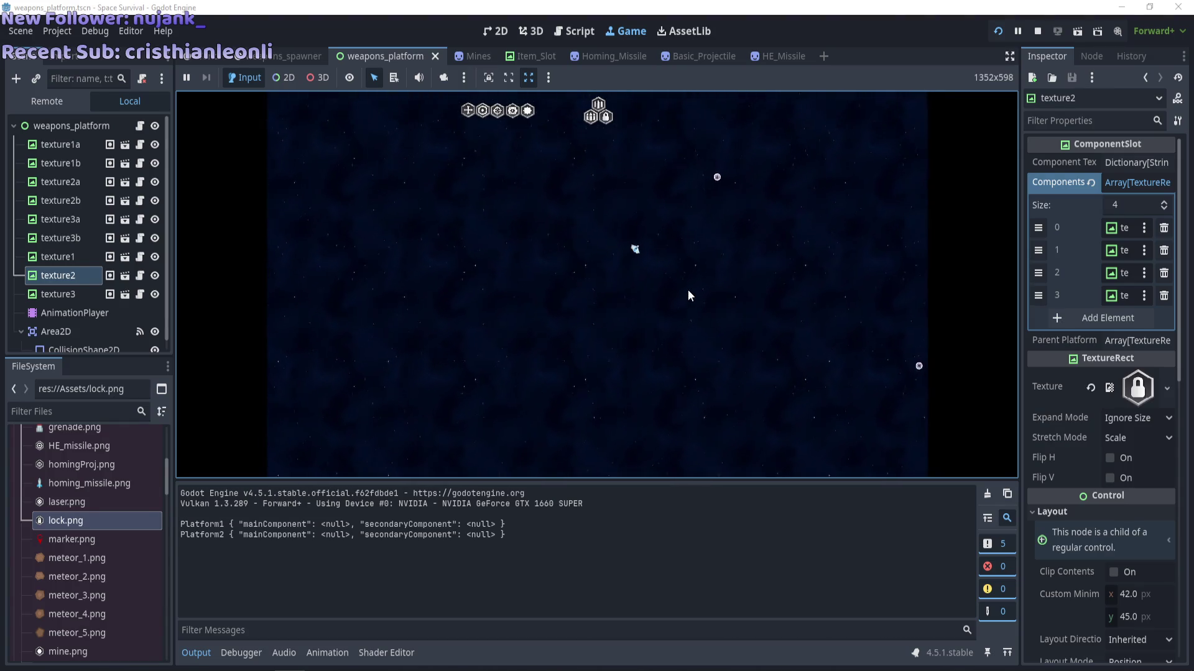
key(F8)
scroll(385, 286, down, 6)
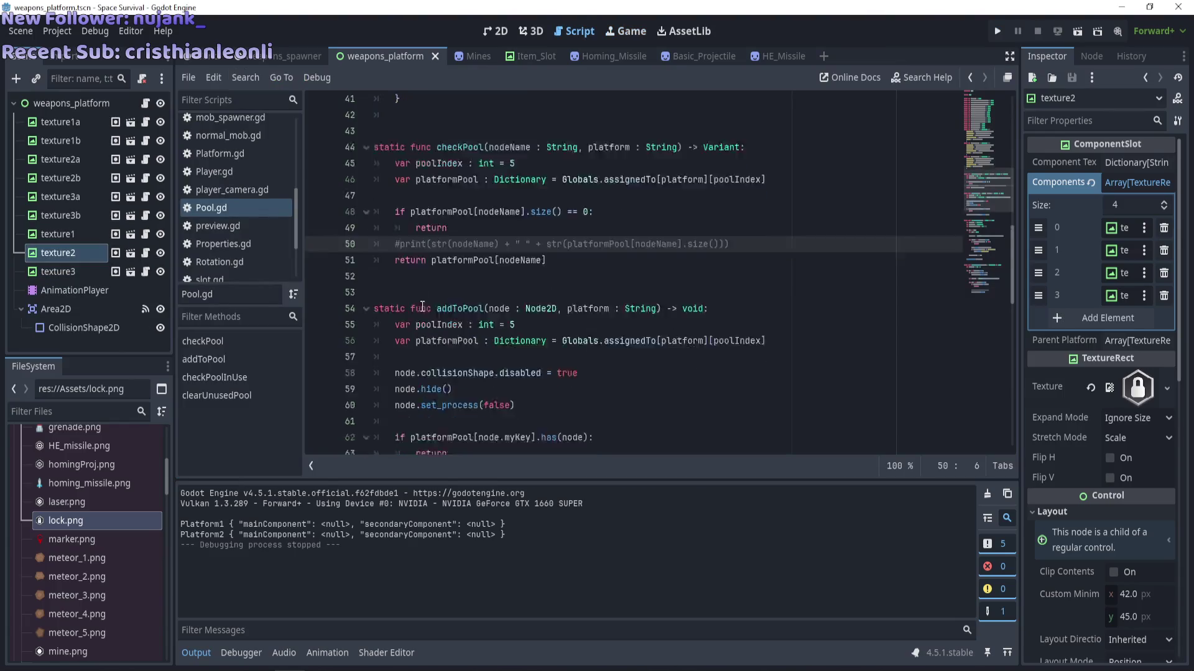
scroll(421, 309, down, 5)
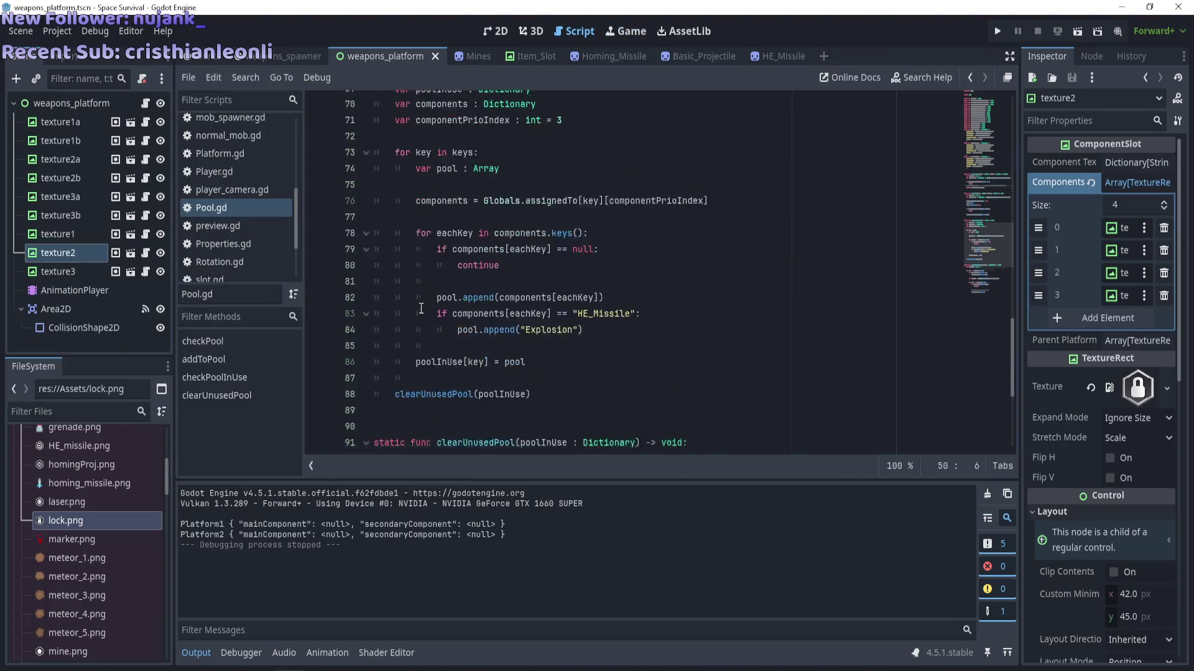
scroll(421, 309, up, 8)
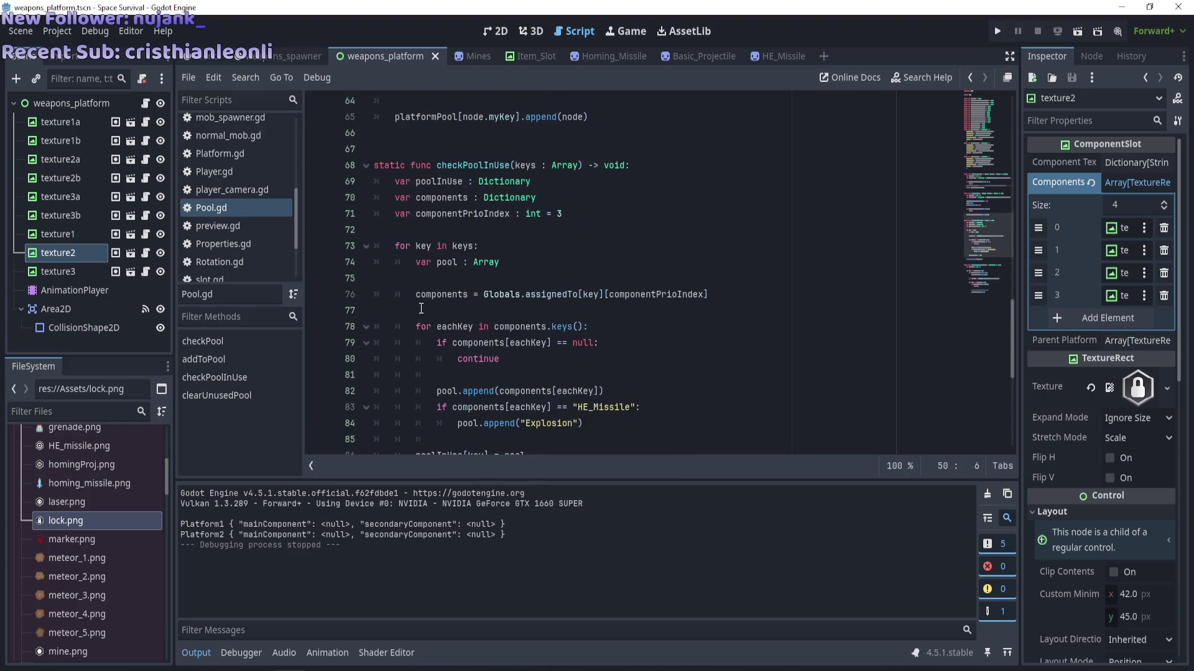
scroll(421, 309, up, 3)
scroll(259, 256, down, 3)
click(238, 272)
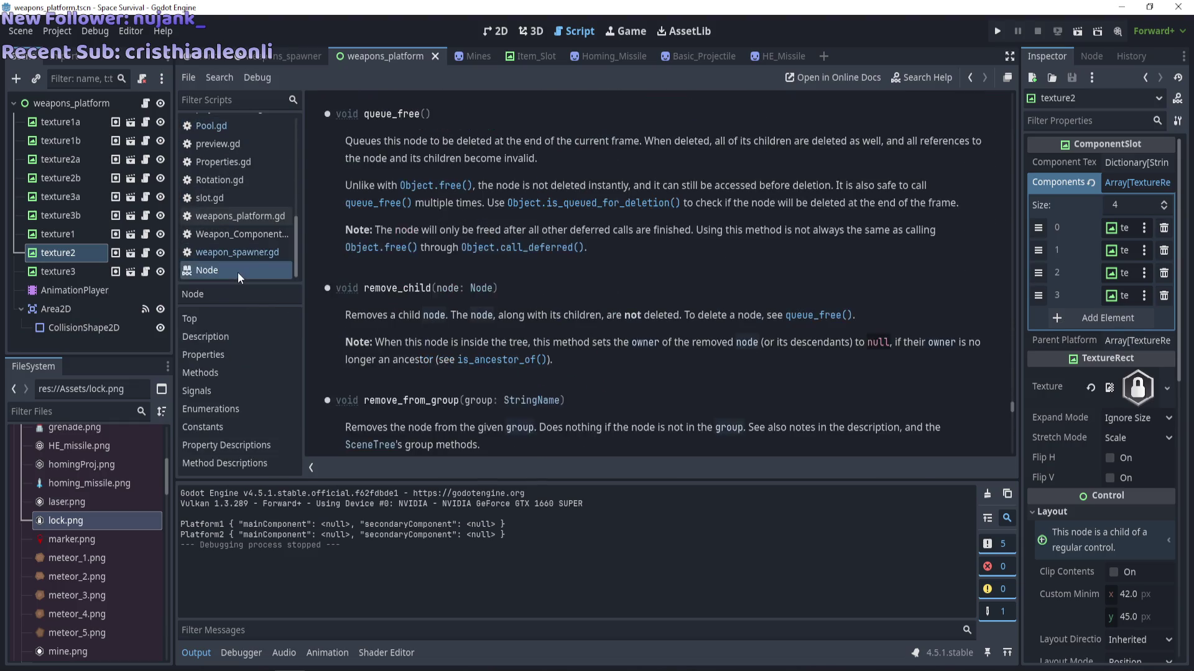
Return to weapon_spawner.gd and scroll to the _spawn loop's pool-size continue check.
click(242, 252)
scroll(366, 262, up, 3)
scroll(399, 294, down, 13)
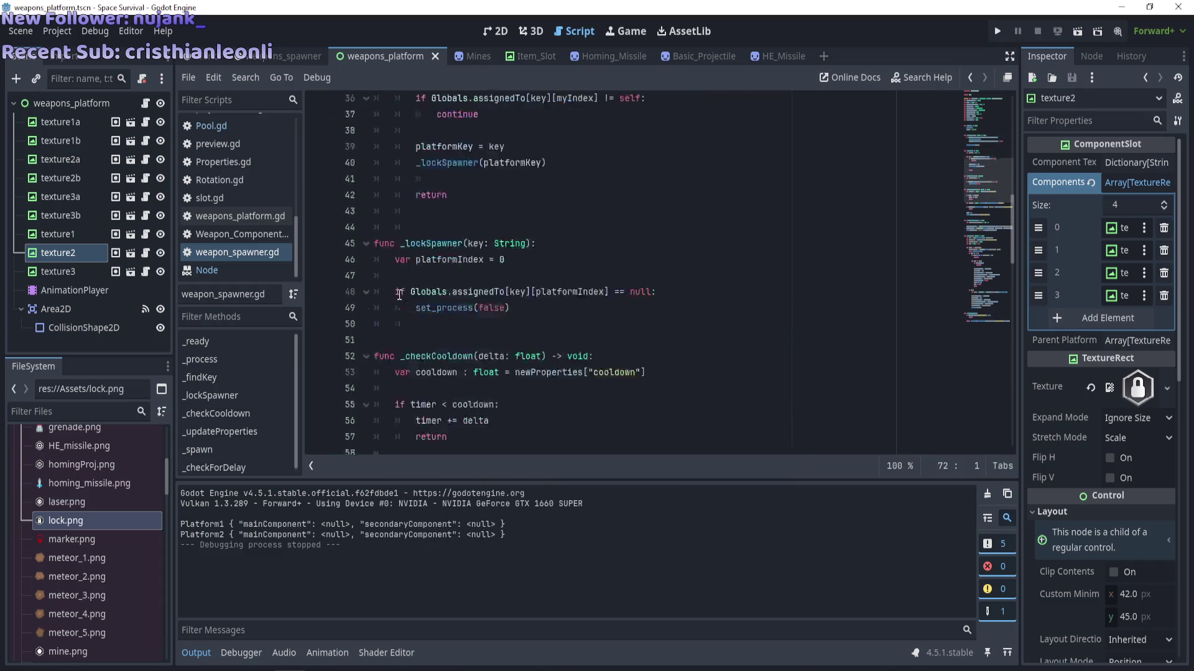
scroll(399, 295, down, 8)
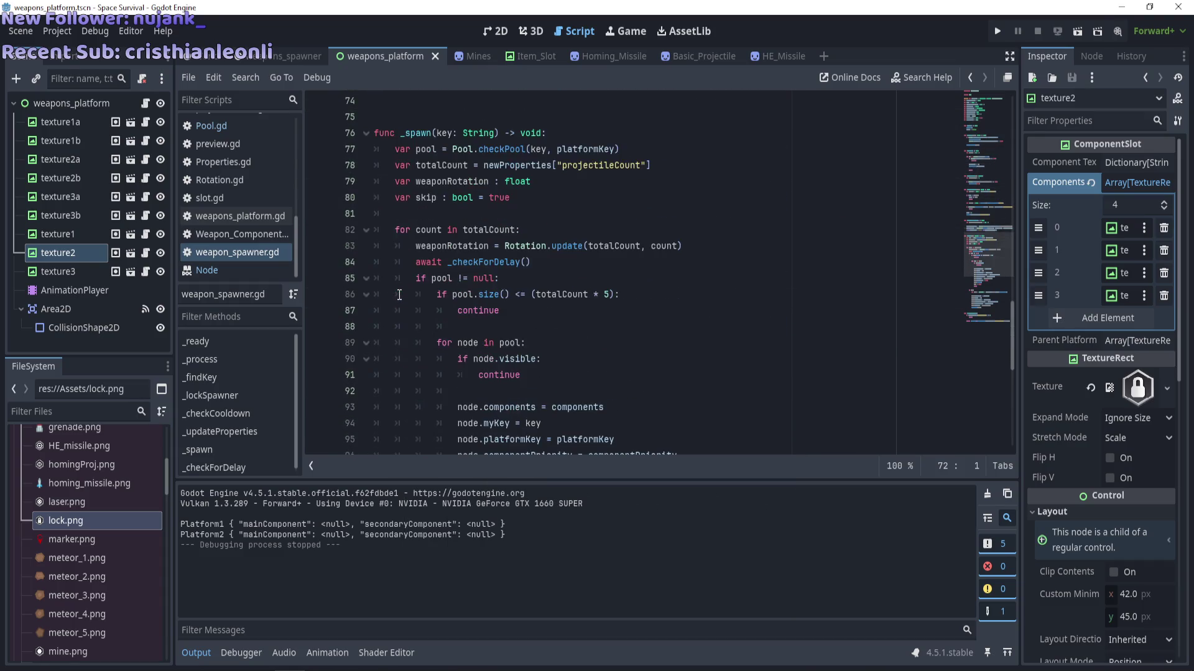
scroll(399, 295, down, 2)
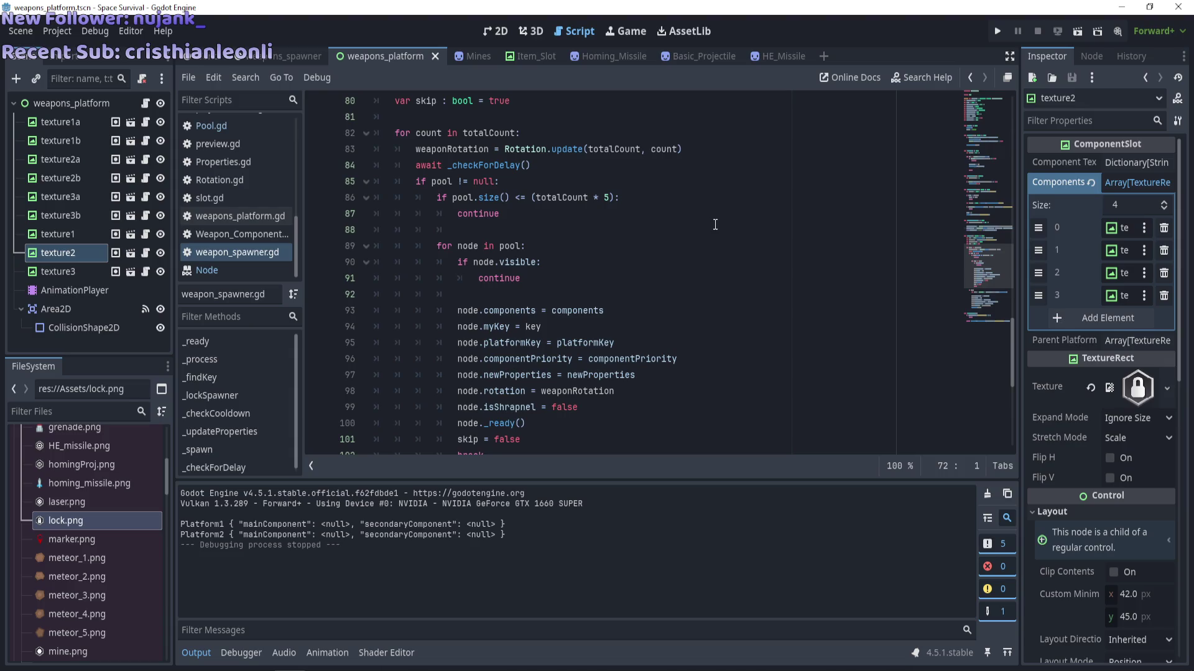
scroll(715, 225, down, 2)
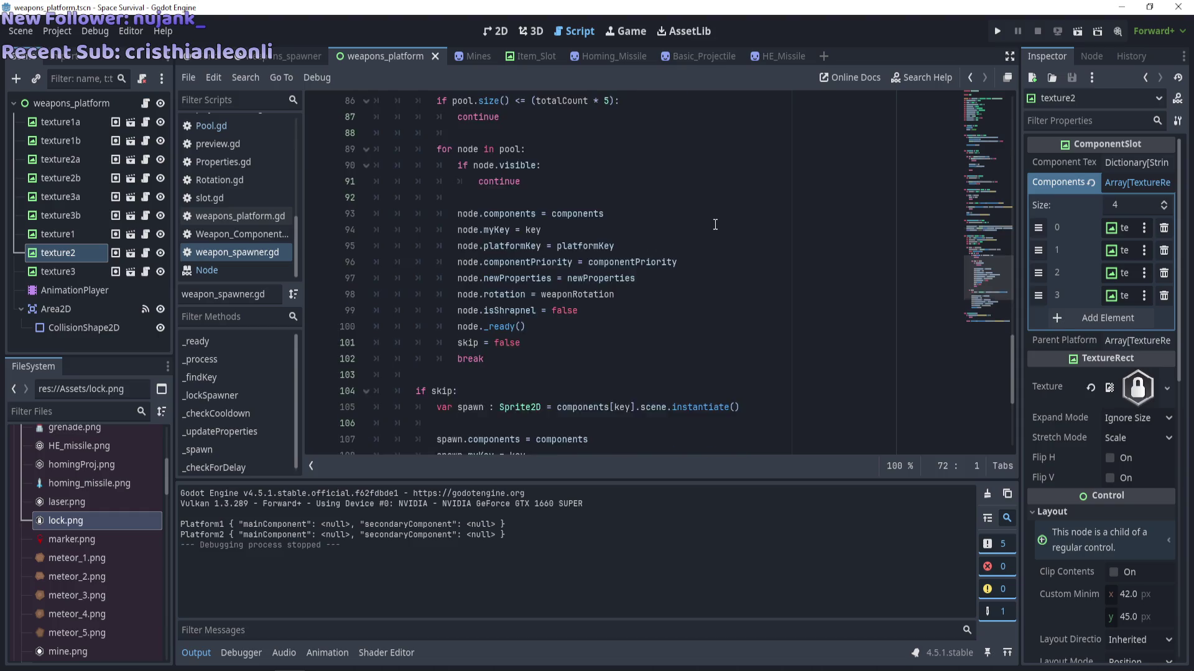
scroll(714, 224, up, 2)
scroll(715, 224, down, 4)
scroll(715, 224, up, 4)
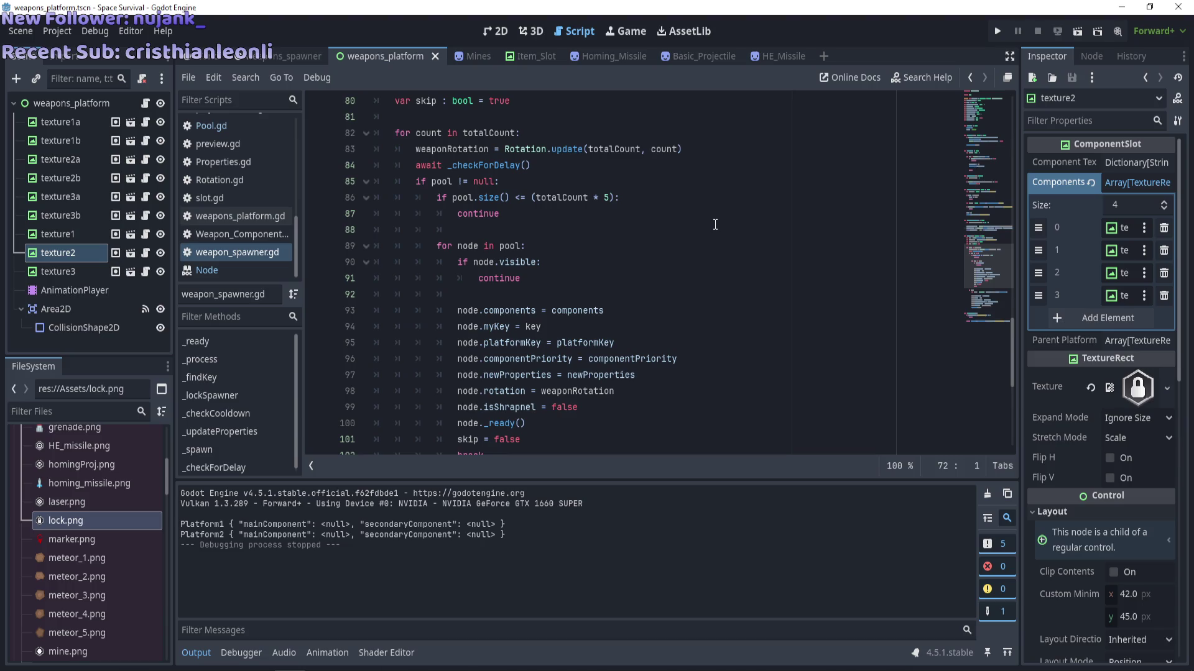
scroll(715, 225, down, 2)
scroll(715, 225, up, 2)
click(503, 220)
scroll(495, 219, down, 4)
scroll(488, 220, down, 3)
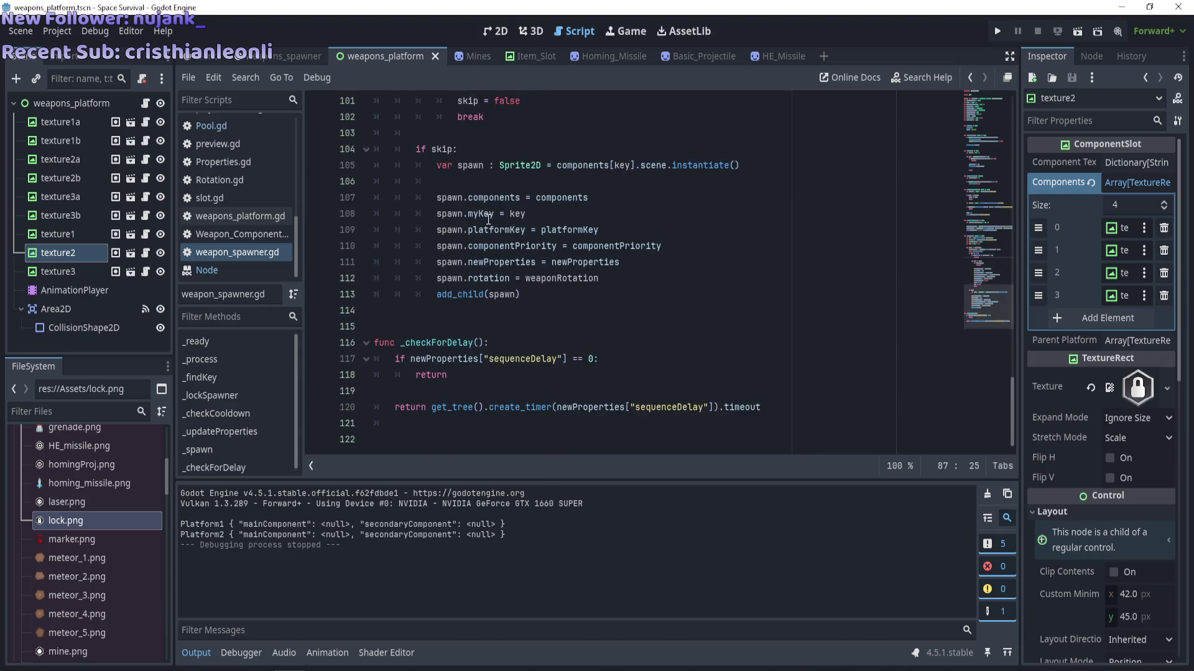
scroll(488, 220, up, 6)
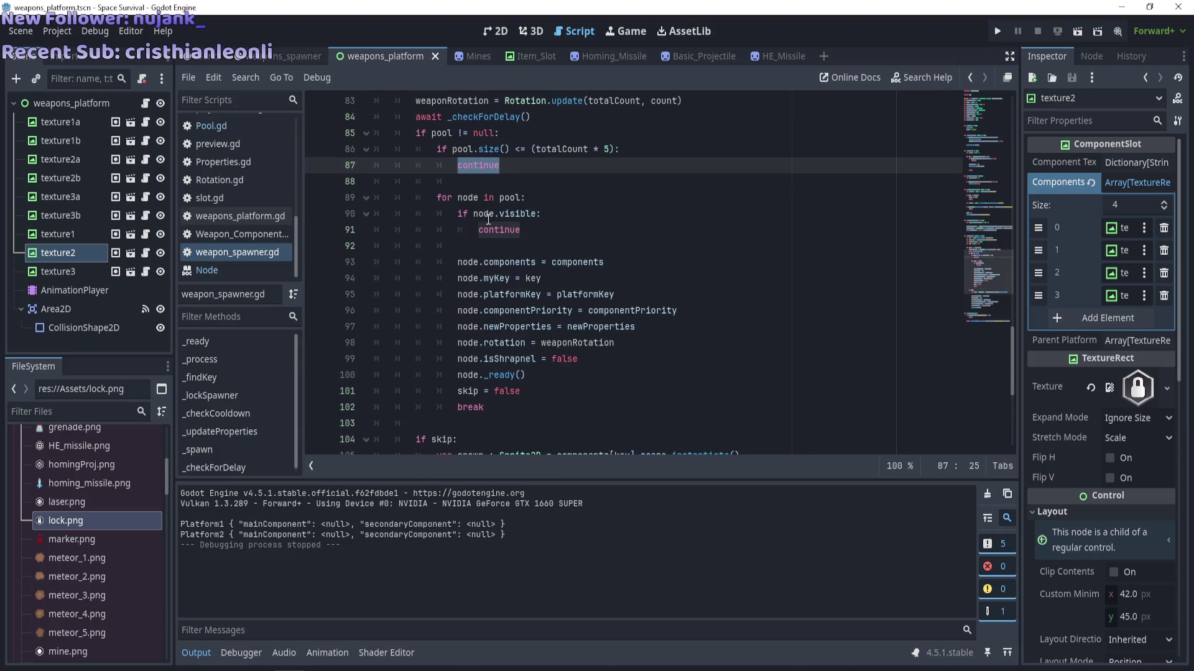
scroll(488, 220, up, 1)
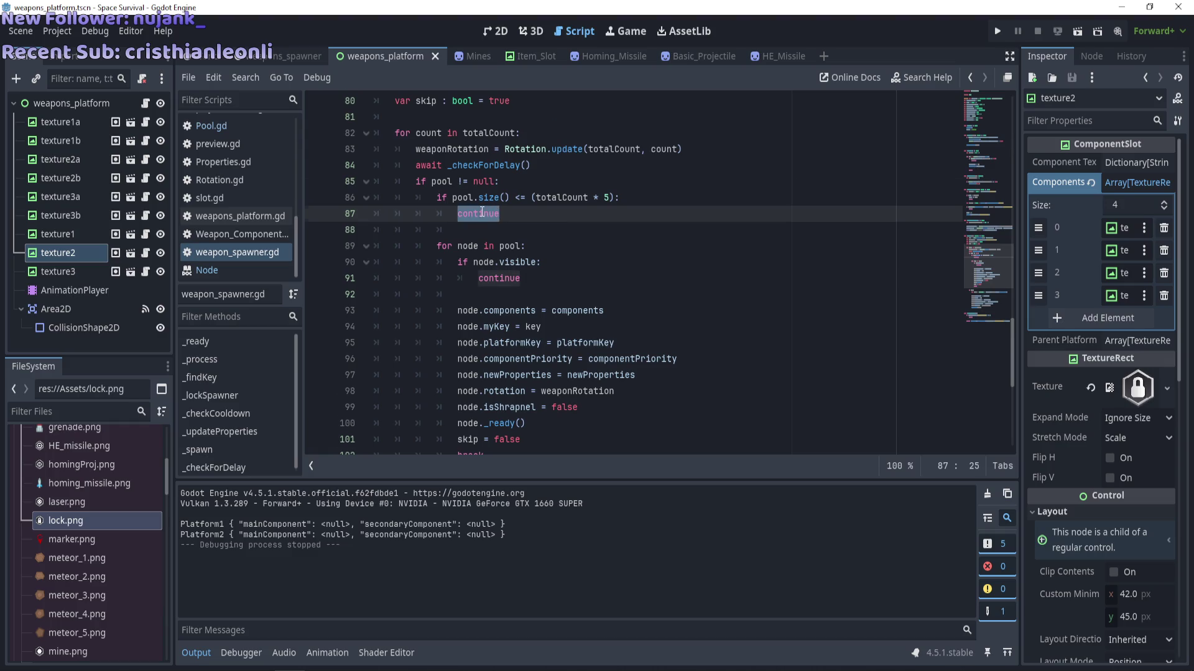
scroll(482, 213, down, 4)
scroll(482, 213, up, 5)
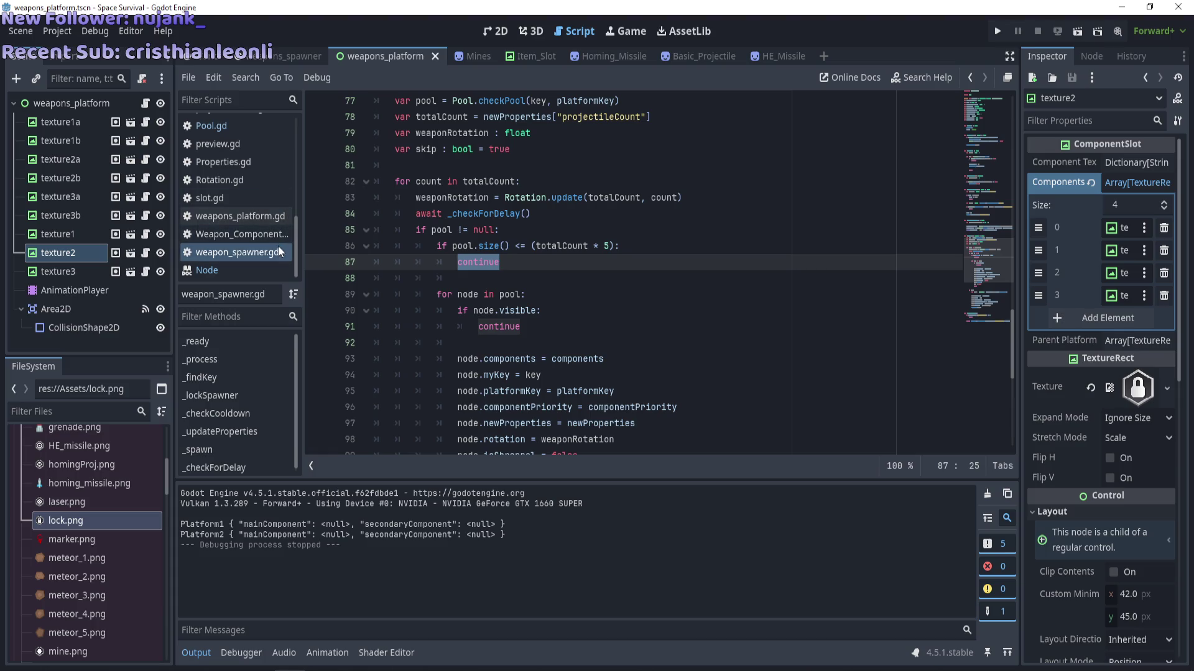
scroll(238, 188, up, 3)
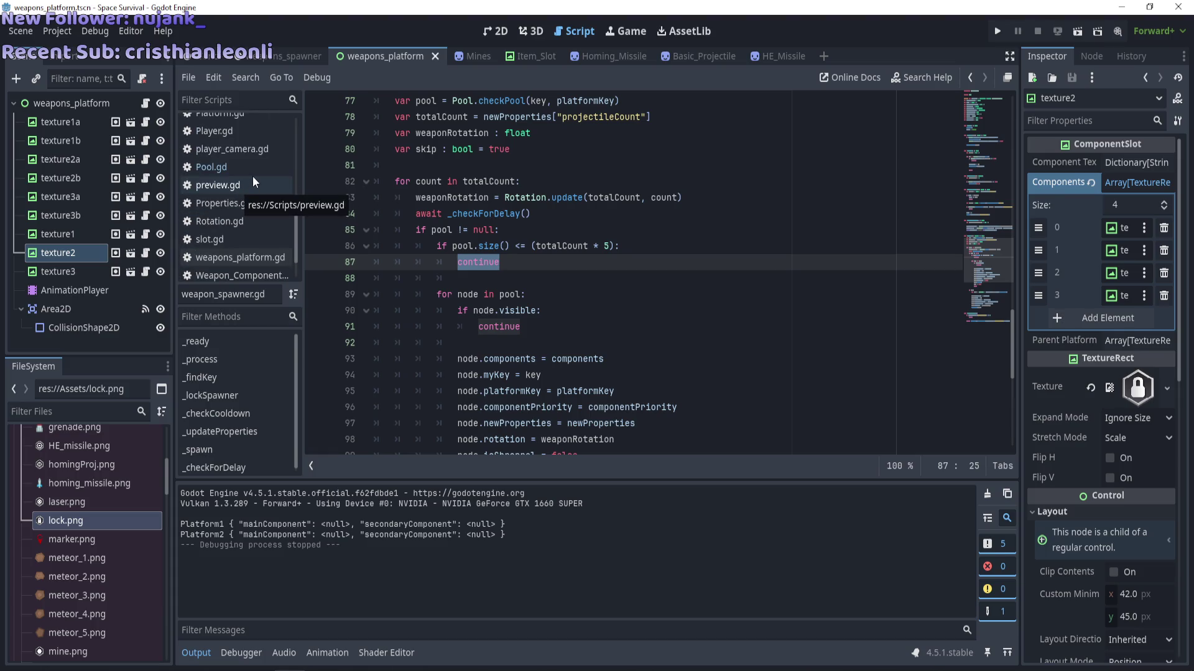
Comment out the debug print on line 73 of weapon_spawner.gd.
click(251, 168)
scroll(582, 407, down, 10)
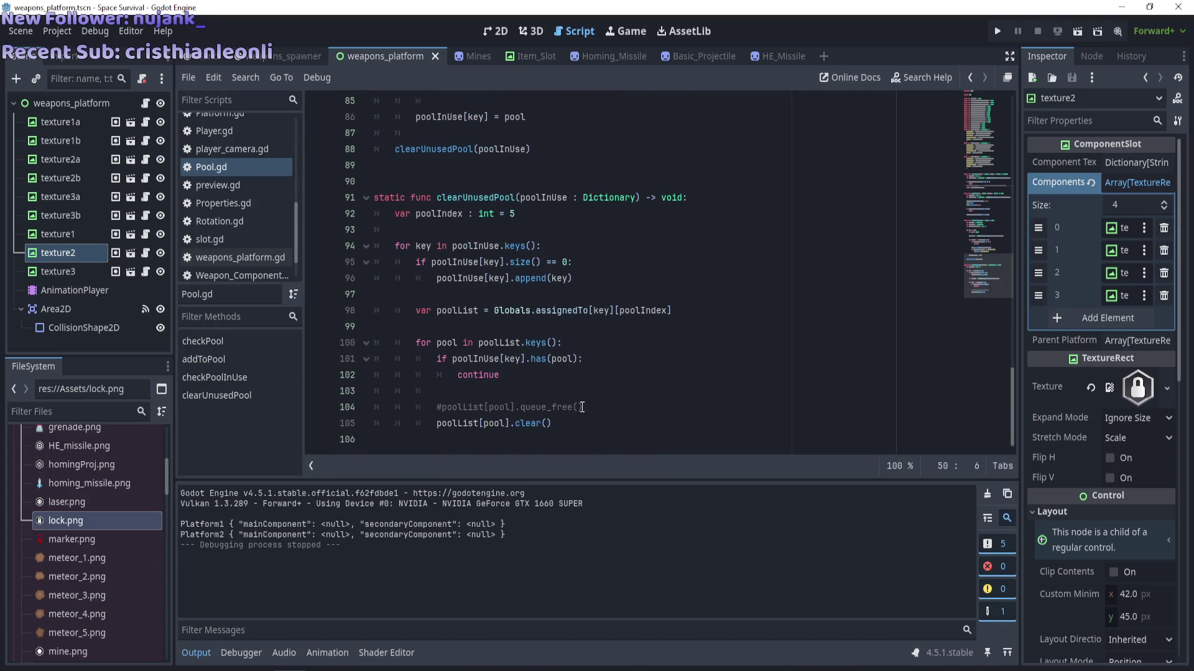
scroll(392, 293, up, 13)
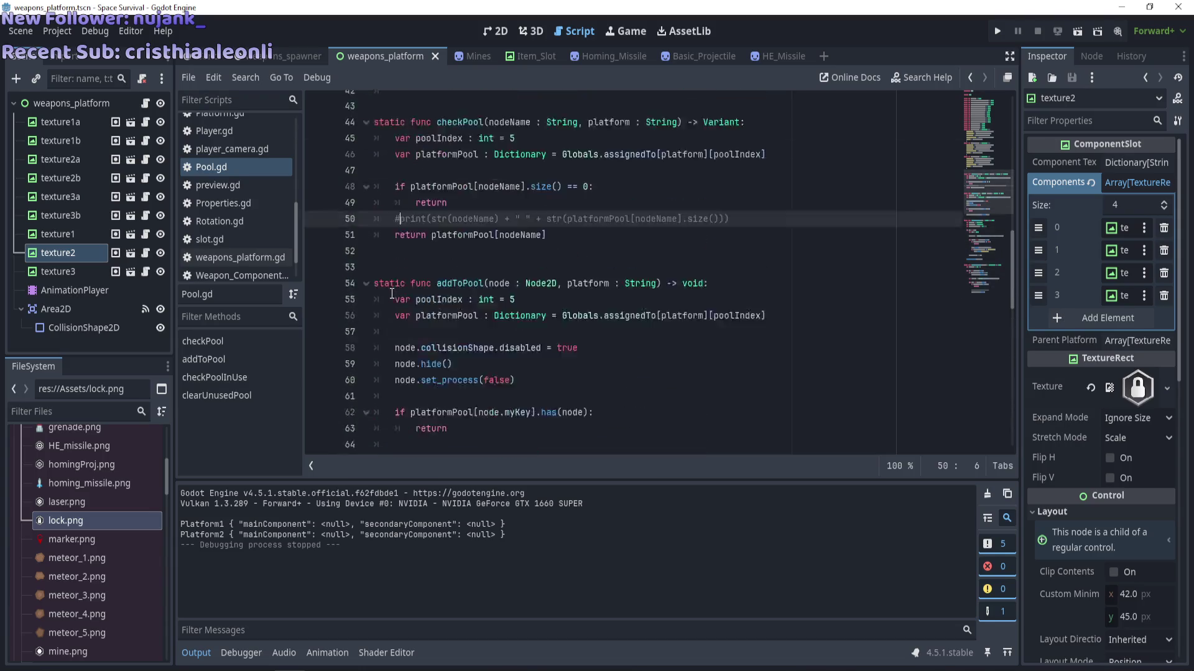
scroll(244, 193, down, 2)
click(257, 251)
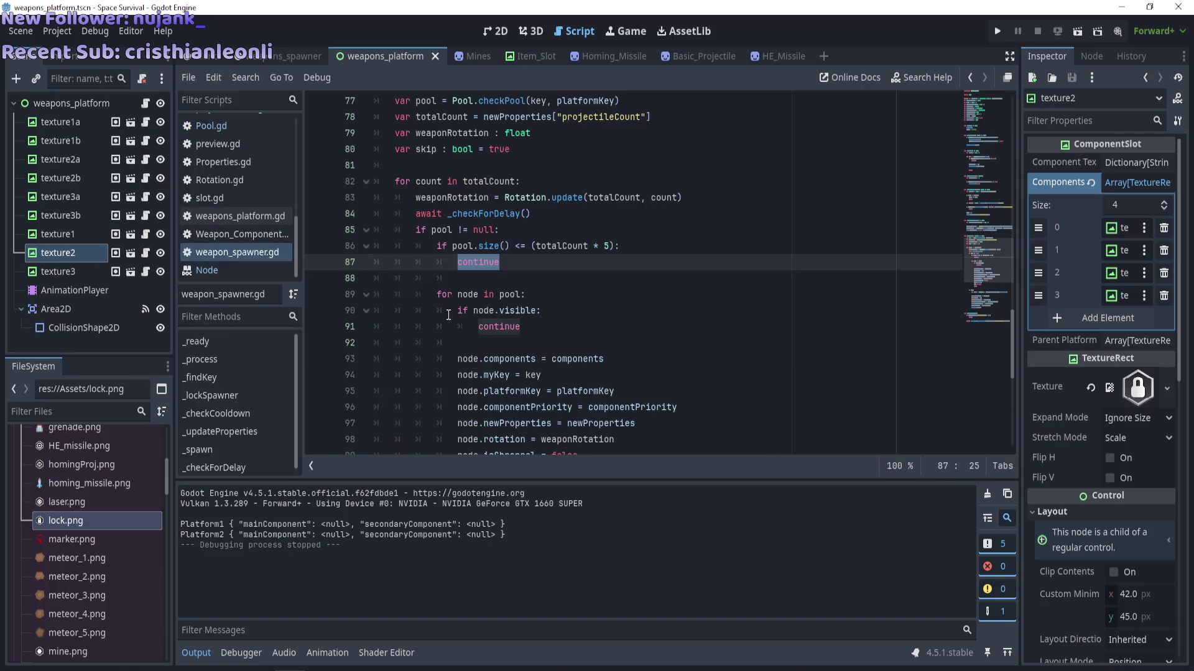
scroll(448, 315, up, 5)
click(395, 278)
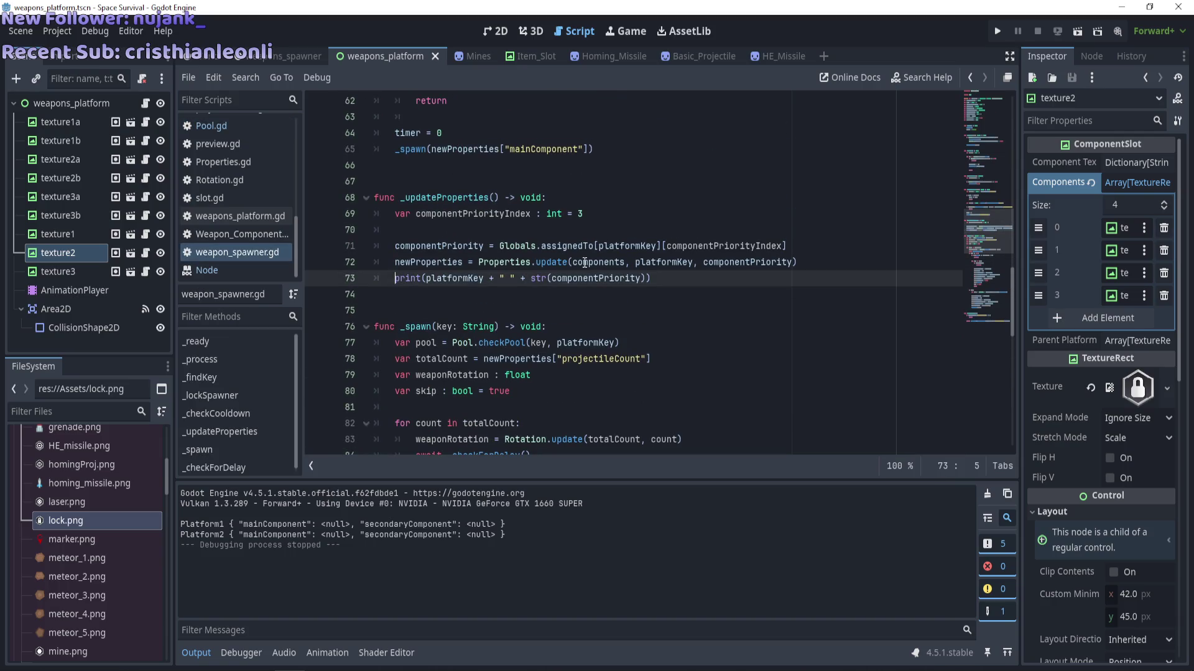
mouse_move(584, 263)
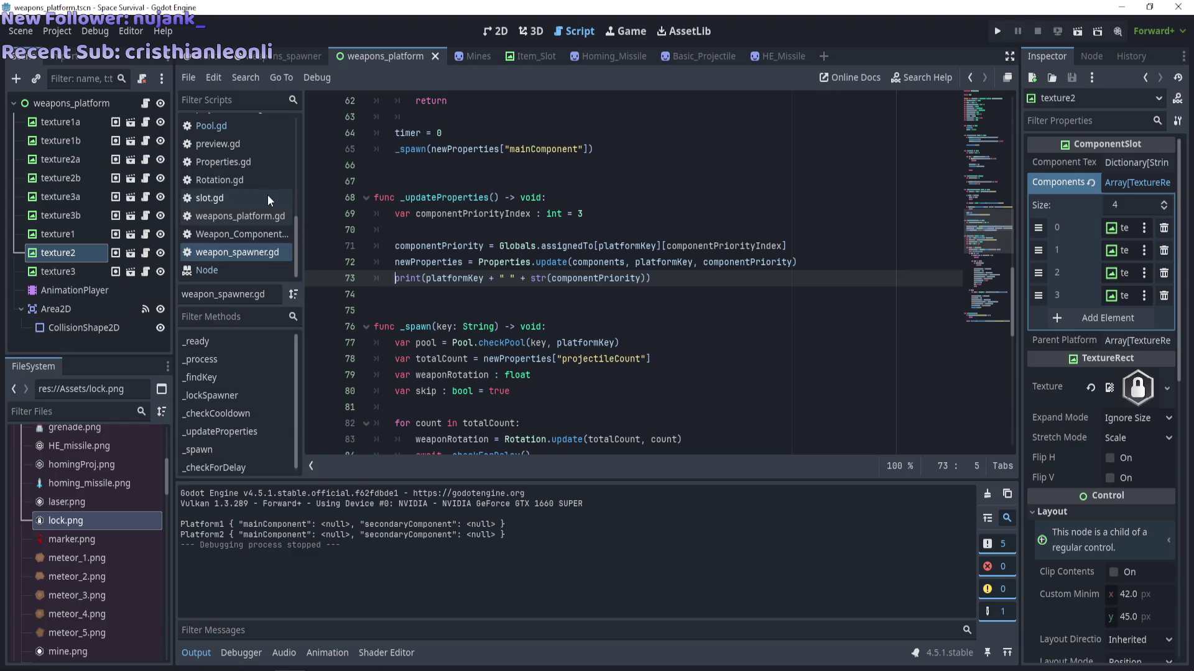
key(ctrl+k)
Uncomment line 50 in Pool.gd and save the scripts.
click(226, 125)
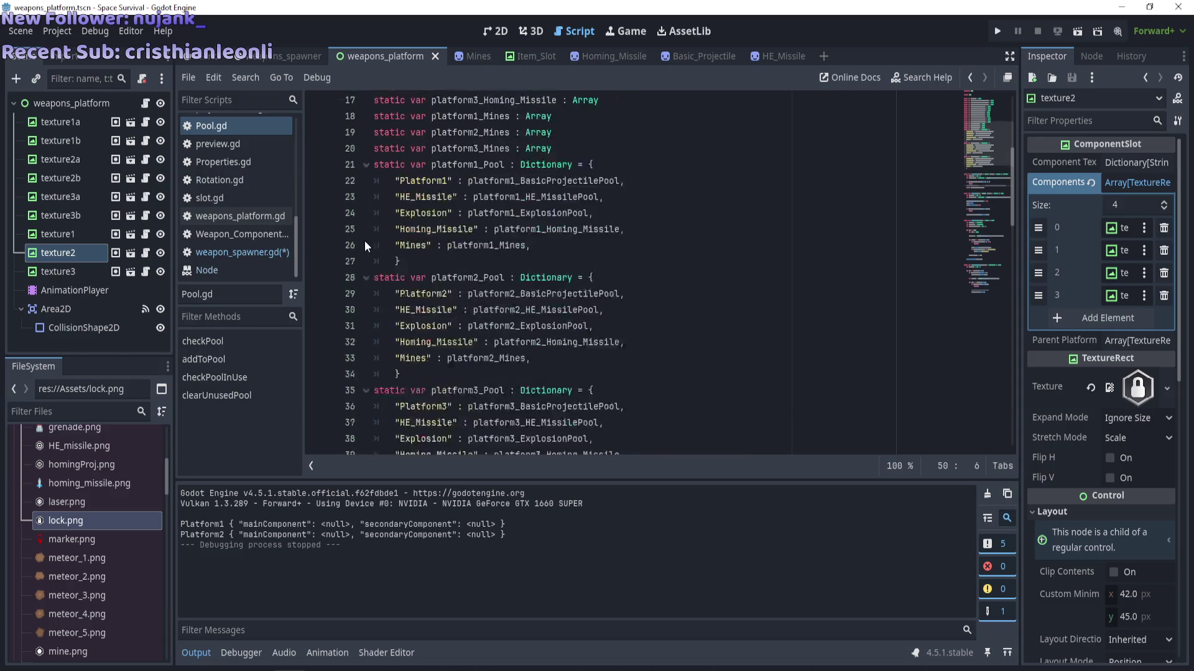
key(ctrl+k)
key(ctrl+s)
Return to weapon_spawner.gd and select the pool-size check and its continue.
click(266, 254)
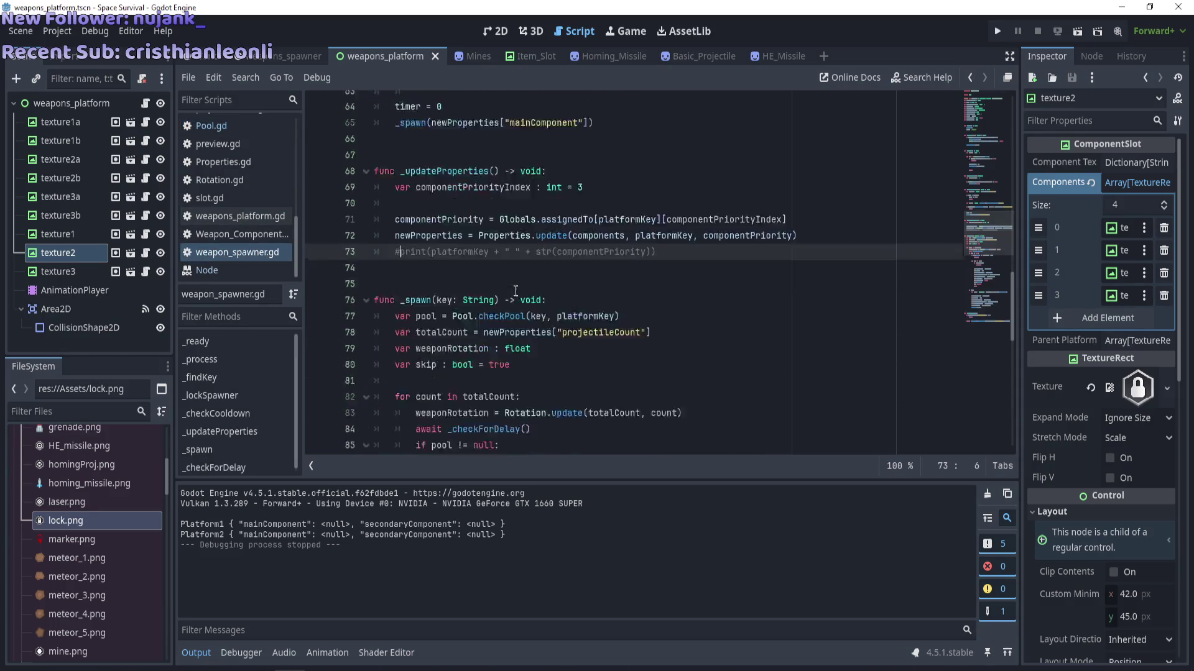
scroll(515, 291, down, 10)
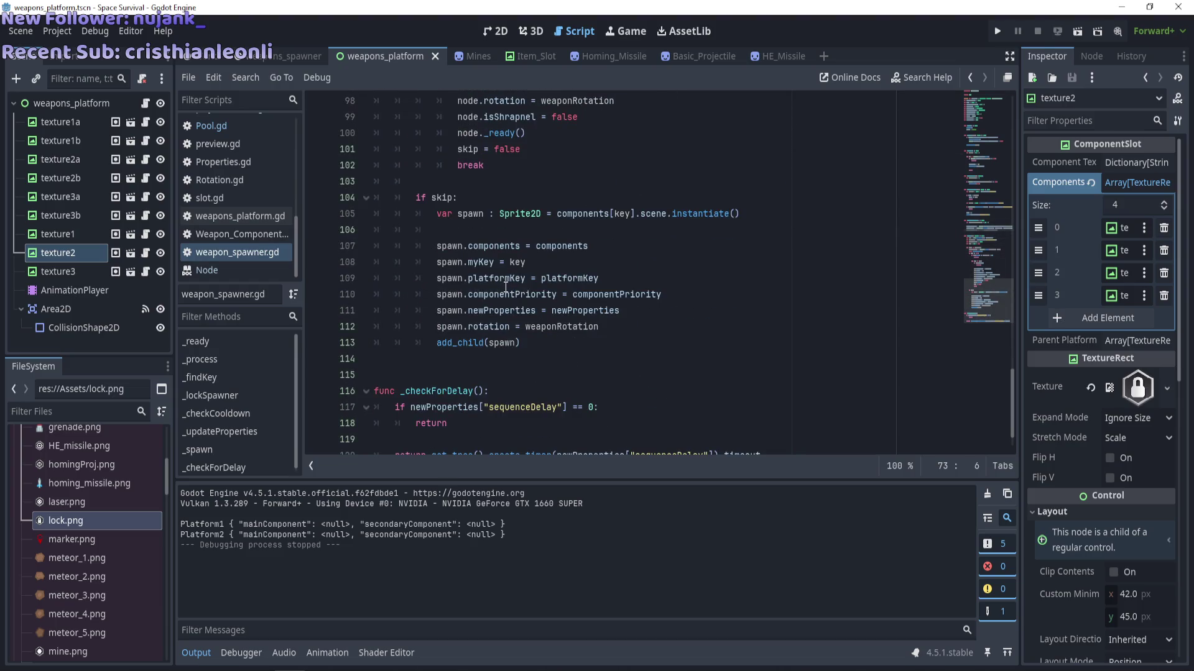
scroll(505, 287, up, 3)
scroll(486, 289, up, 4)
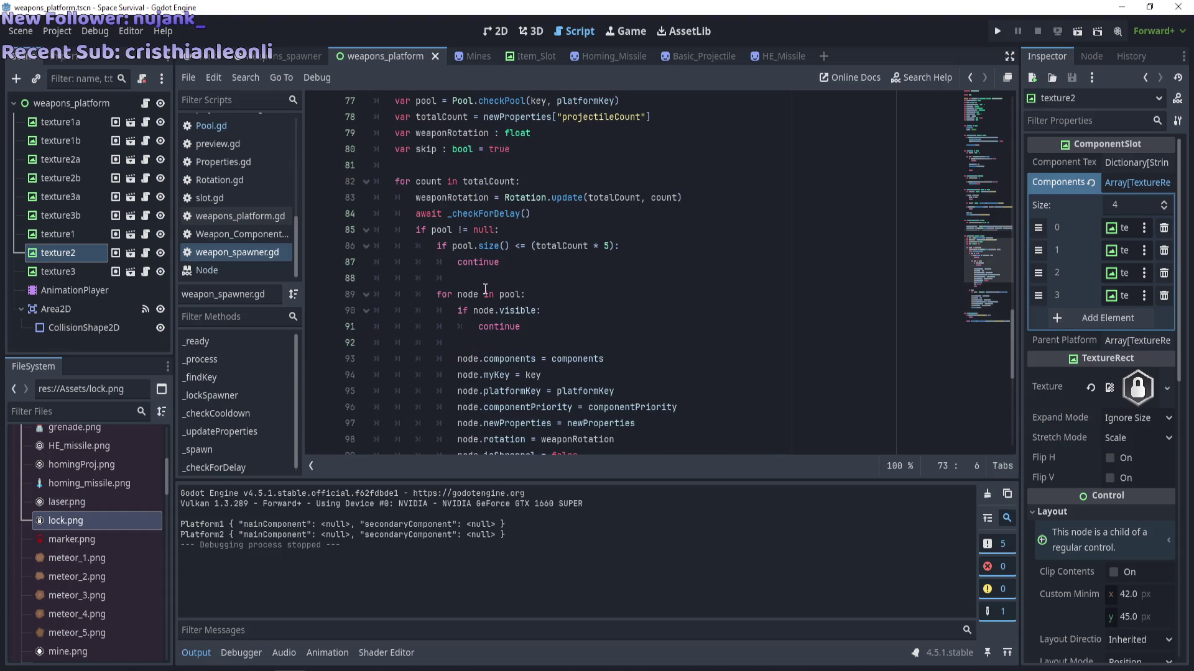
drag(504, 261, 507, 251)
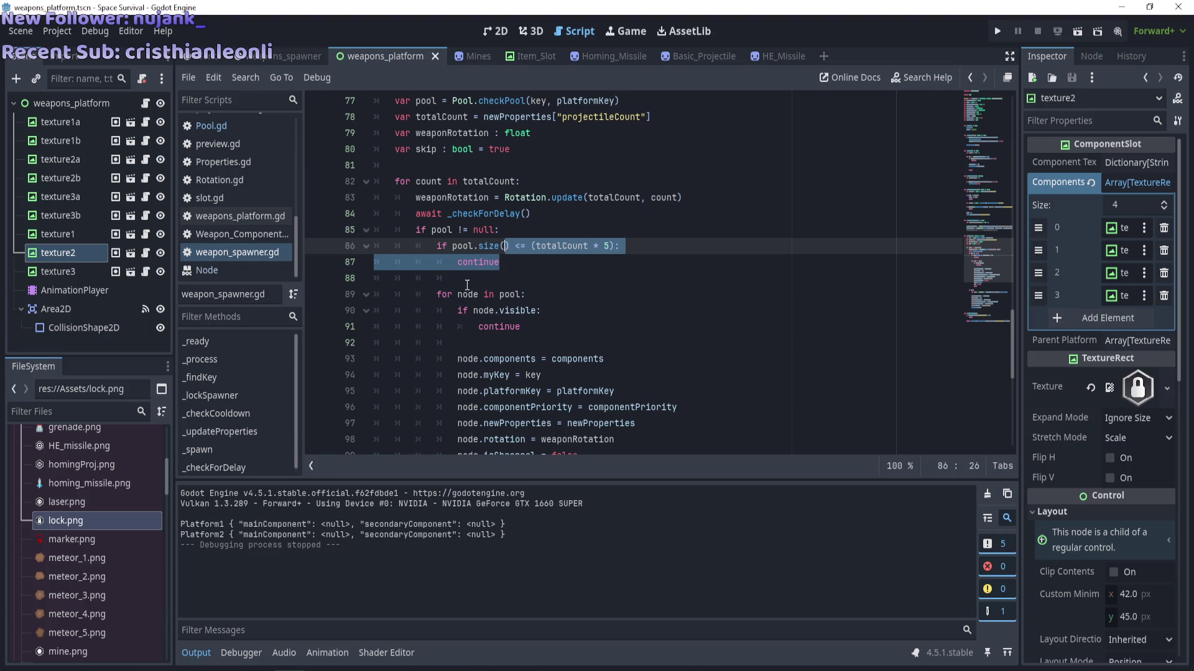
scroll(469, 285, down, 3)
scroll(468, 285, up, 2)
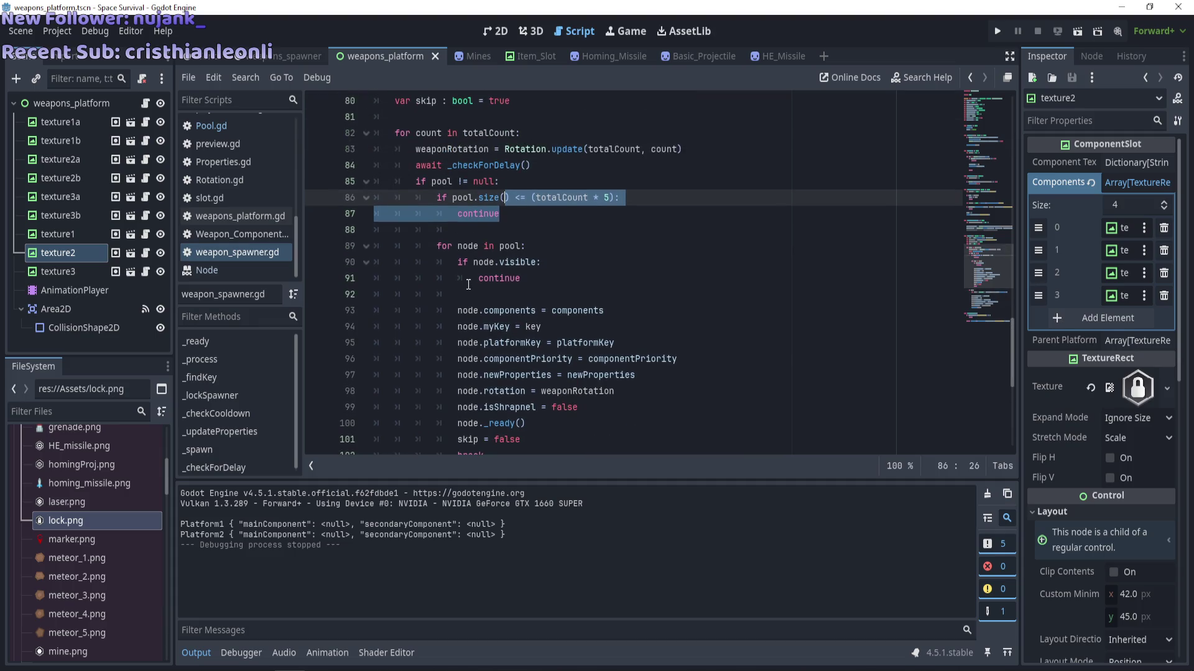
click(418, 194)
scroll(366, 207, down, 3)
scroll(366, 207, up, 3)
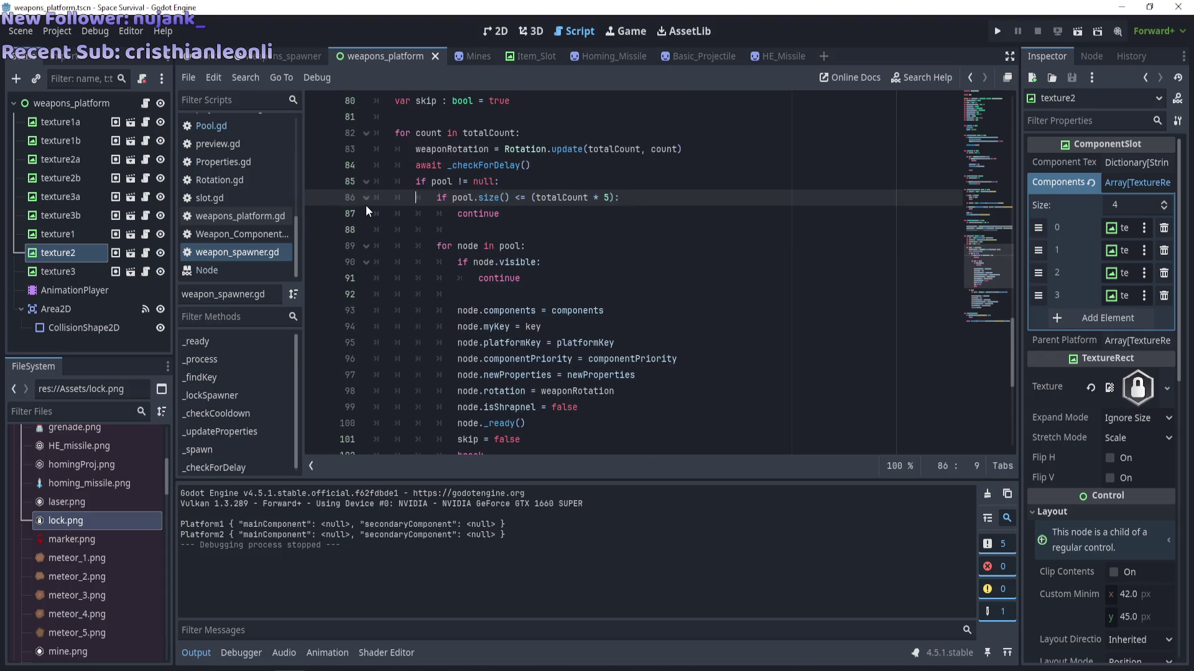
drag(472, 215, 499, 214)
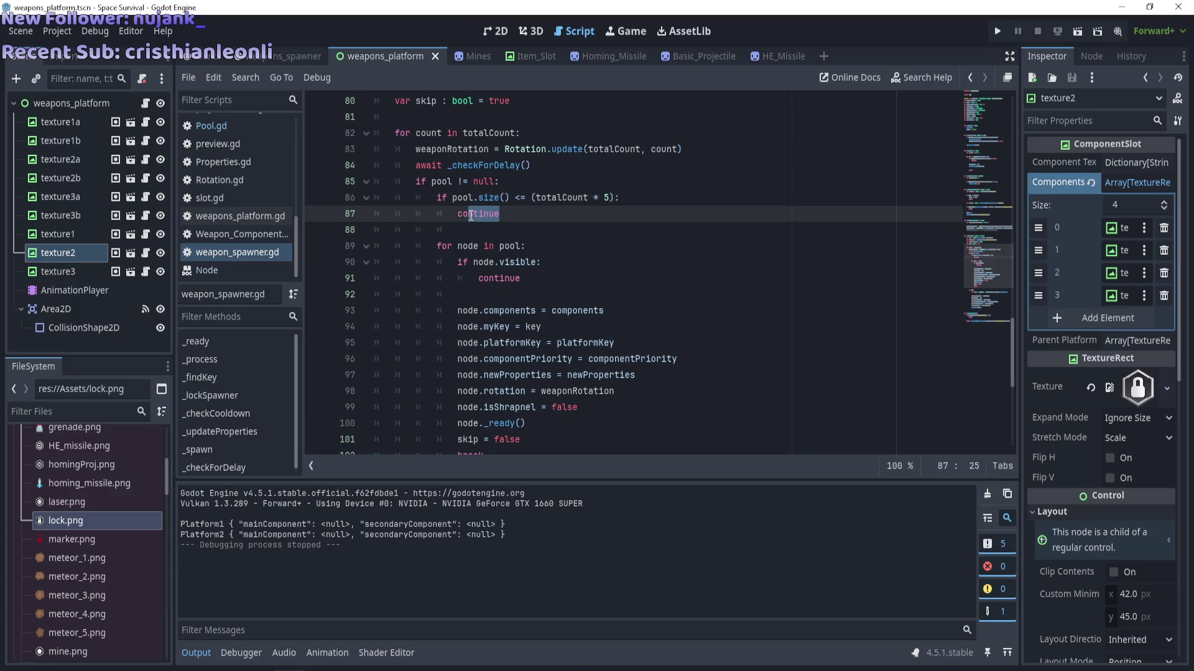
double_click(472, 215)
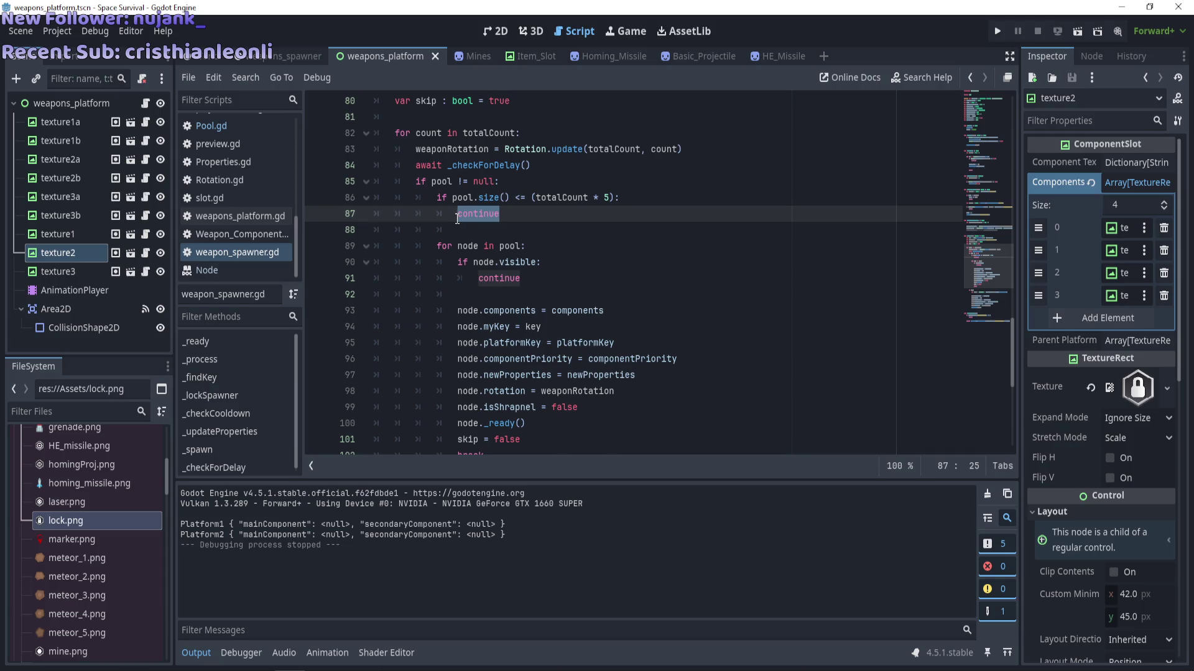
scroll(443, 223, down, 3)
scroll(443, 222, up, 3)
scroll(443, 223, down, 2)
scroll(443, 222, up, 1)
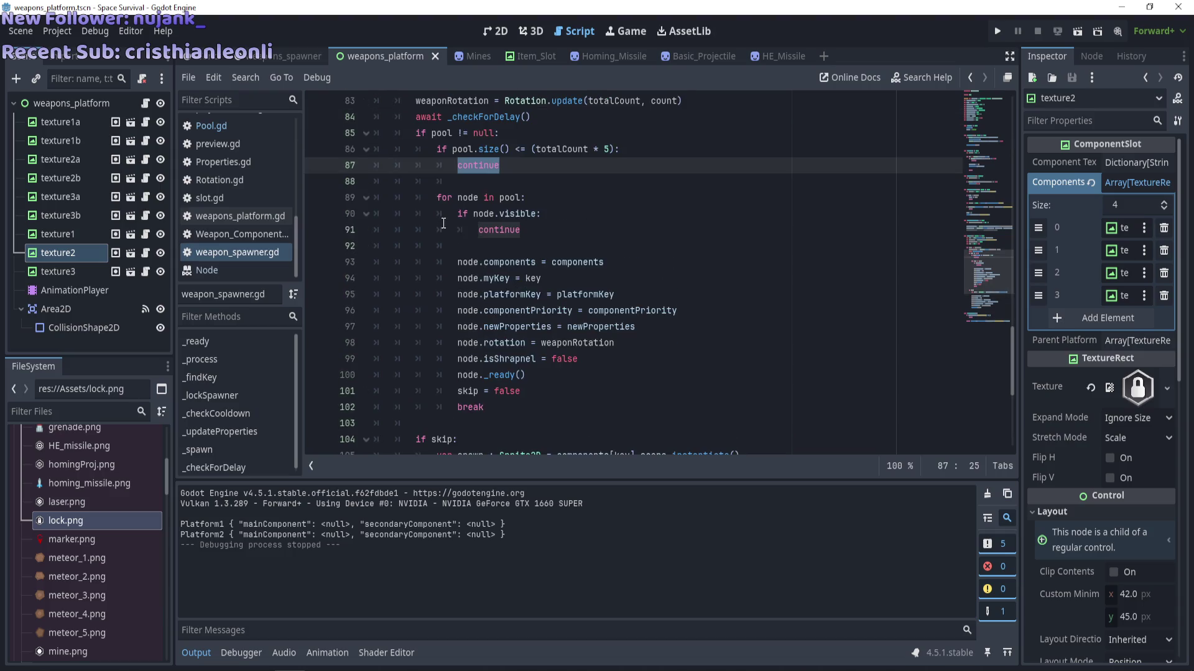
scroll(443, 222, up, 1)
scroll(443, 222, down, 2)
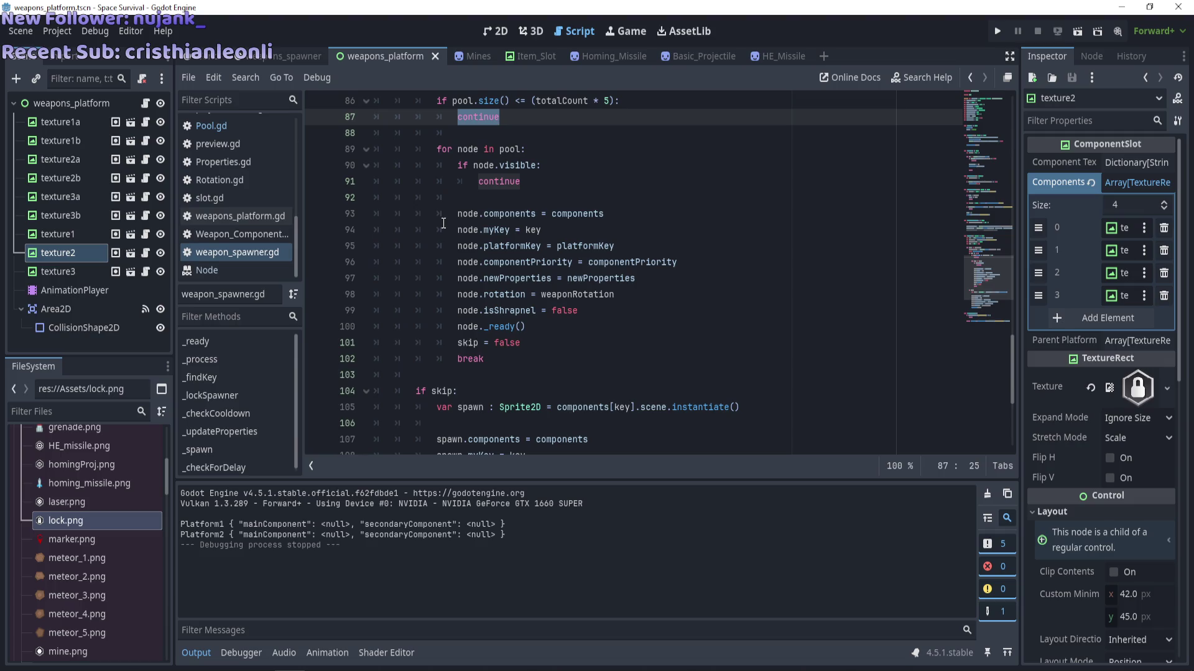
scroll(443, 223, up, 1)
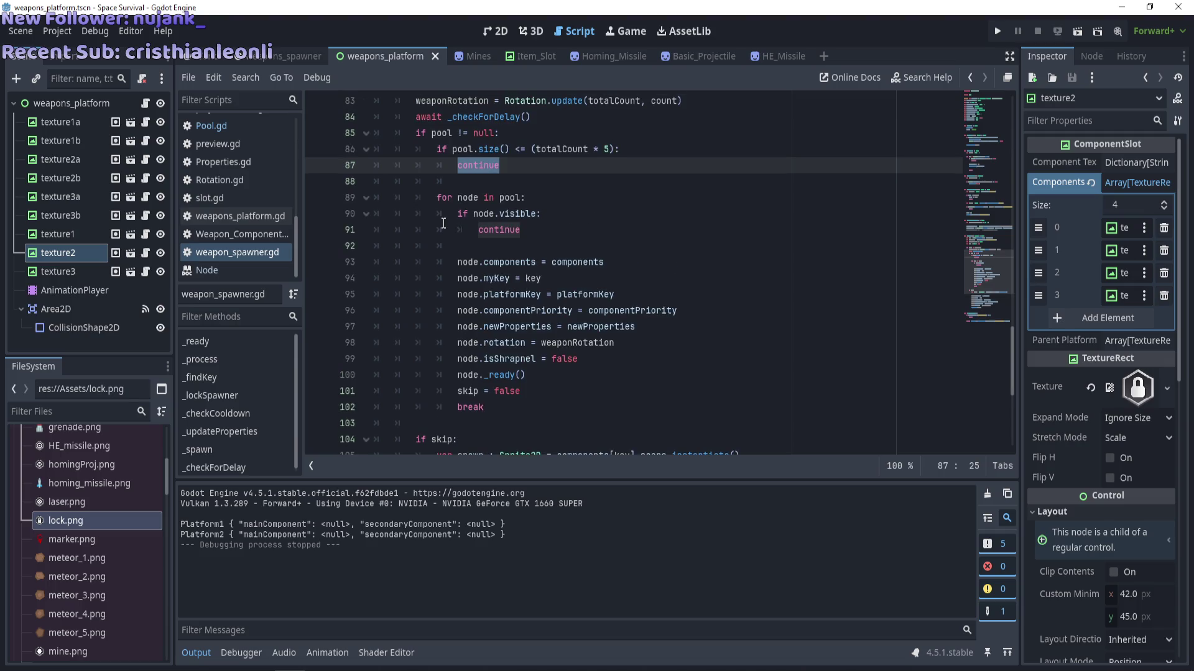
click(439, 201)
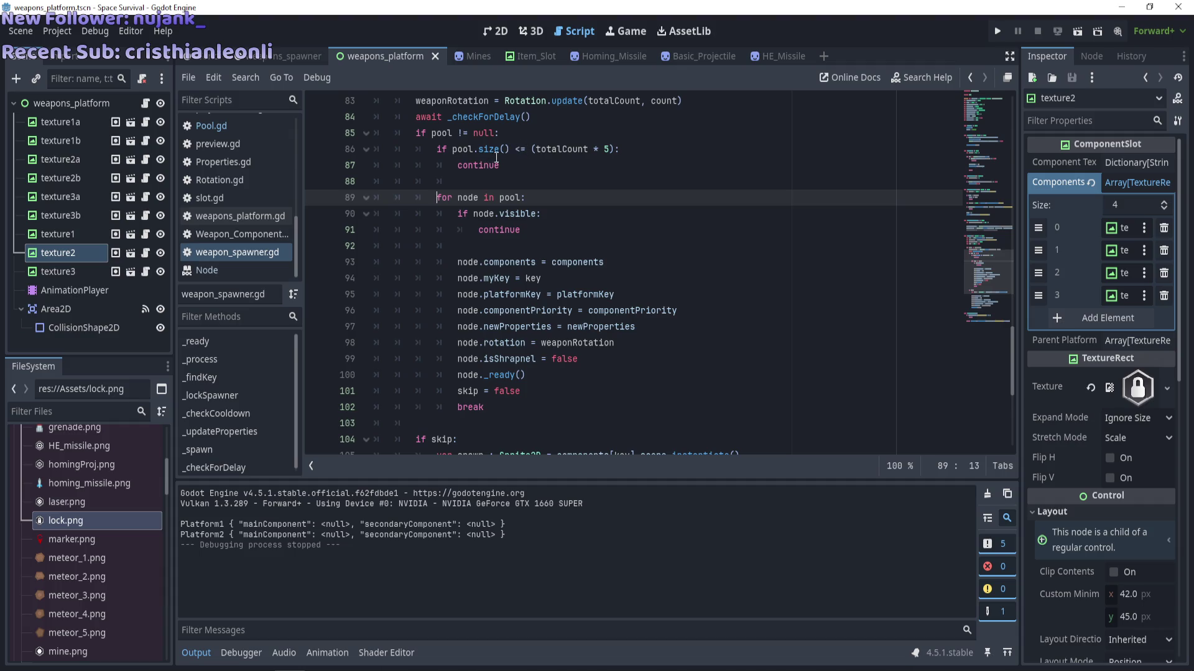
double_click(492, 163)
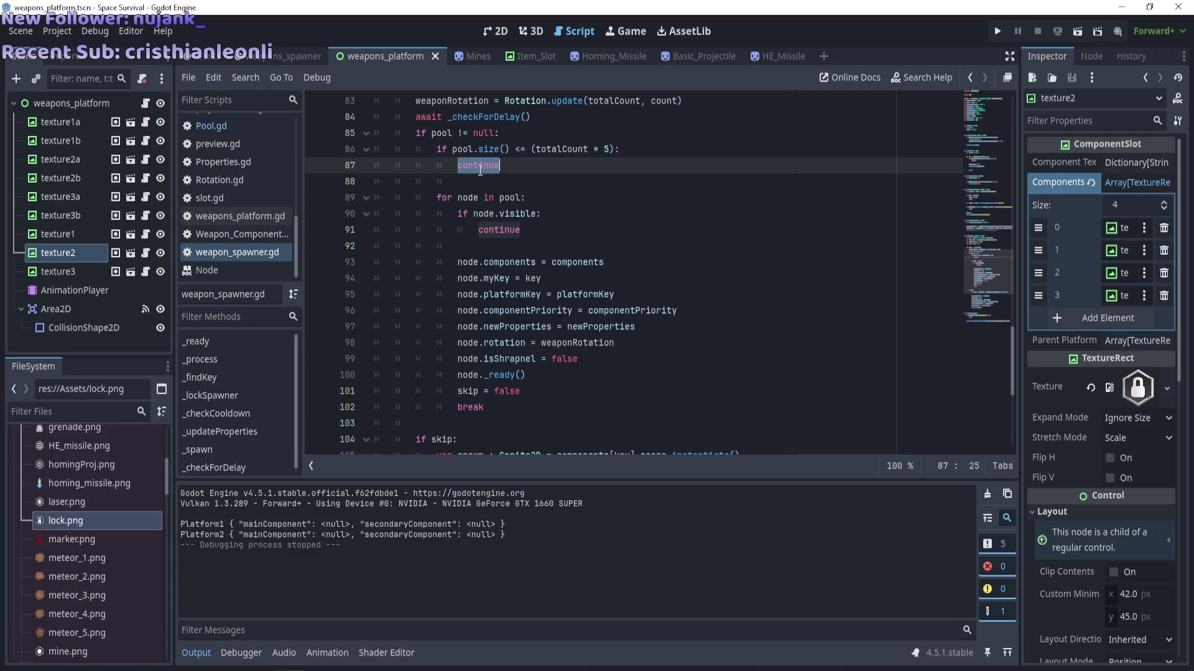
scroll(480, 169, up, 2)
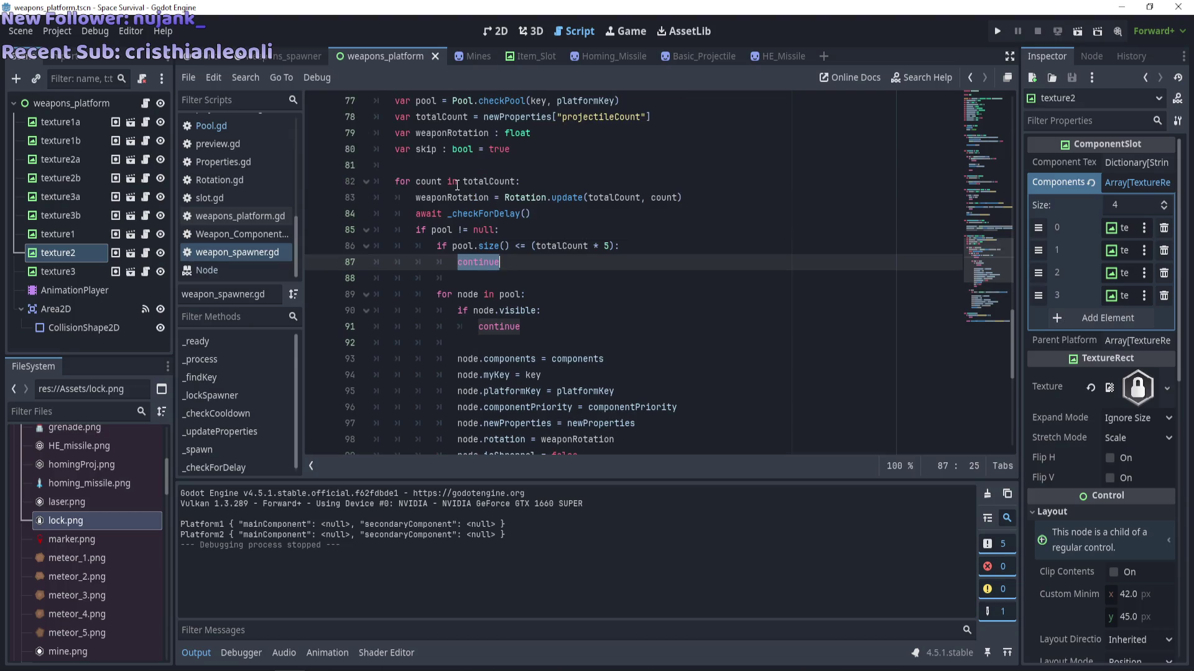
scroll(431, 200, down, 1)
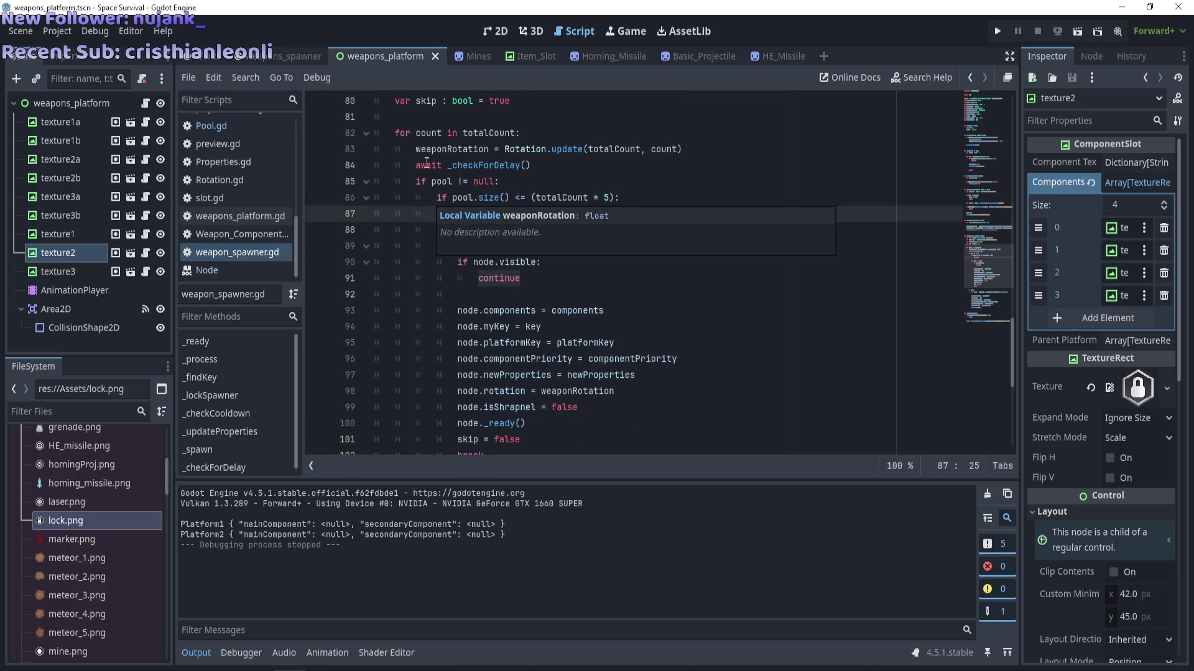
scroll(404, 165, down, 1)
mouse_move(436, 198)
mouse_down()
mouse_move(559, 308)
mouse_move(591, 401)
mouse_up()
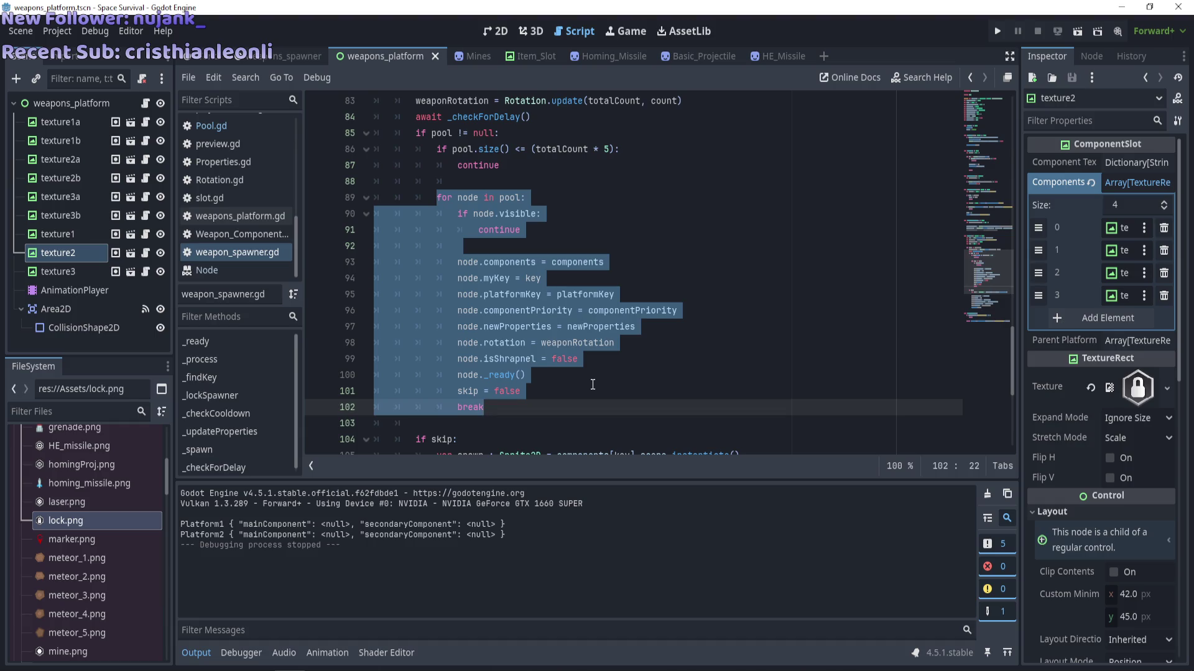
scroll(593, 385, down, 2)
scroll(593, 385, up, 3)
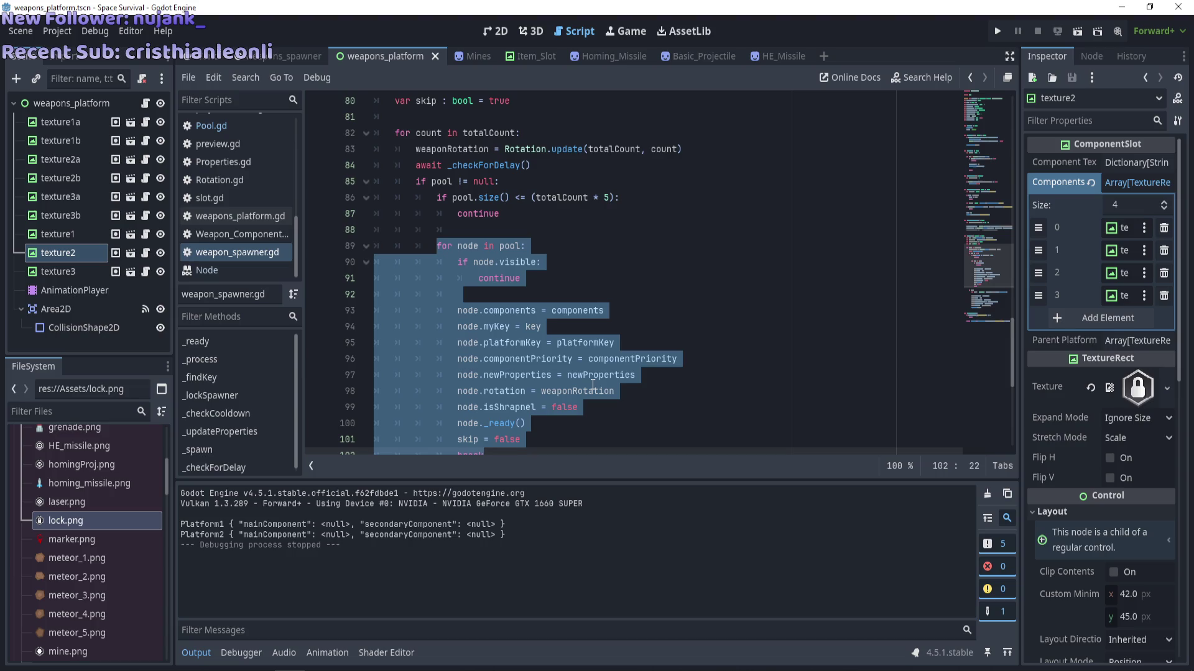
Deselect the pool loop and scroll through weapon_spawner.gd's pool-size check.
click(536, 243)
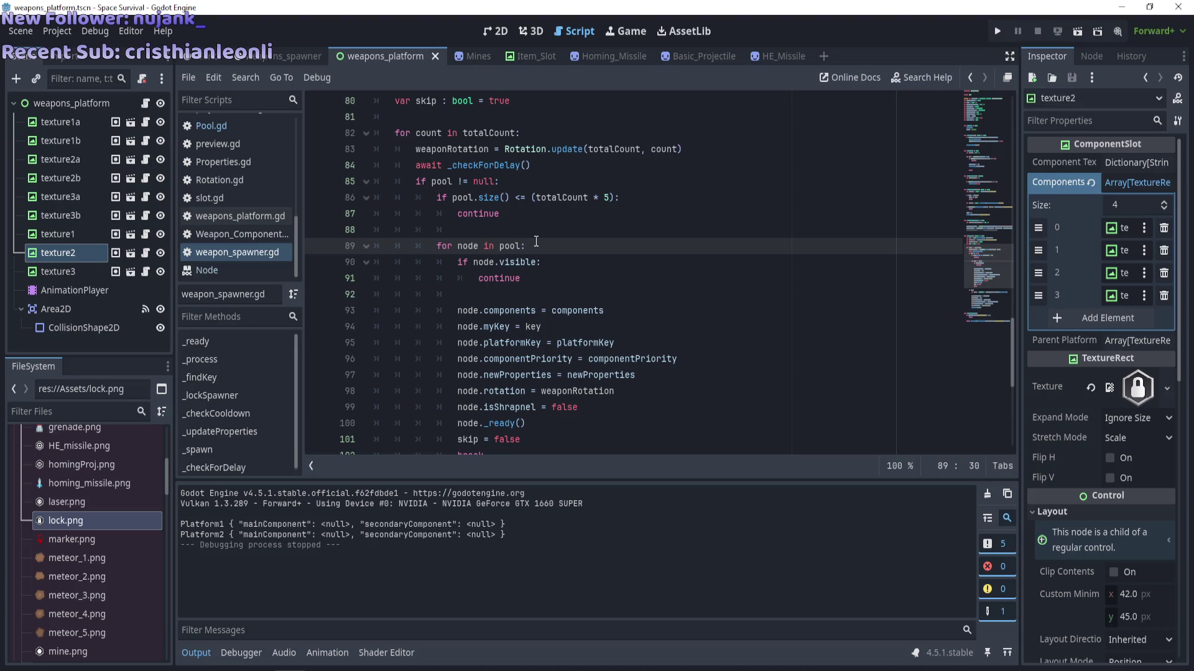
scroll(529, 249, down, 4)
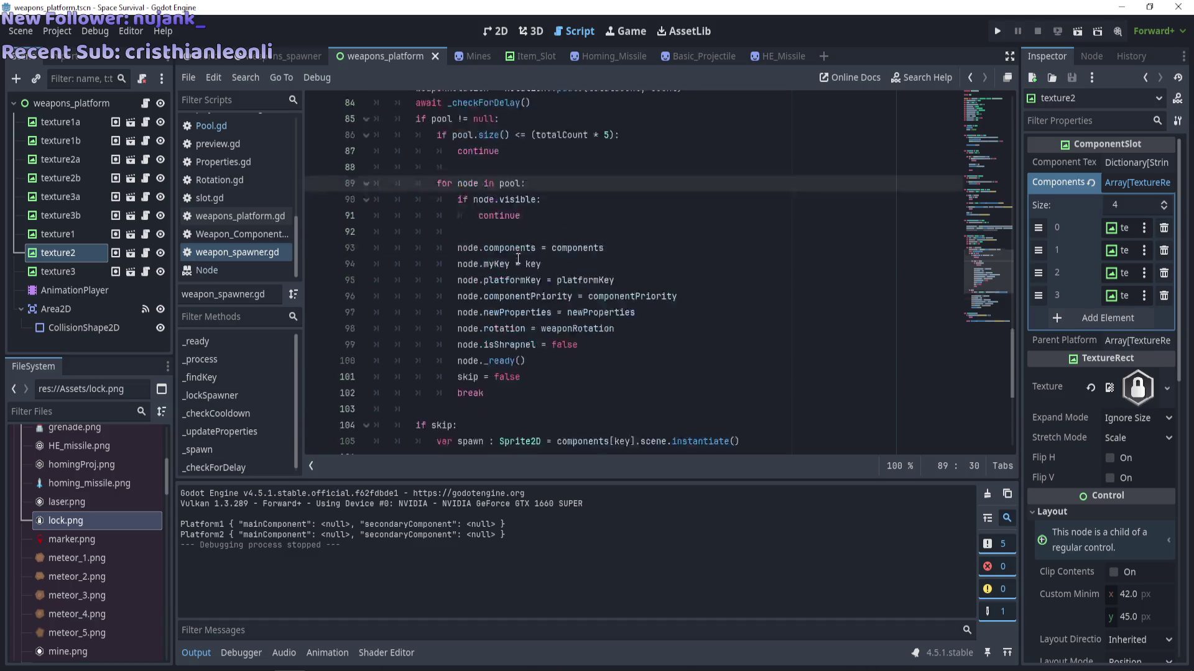
scroll(517, 258, down, 1)
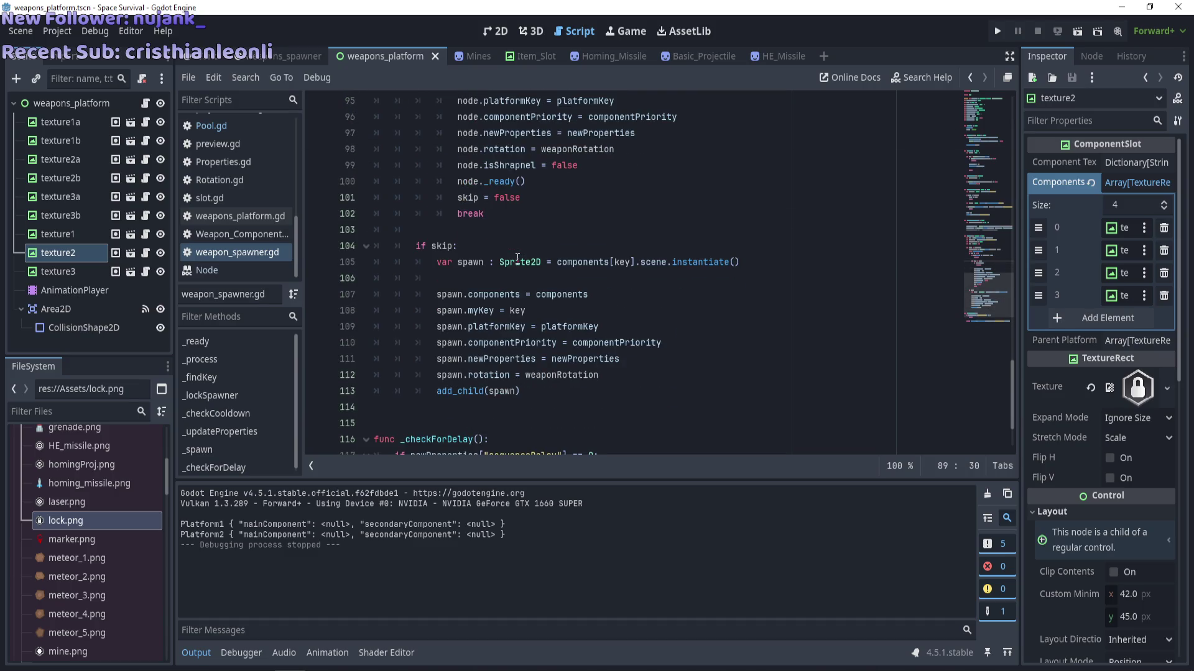
scroll(517, 257, up, 4)
scroll(517, 258, down, 3)
scroll(517, 259, up, 3)
scroll(517, 259, up, 1)
scroll(517, 259, down, 3)
scroll(518, 258, up, 2)
scroll(517, 257, down, 4)
scroll(517, 257, up, 4)
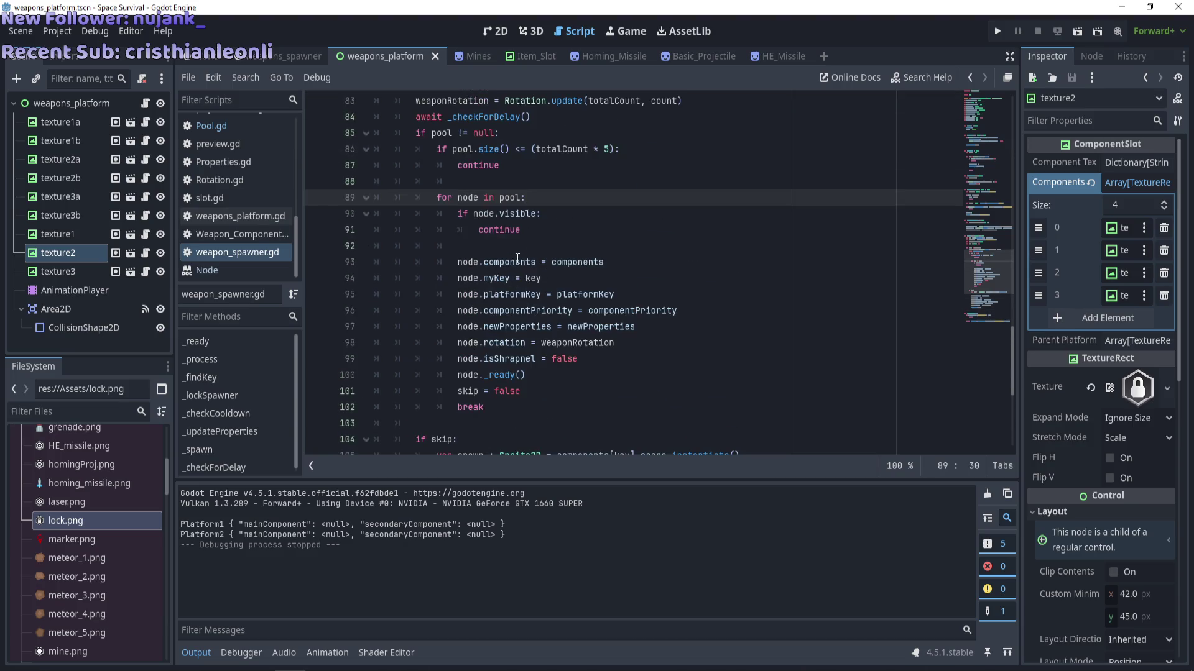
scroll(517, 257, up, 1)
scroll(517, 258, down, 2)
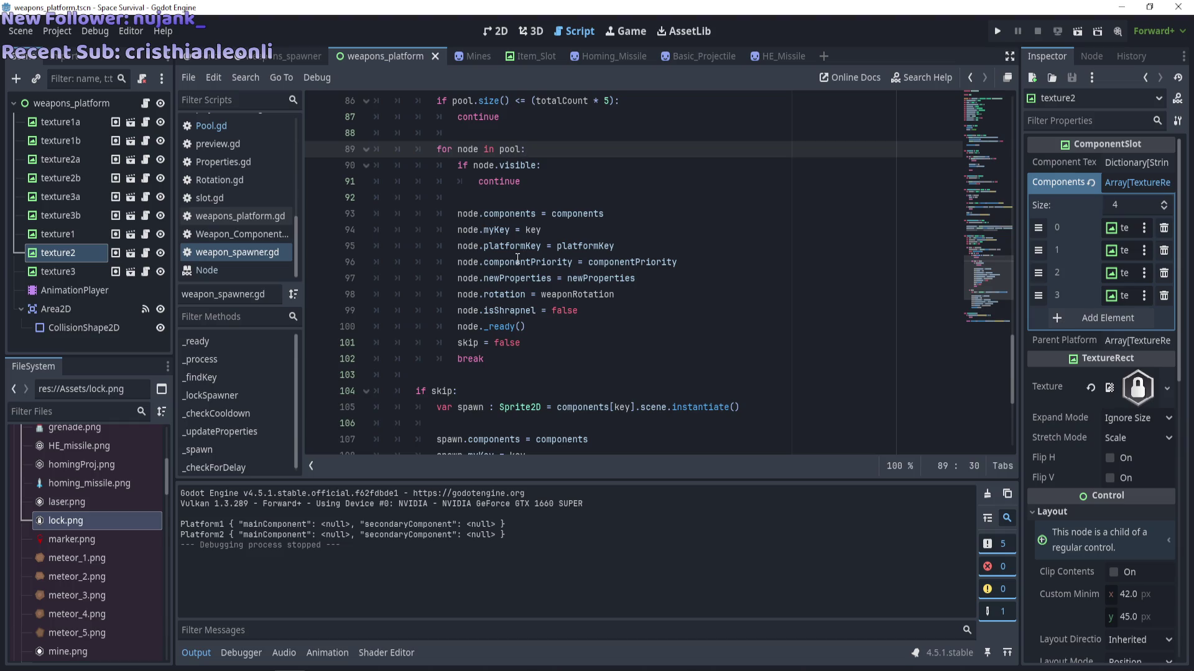
scroll(518, 257, down, 1)
scroll(518, 258, up, 3)
scroll(517, 257, down, 3)
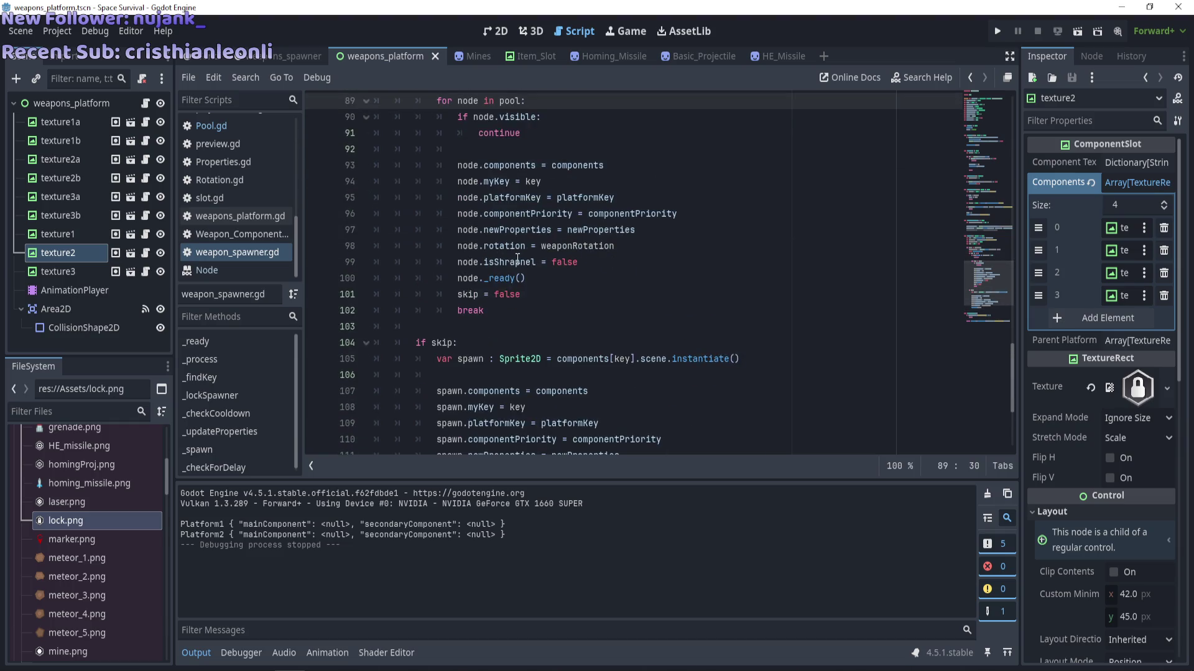
scroll(517, 257, up, 3)
Place the caret at the start of line 85 and review the surrounding code.
click(415, 181)
scroll(415, 181, down, 3)
scroll(415, 181, up, 3)
scroll(415, 180, down, 2)
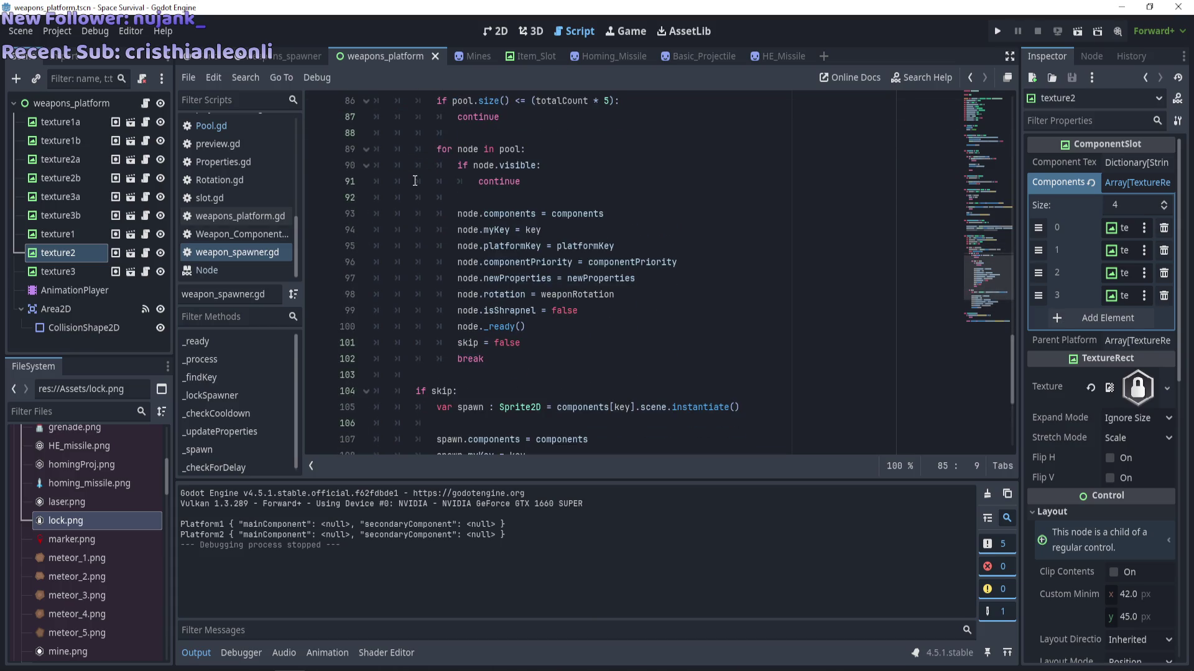
scroll(415, 181, up, 2)
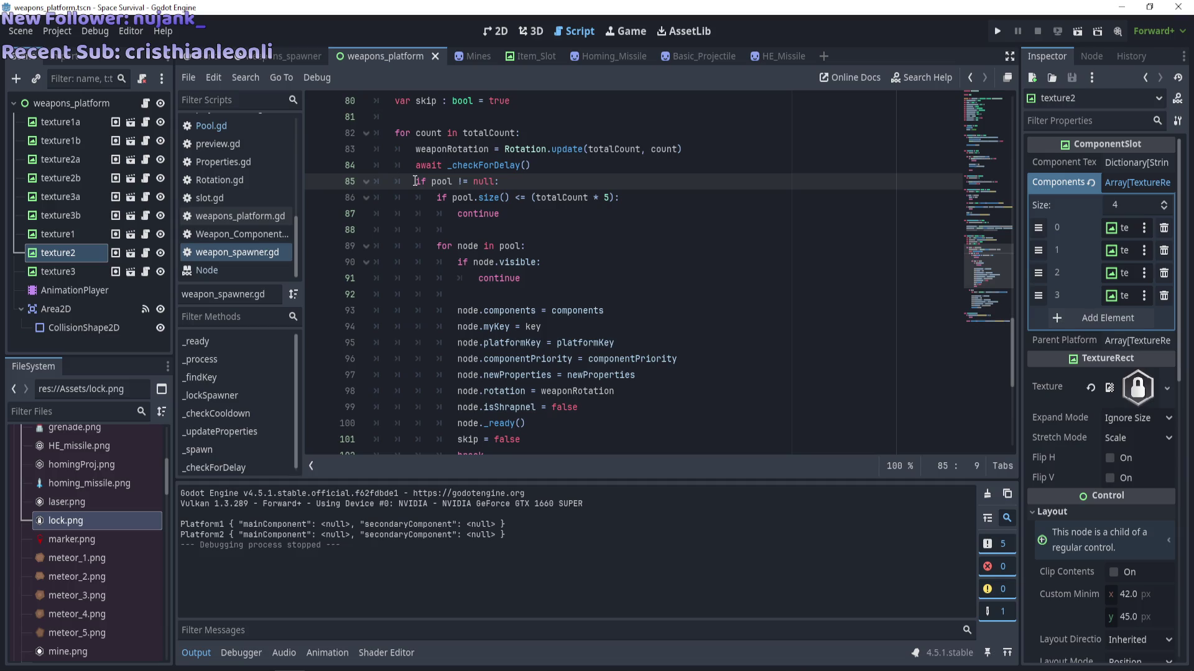
scroll(415, 180, down, 2)
scroll(415, 181, up, 3)
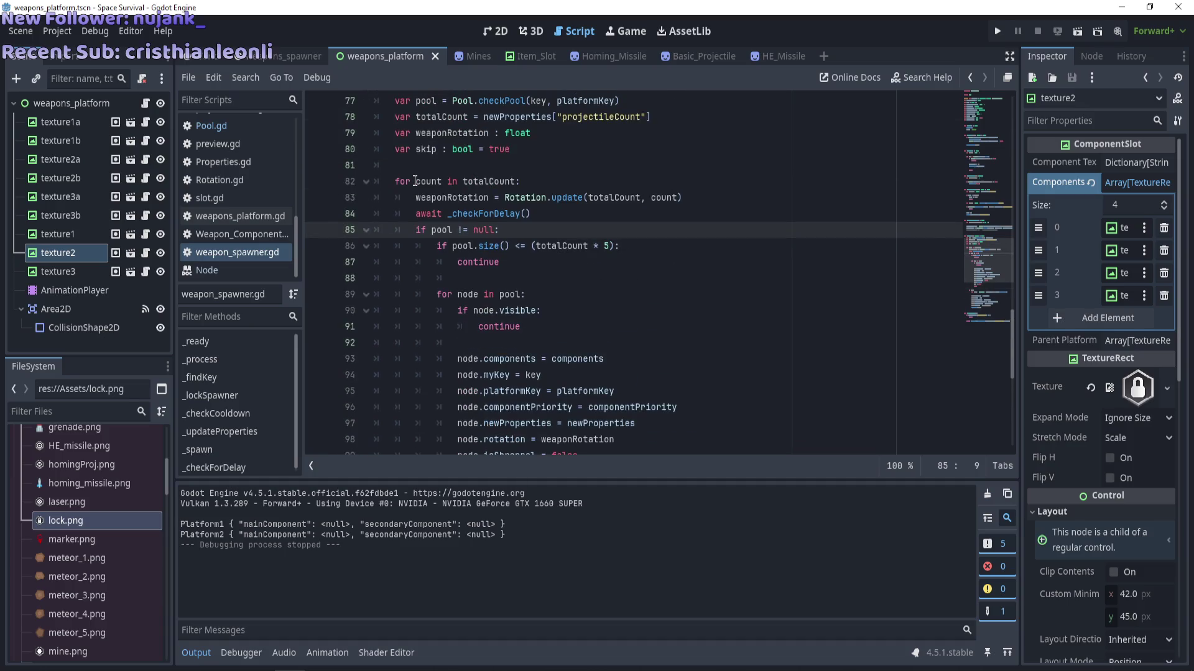
scroll(415, 181, down, 2)
scroll(416, 181, up, 2)
Change the check to pool.size() > (totalCount * 5), nest the node loop, remove continue.
drag(524, 249, 513, 249)
text(?>)
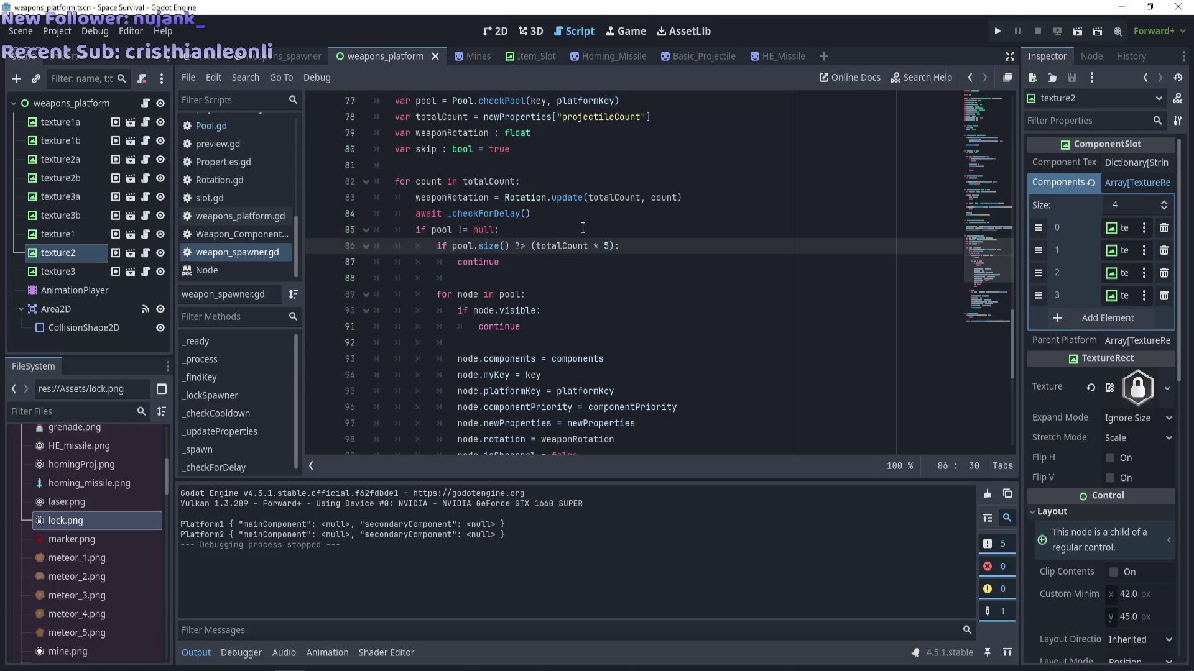
key(BackSpace)
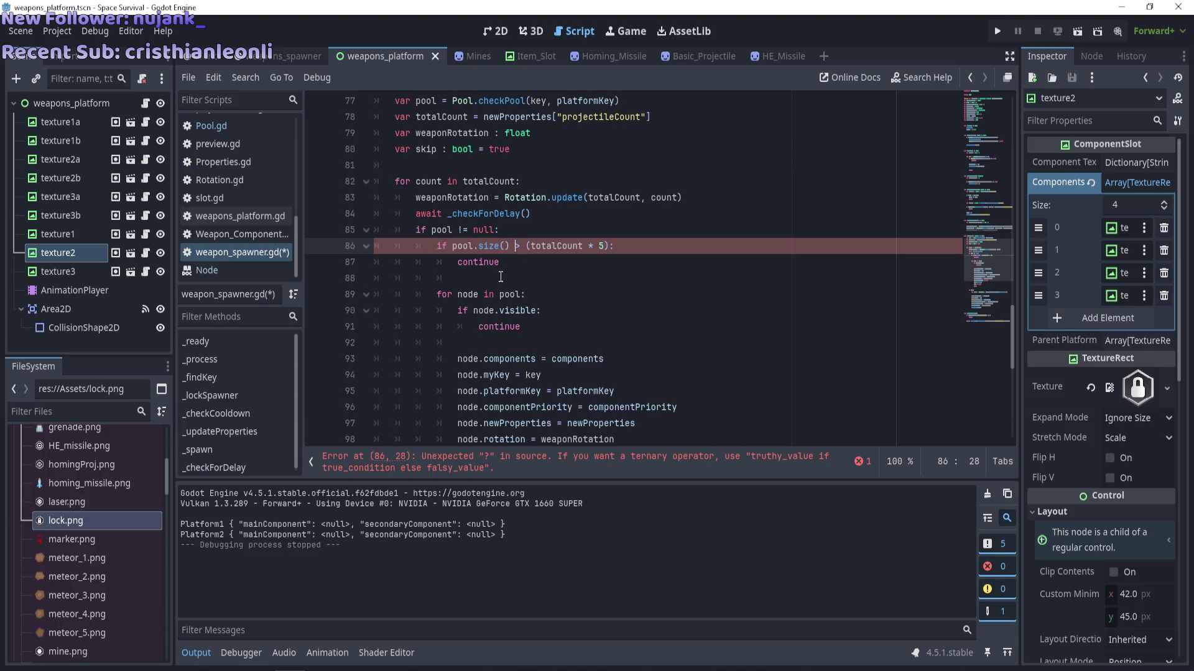
mouse_move(437, 294)
mouse_down()
mouse_move(528, 294)
mouse_move(597, 398)
mouse_move(589, 354)
mouse_up()
key(Tab)
scroll(560, 311, up, 2)
drag(472, 229, 313, 213)
key(BackSpace)
key(BackSpace)
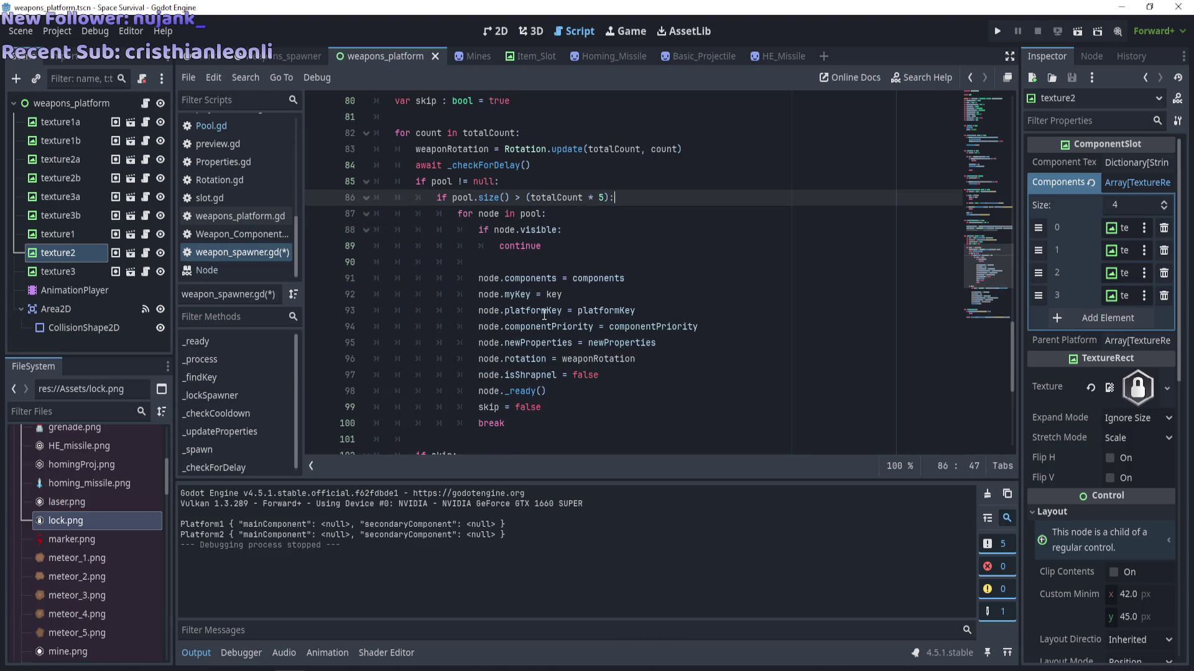
Save weapon_spawner.gd and run the project to test the pooling change.
scroll(544, 315, down, 3)
key(ctrl+s)
scroll(569, 280, up, 2)
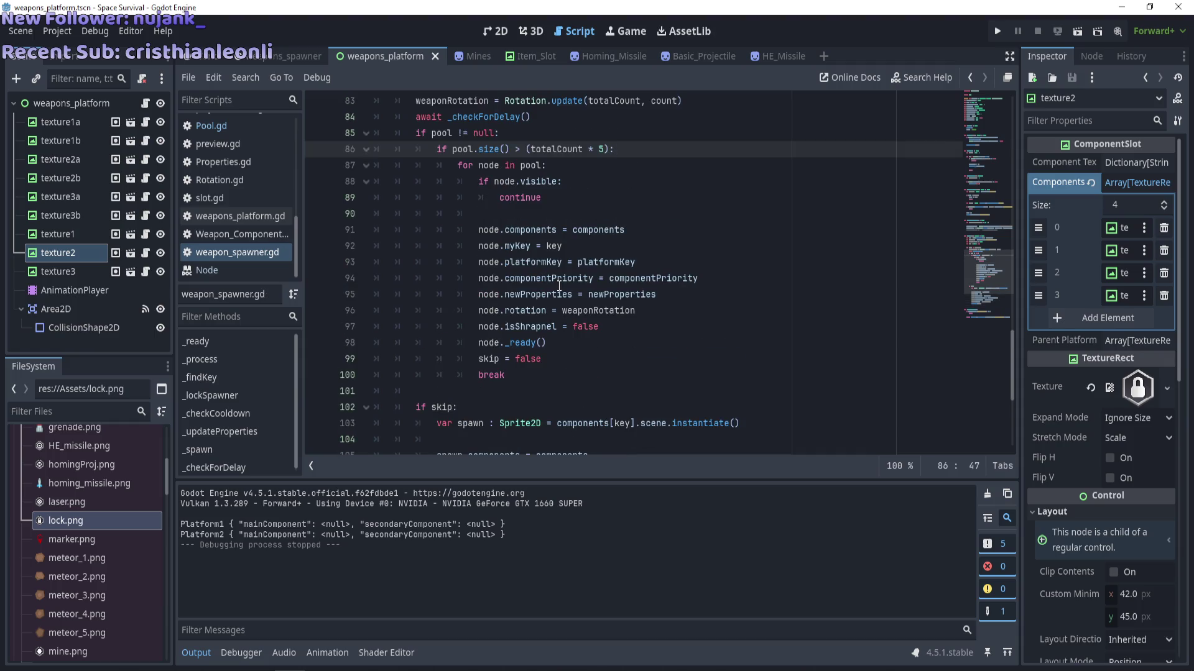
click(513, 198)
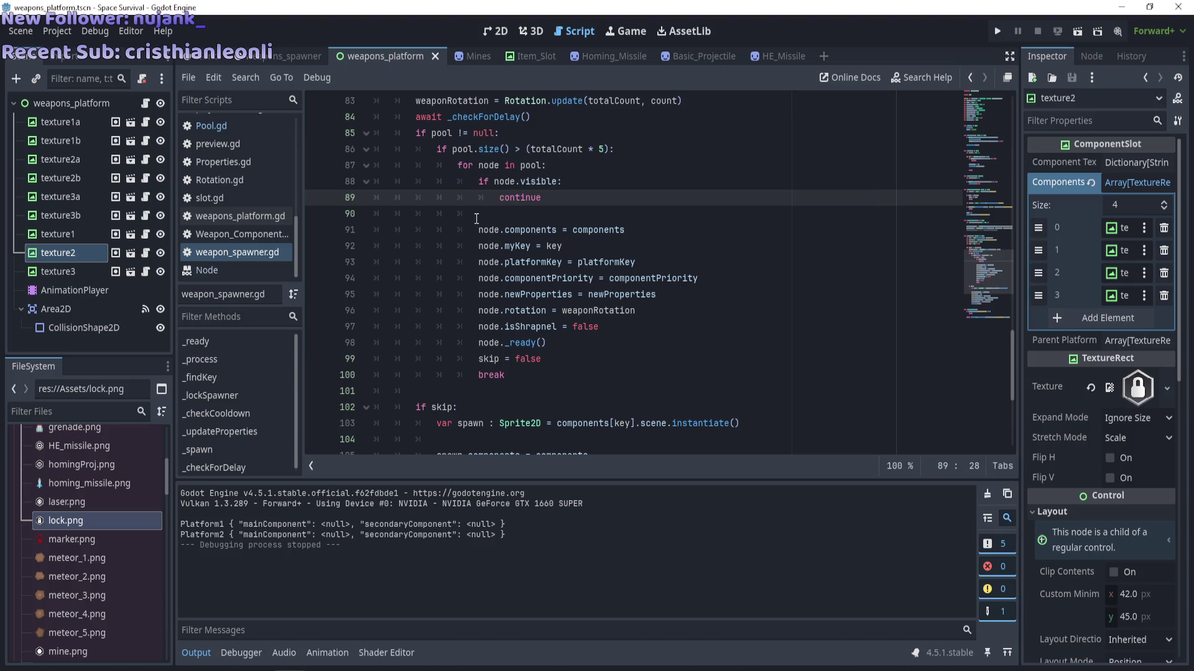
scroll(476, 218, up, 1)
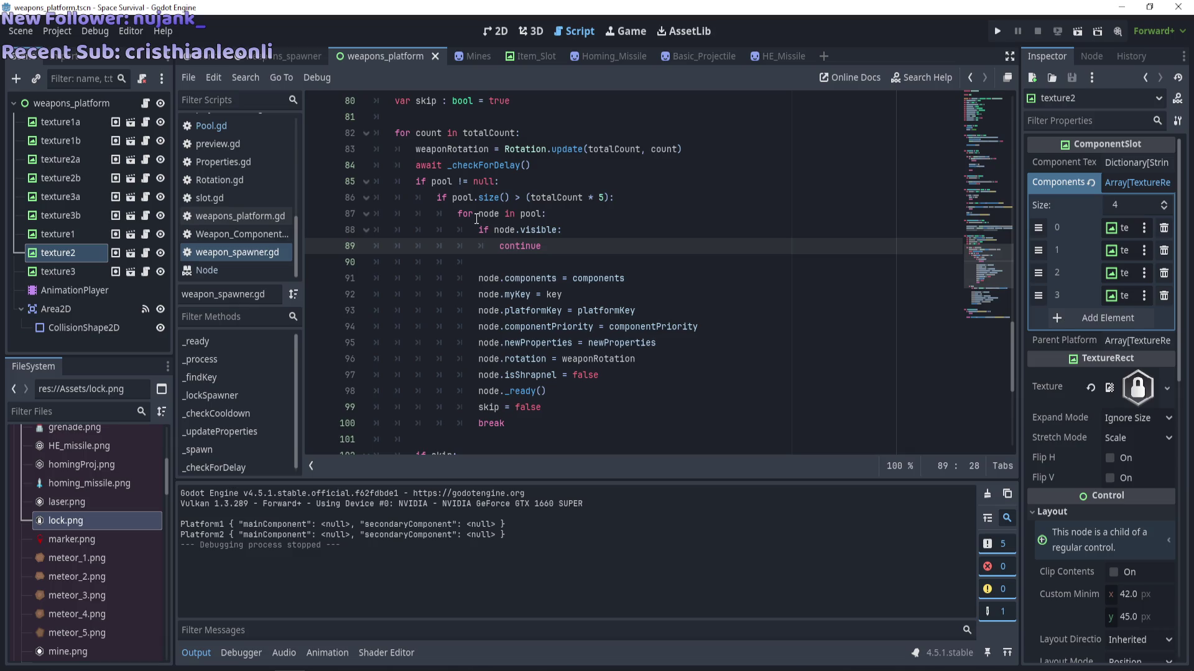
scroll(476, 219, down, 2)
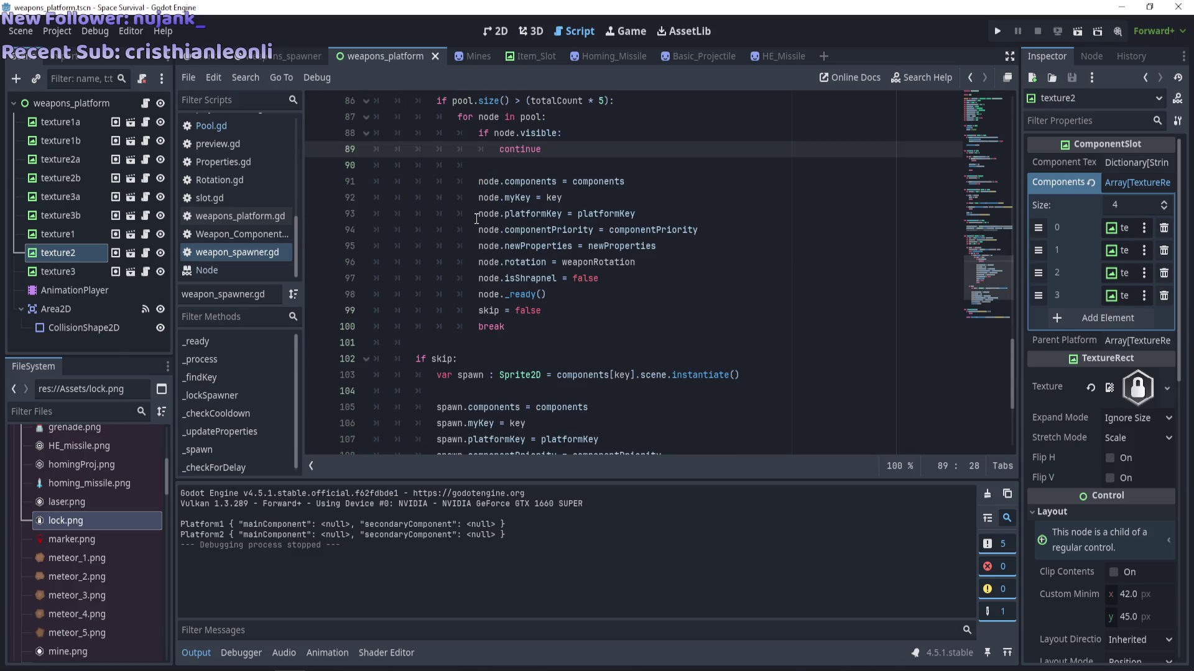
key(F5)
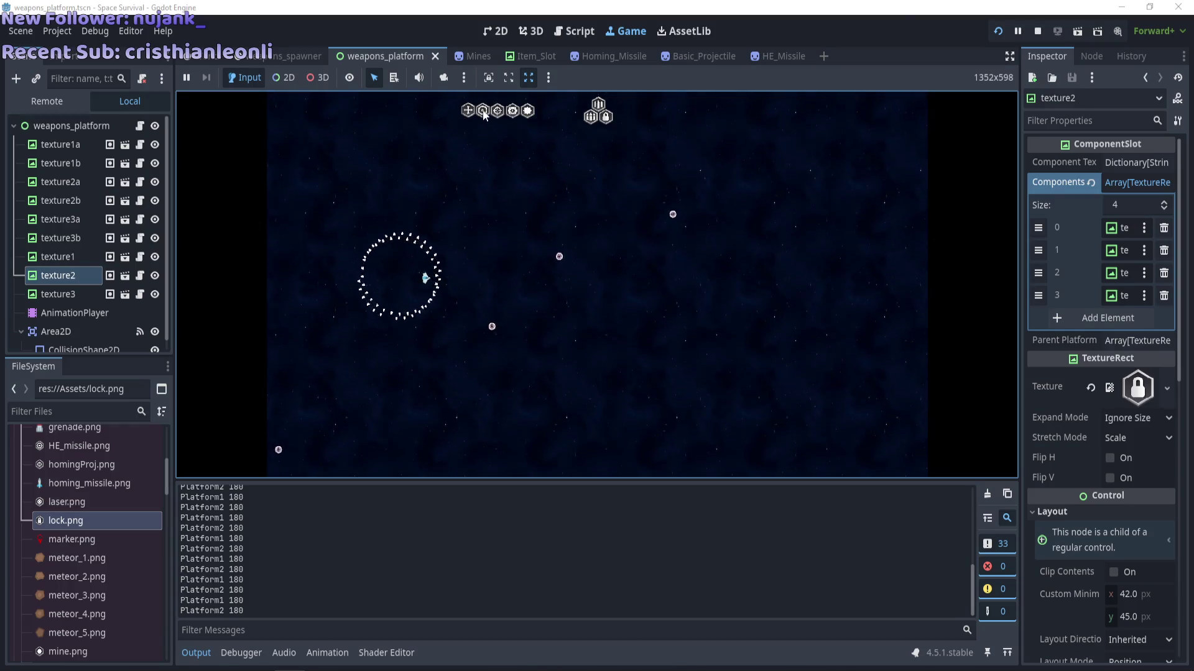
Slot the lock component into the ship's hex cluster and expand the weapon platform's slot tree.
mouse_move(593, 123)
drag(618, 136, 611, 117)
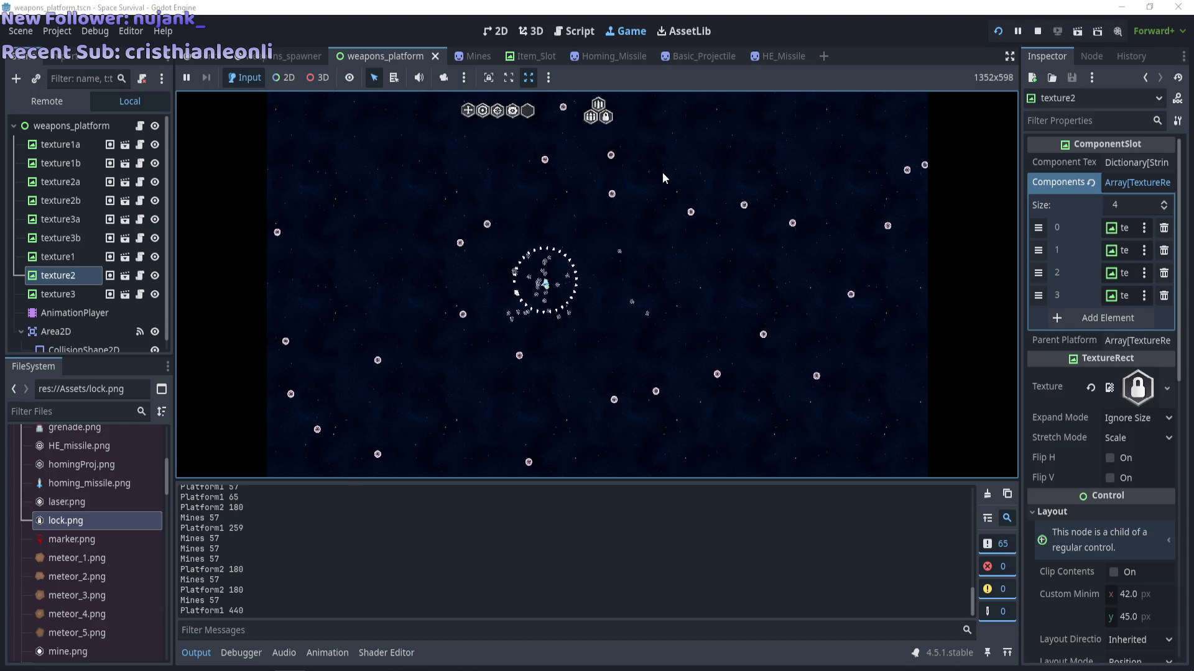
click(598, 106)
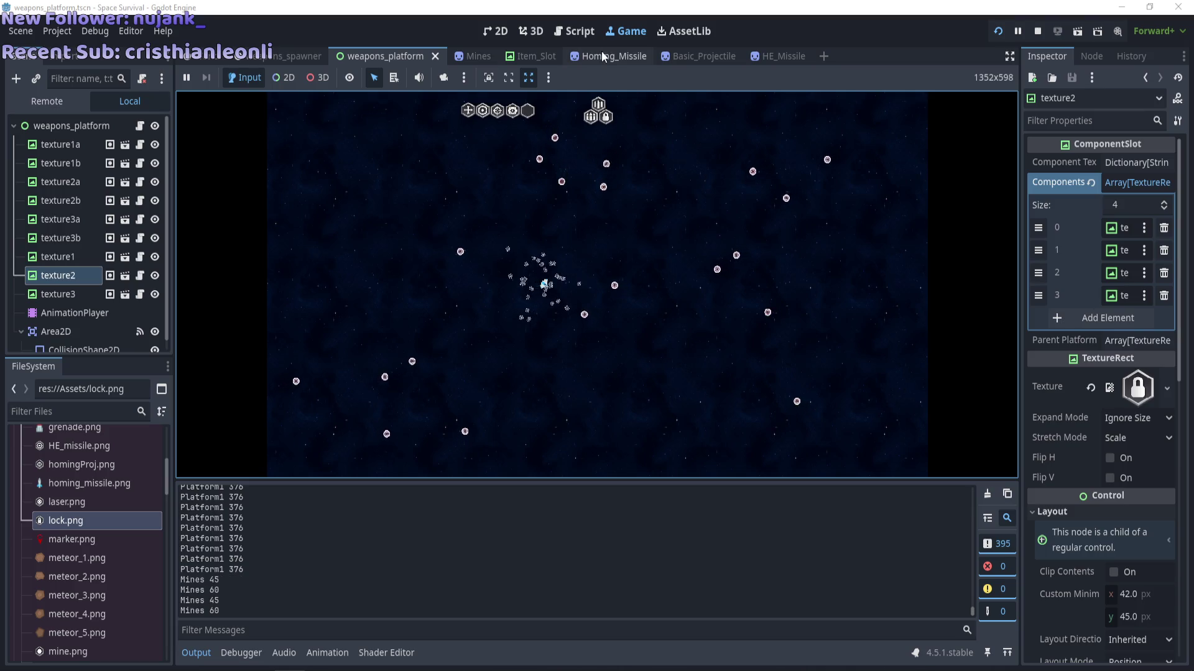
Stop the running game with F8 to return to weapon_spawner.gd.
key(F8)
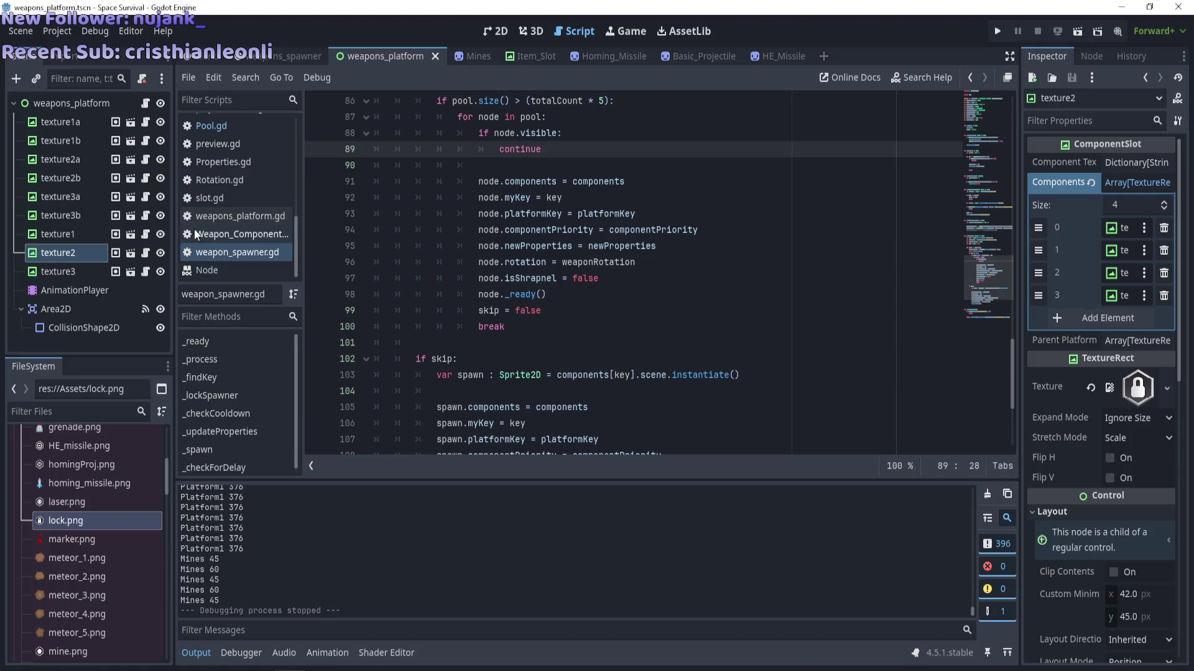
Give the texture2 node the multiShot.png texture and save the scene.
scroll(409, 283, down, 4)
scroll(228, 255, up, 6)
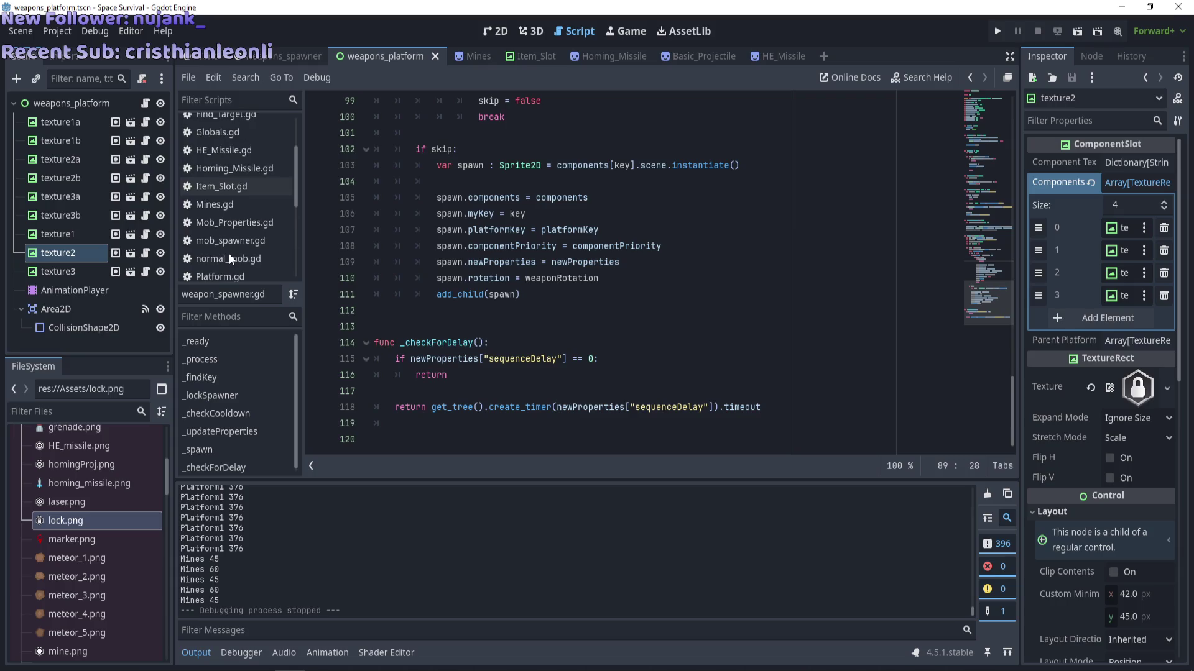
click(59, 271)
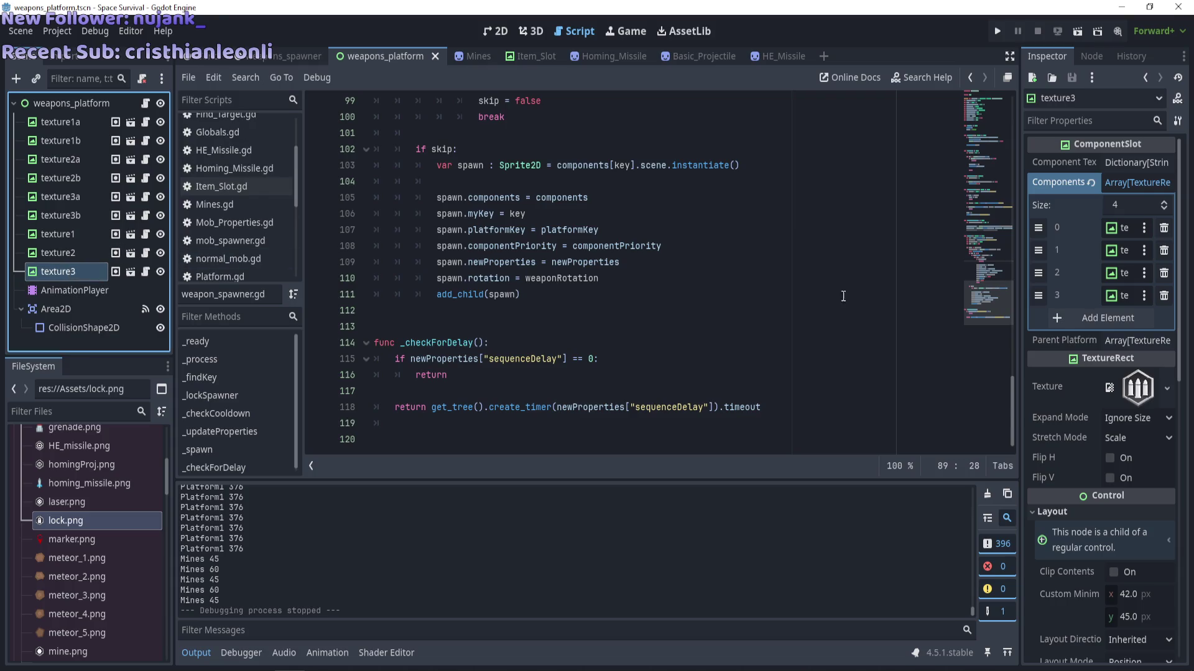
click(80, 255)
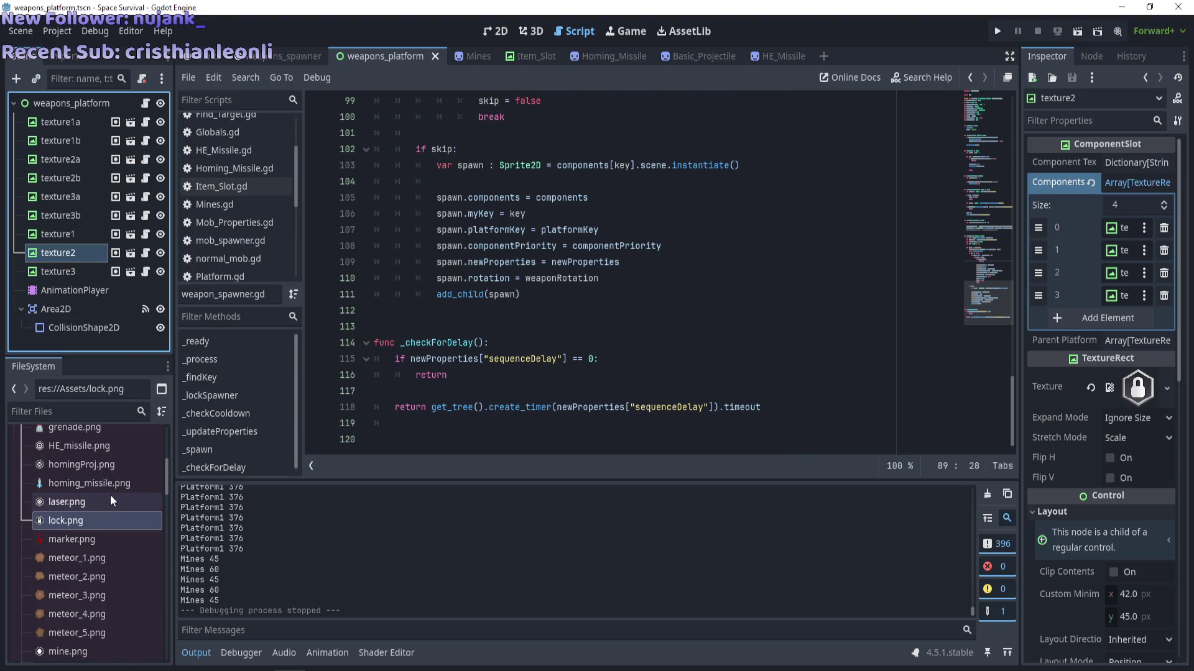
scroll(84, 501, down, 3)
drag(78, 583, 1121, 401)
key(ctrl+s)
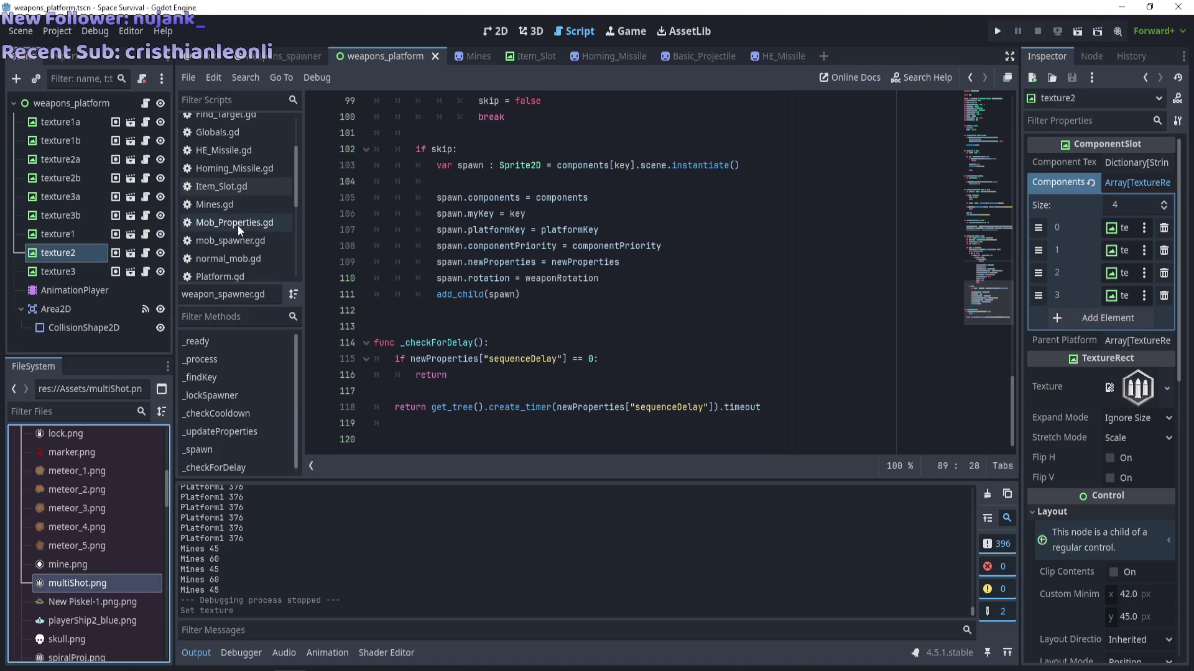
Look over weapon_spawner.gd and weapons_platform.gd, then open the Mines.gd script.
scroll(238, 225, down, 5)
click(240, 244)
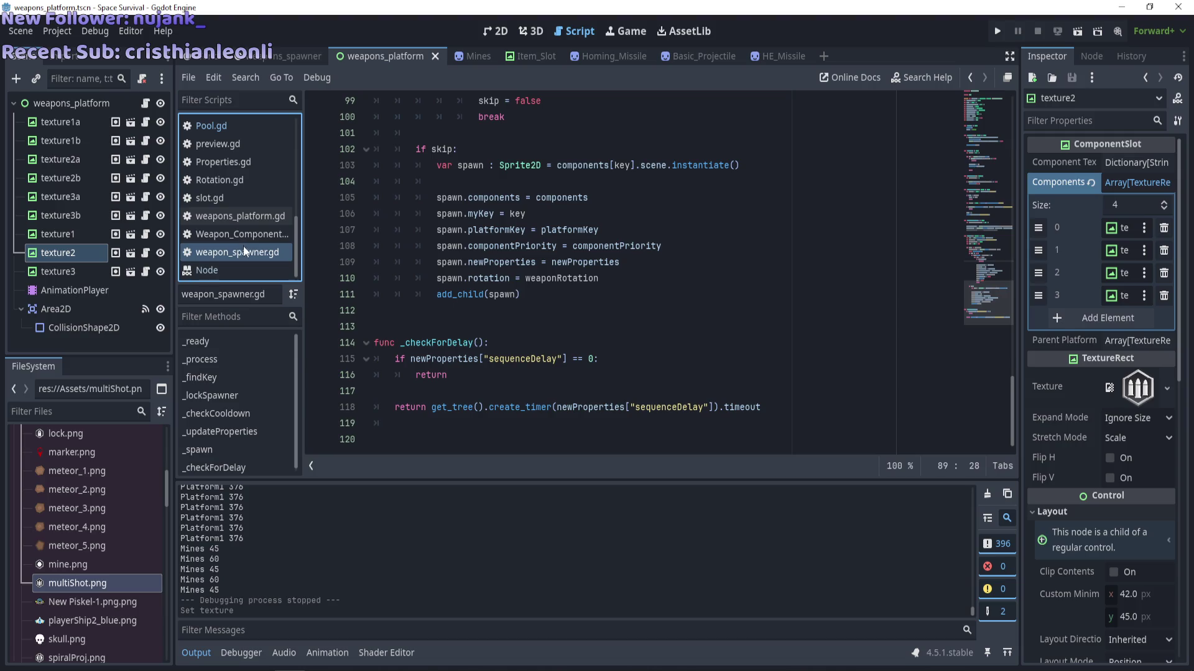
click(249, 218)
click(245, 255)
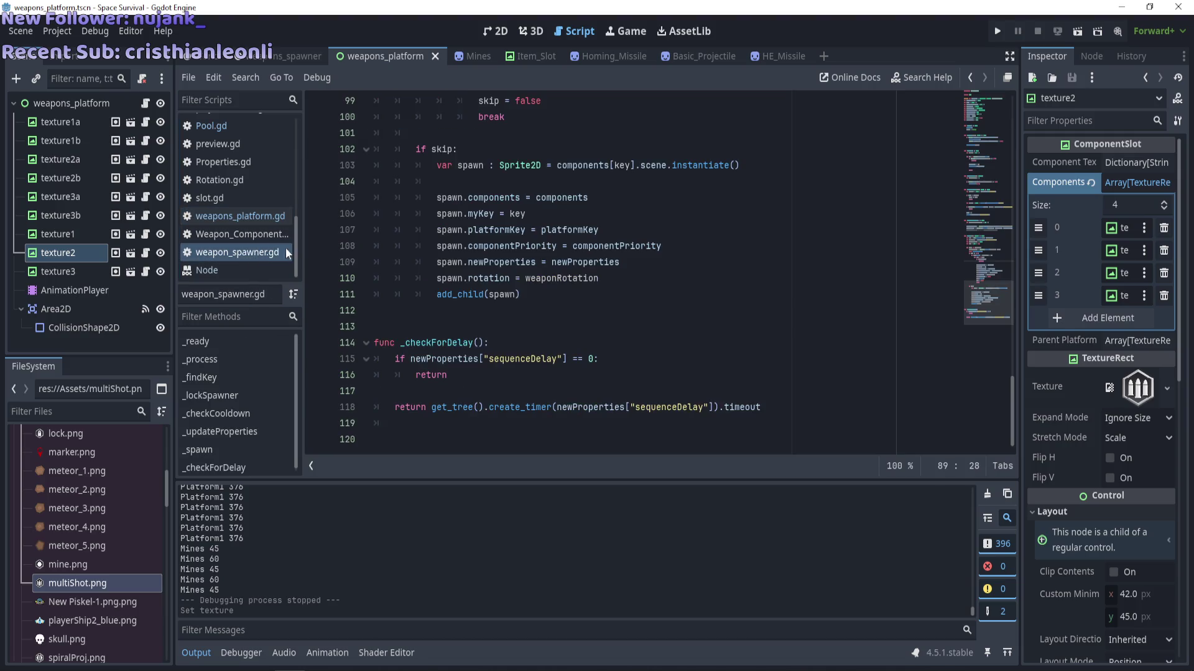
scroll(521, 352, up, 5)
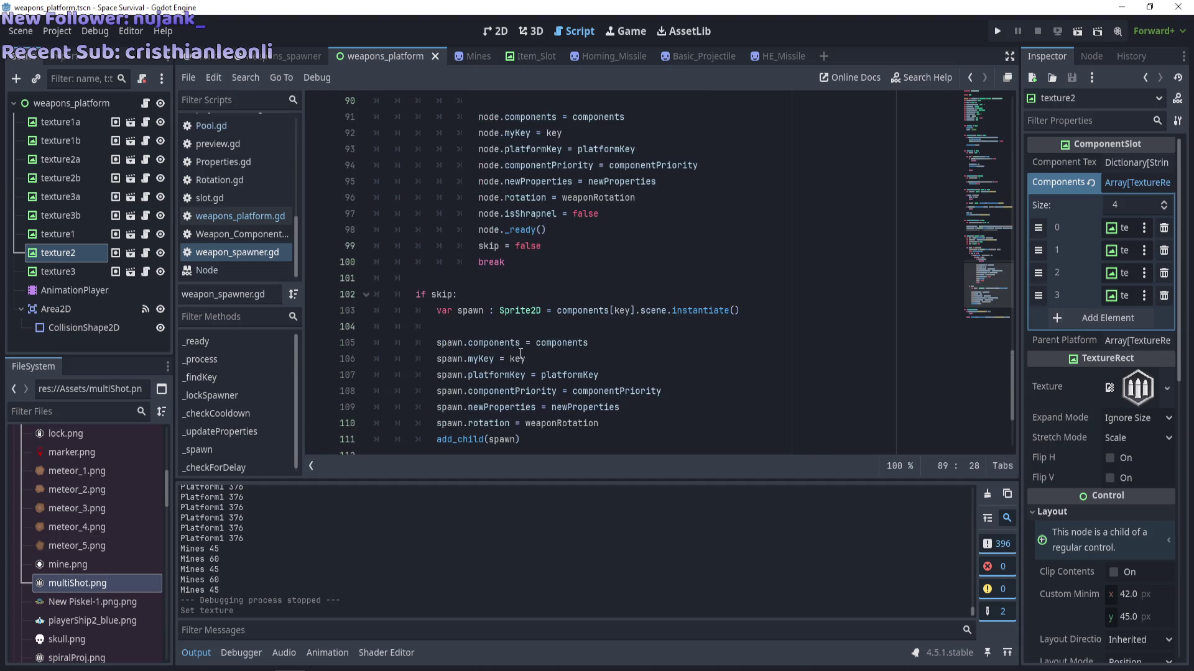
scroll(507, 380, down, 3)
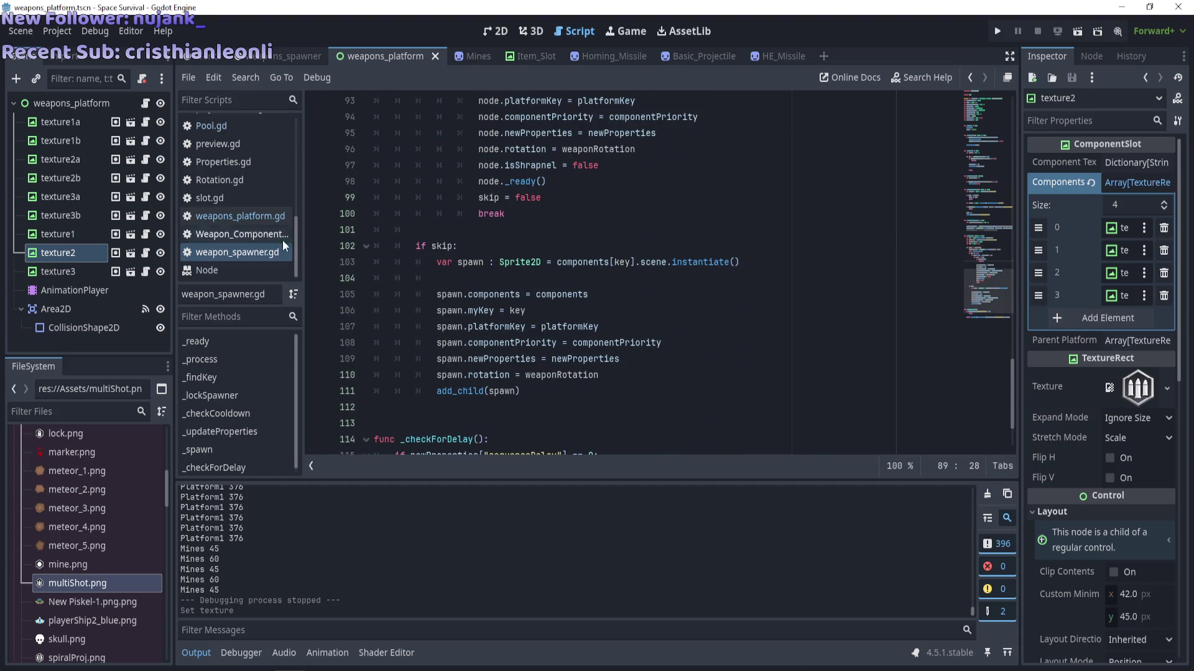
scroll(199, 189, up, 3)
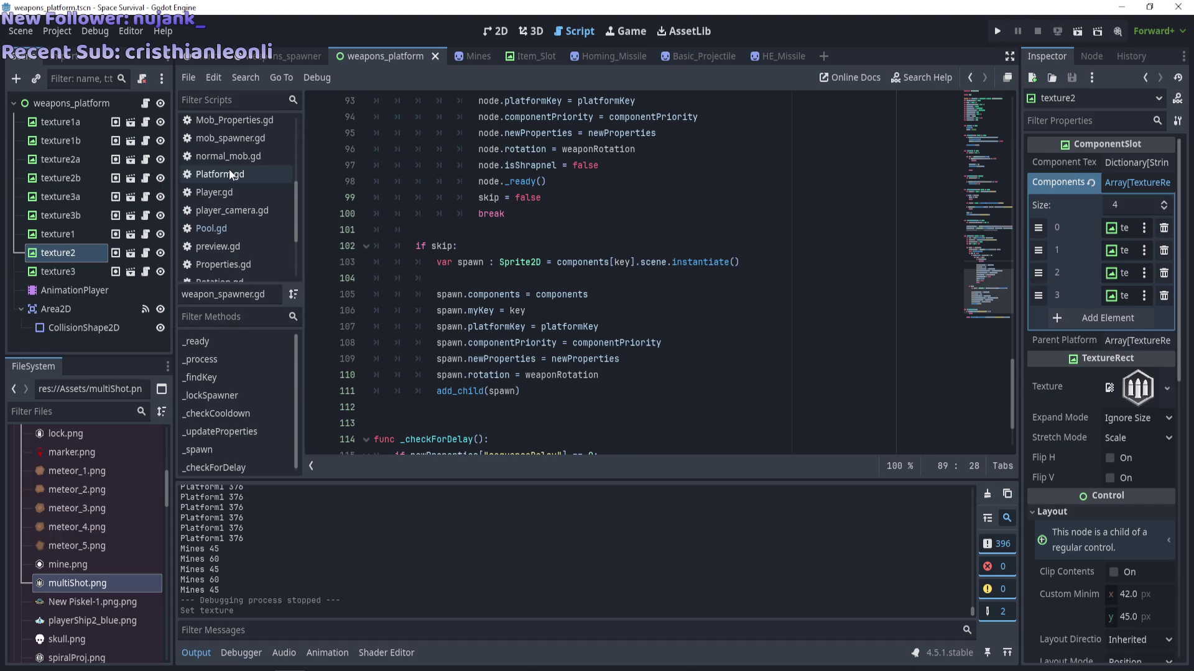
scroll(239, 182, up, 2)
click(237, 160)
click(237, 144)
scroll(528, 286, down, 9)
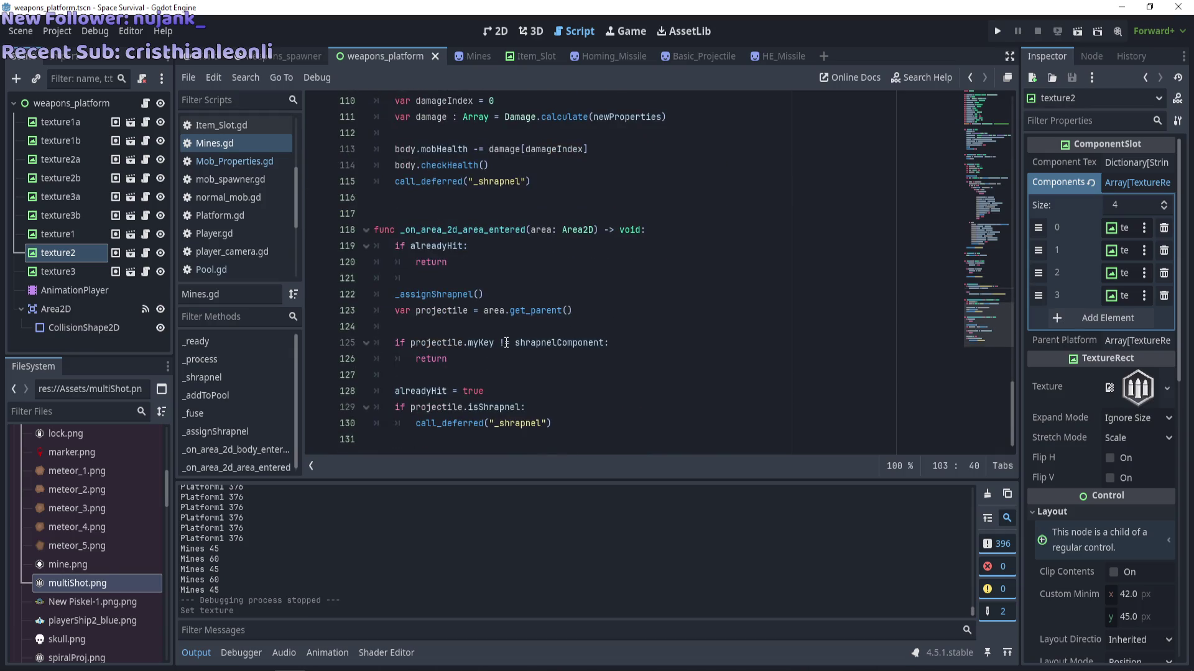
Review the shrapnelComponent early return on line 126 of Mines.gd, then run the project.
click(500, 361)
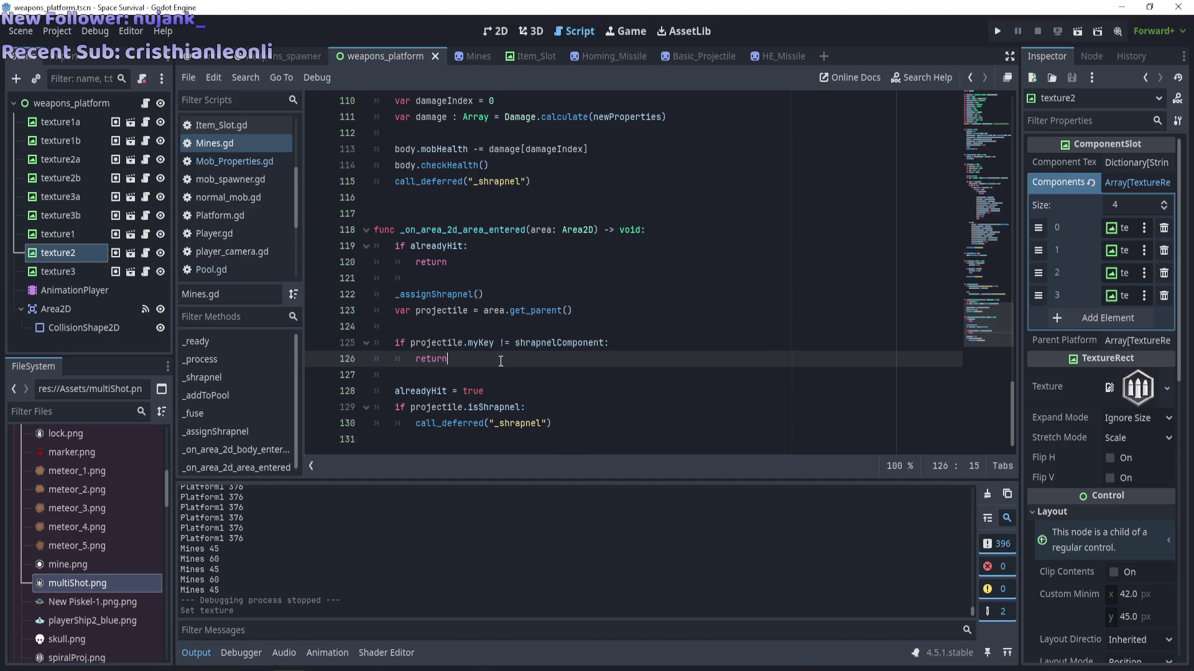
key(F5)
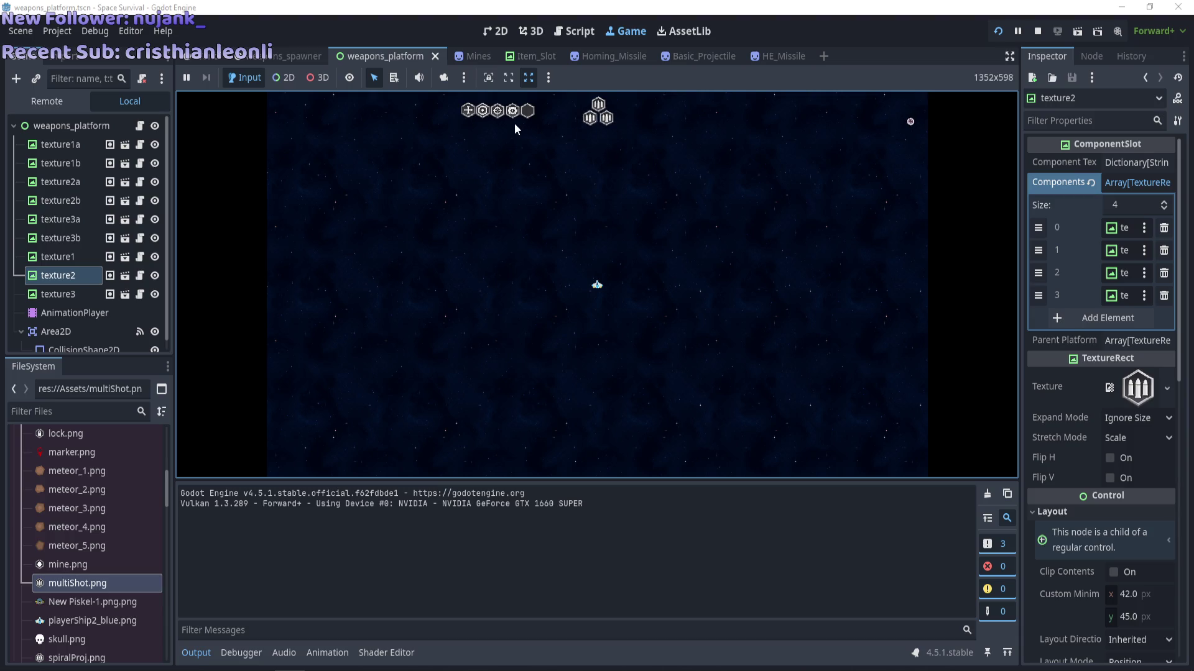
Expand the ship's top hex cluster into the full slot pyramid in the restarted game.
mouse_move(612, 132)
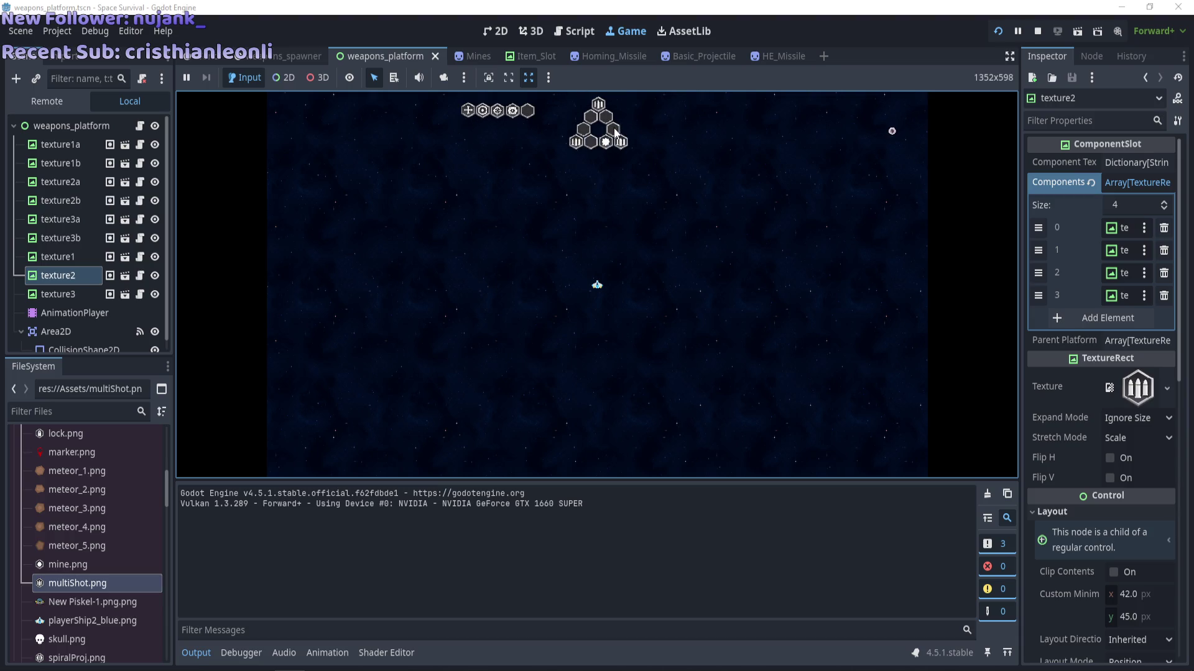